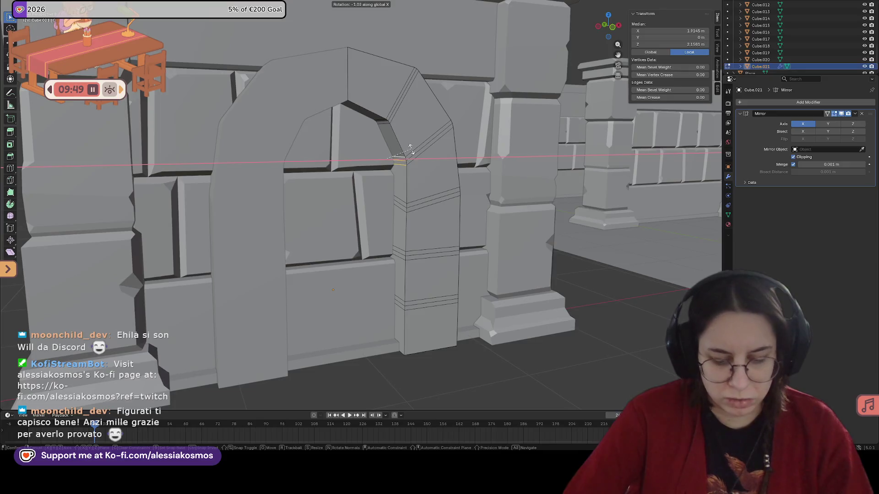
# Rotate the selected arch loop, trying Y, X and Z constraints until it follows the curve.
pyautogui.press('y')
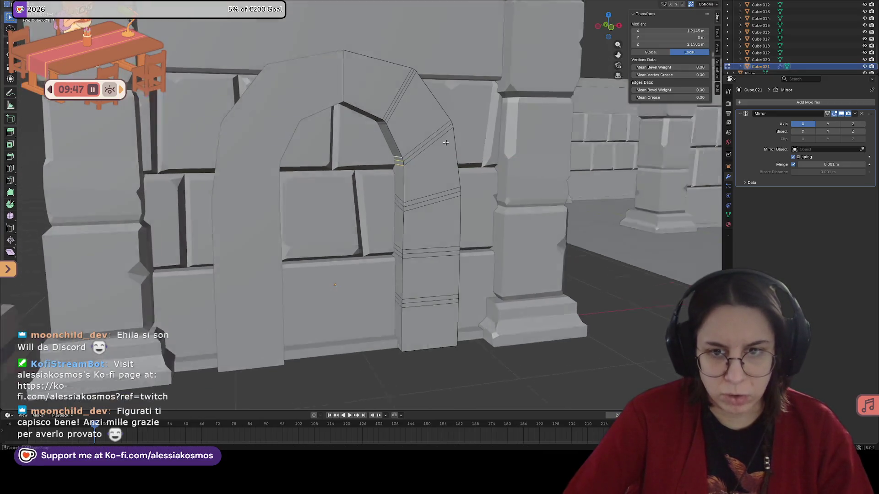
pyautogui.moveTo(416, 154); pyautogui.dragTo(467, 148, button='middle')
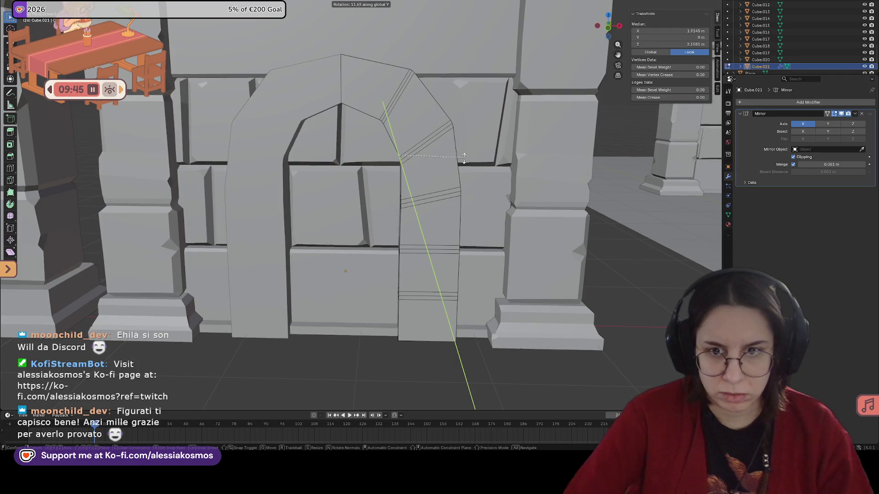
pyautogui.press('x')
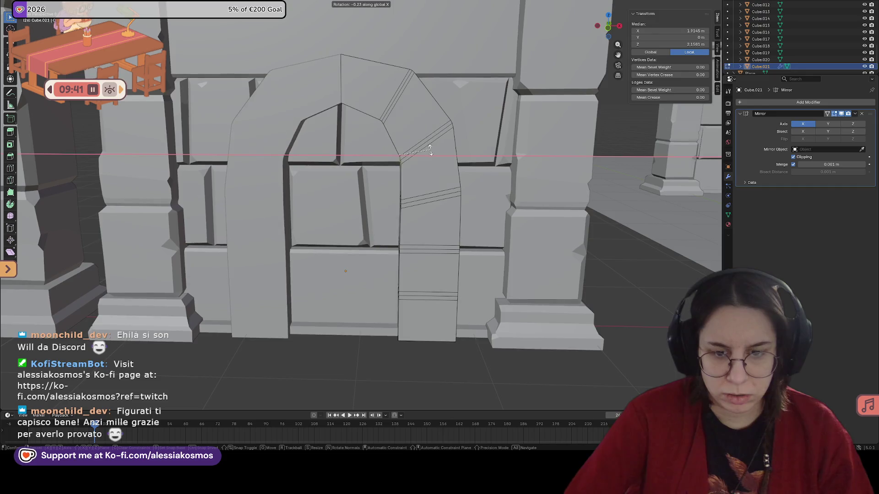
pyautogui.press('z')
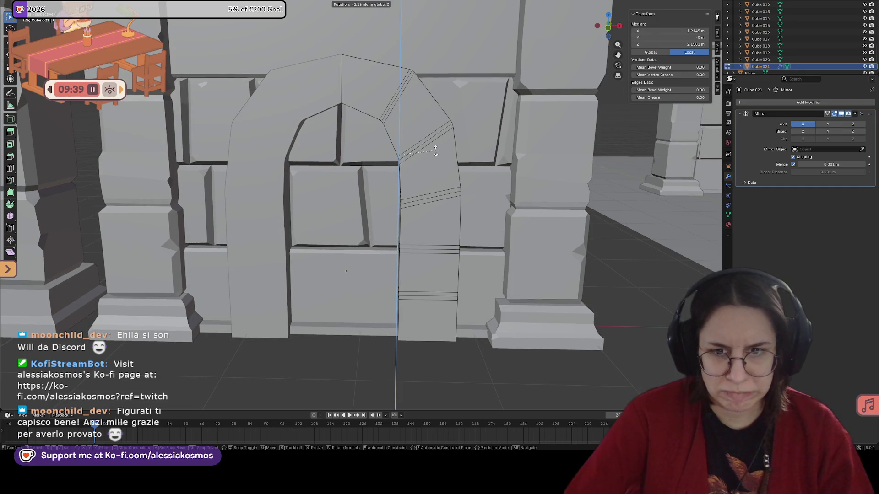
pyautogui.click(435, 151)
pyautogui.moveTo(435, 150); pyautogui.dragTo(422, 150, button='middle')
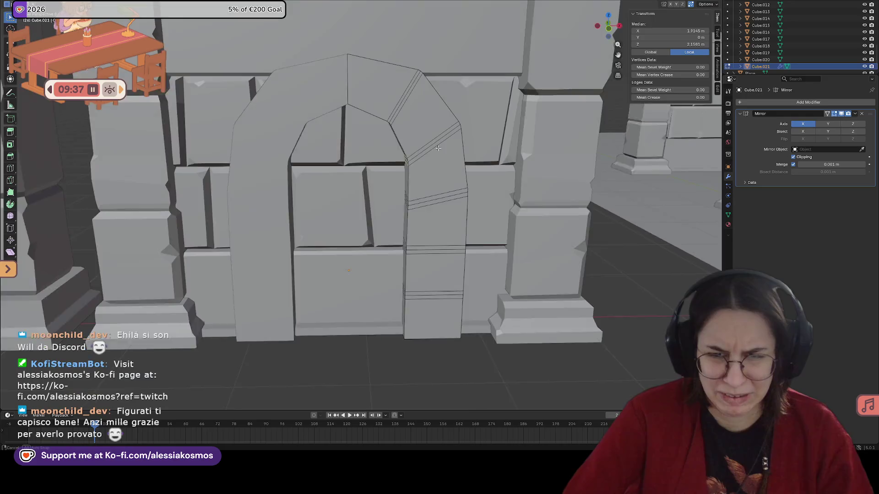
# Rotate the next arch edge loop with R so it angles along the arch.
pyautogui.rightClick(422, 150)
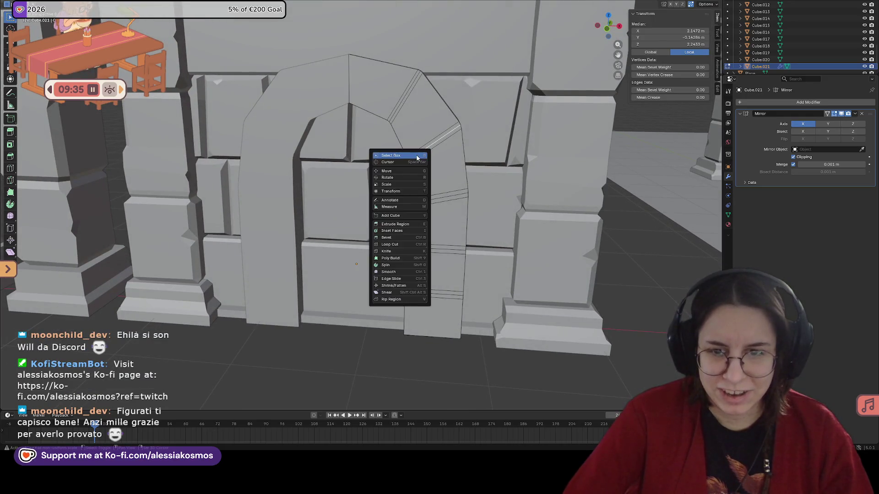
pyautogui.keyDown('alt'); pyautogui.click(425, 137); pyautogui.keyUp('alt')
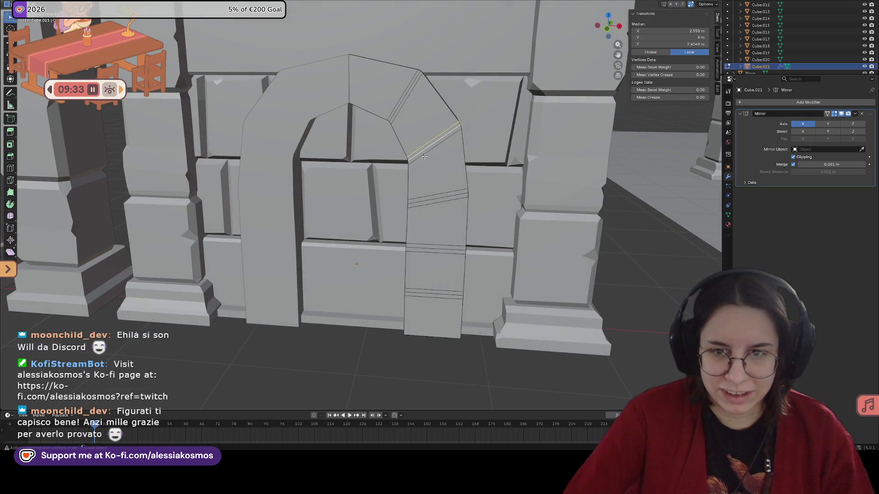
pyautogui.press('r')
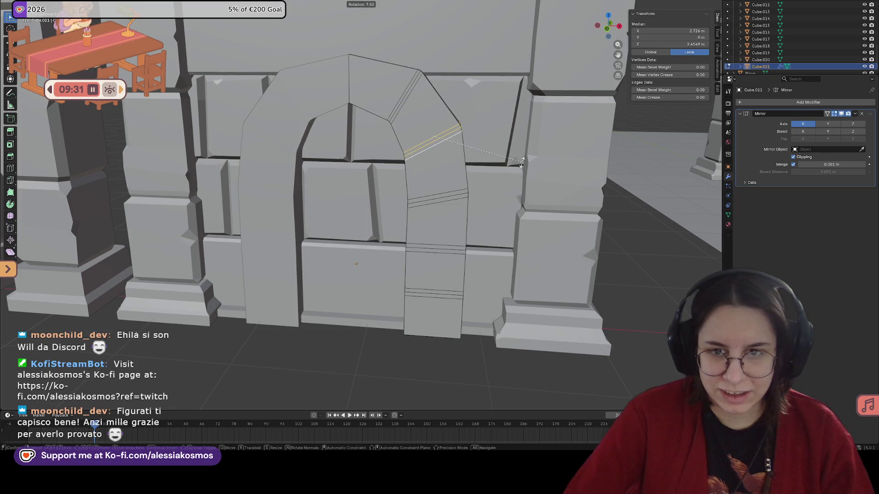
pyautogui.click(523, 160)
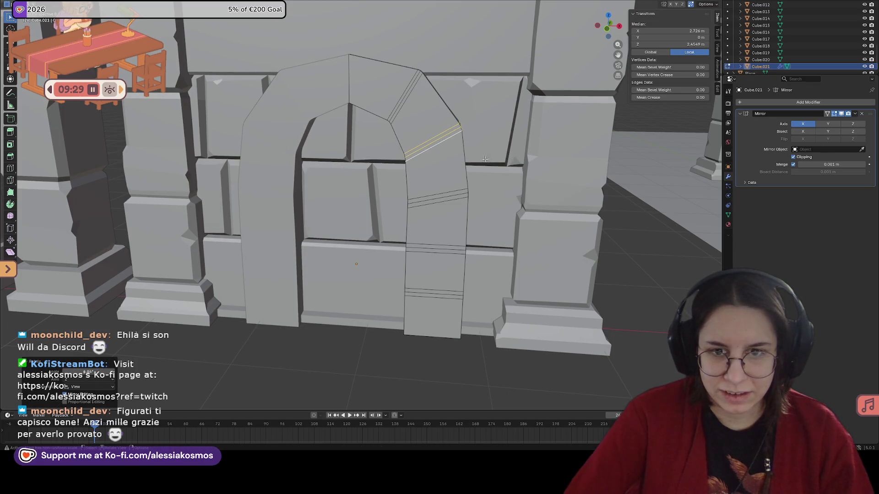
pyautogui.moveTo(522, 159)
pyautogui.mouseDown(button='middle')
pyautogui.moveTo(479, 191)
pyautogui.moveTo(436, 194)
pyautogui.mouseUp(button='middle')
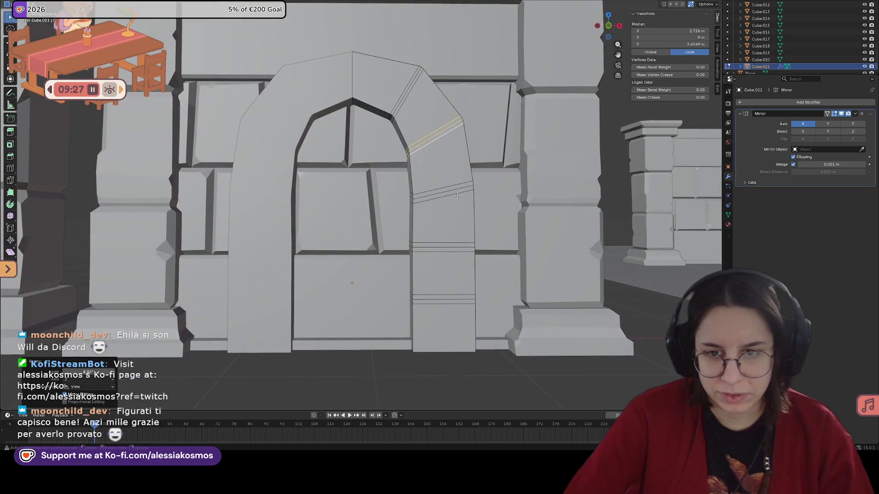
# Rotate another arch edge loop about the Y axis to match the curve.
pyautogui.click(436, 195)
pyautogui.click(440, 197)
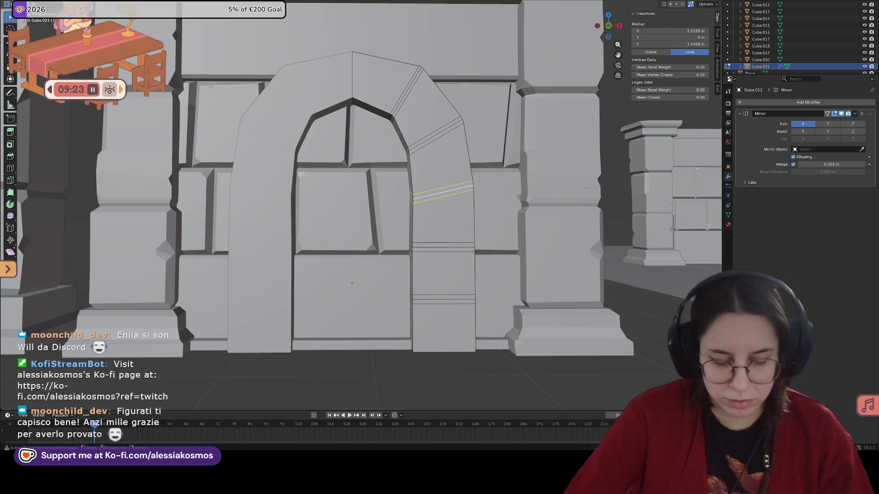
pyautogui.press('r')
pyautogui.press('y')
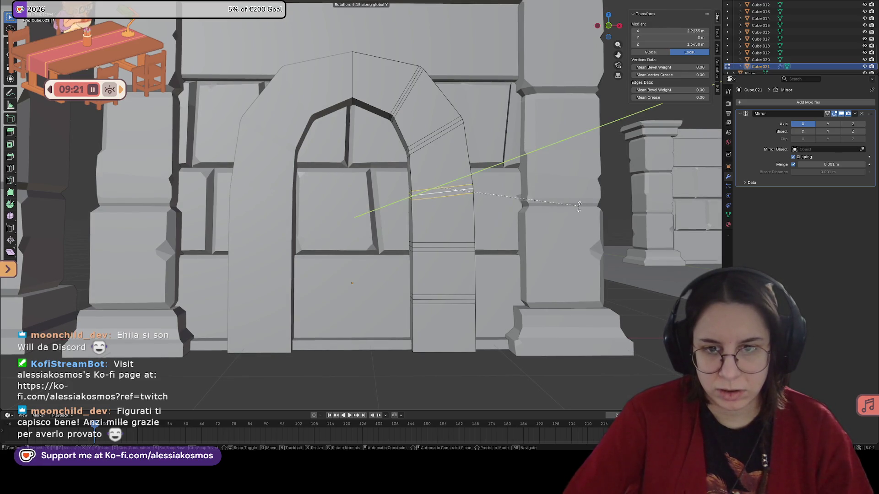
pyautogui.click(579, 203)
pyautogui.moveTo(579, 204); pyautogui.dragTo(487, 197, button='middle')
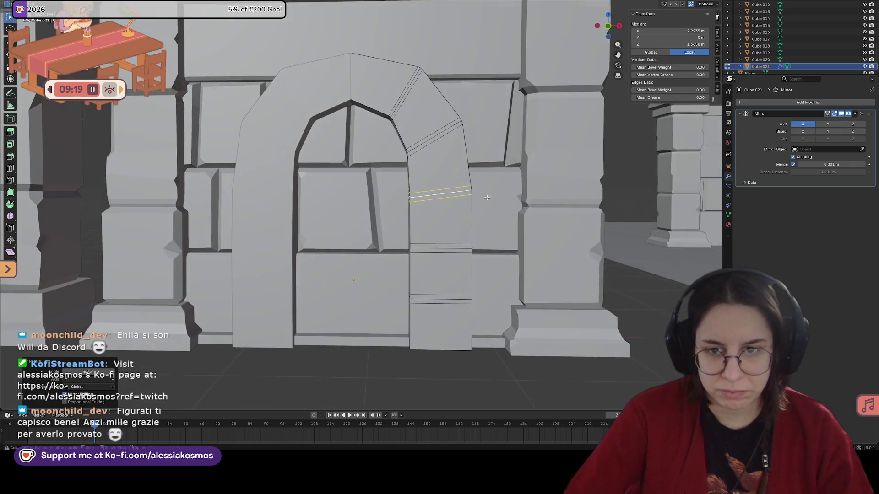
# Select three arch edge loops and shrink them so the stones read as separate wedges.
pyautogui.keyDown('alt'); pyautogui.click(417, 125); pyautogui.keyUp('alt')
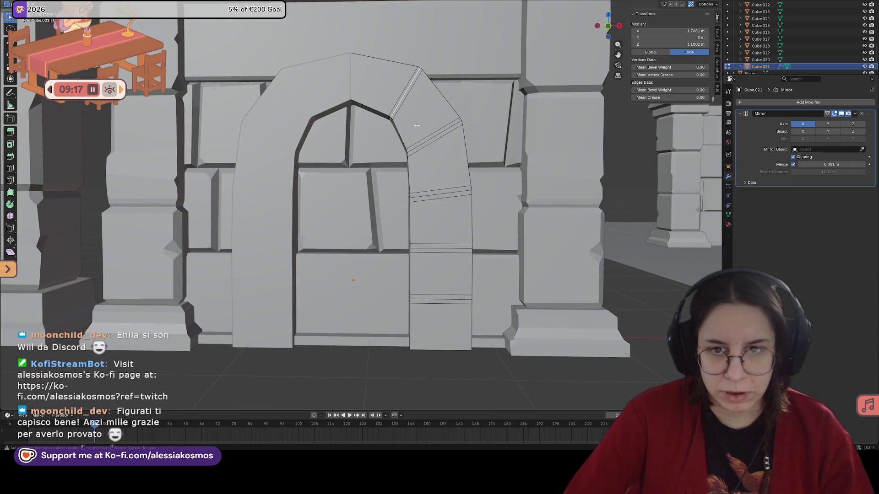
pyautogui.keyDown('alt'); pyautogui.keyDown('shift'); pyautogui.click(425, 141); pyautogui.keyUp('shift'); pyautogui.keyUp('alt')
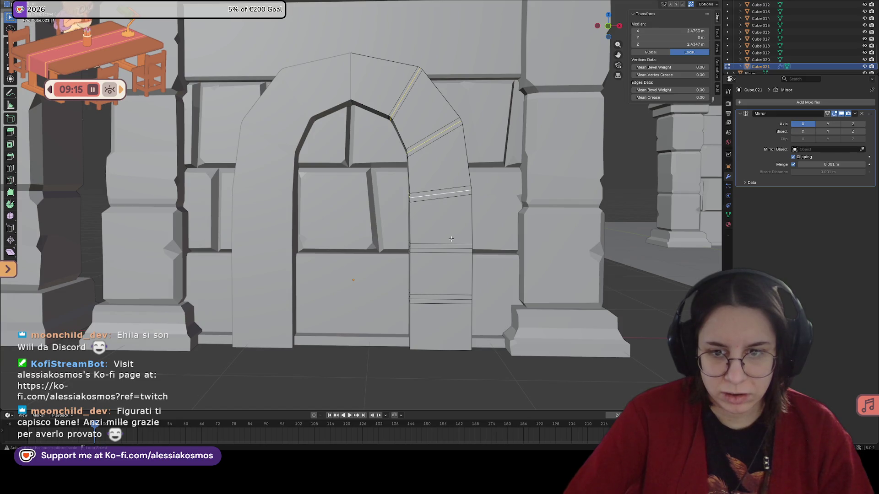
pyautogui.keyDown('alt'); pyautogui.keyDown('shift'); pyautogui.click(447, 298); pyautogui.keyUp('shift'); pyautogui.keyUp('alt')
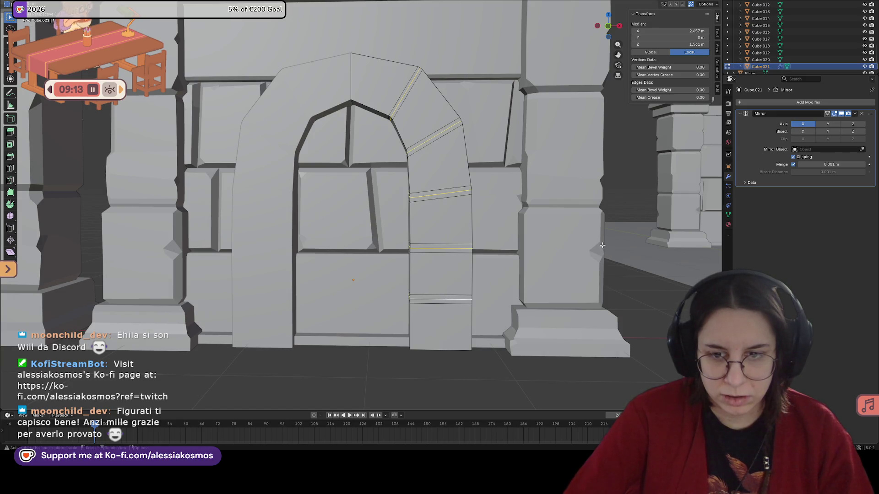
pyautogui.press('s')
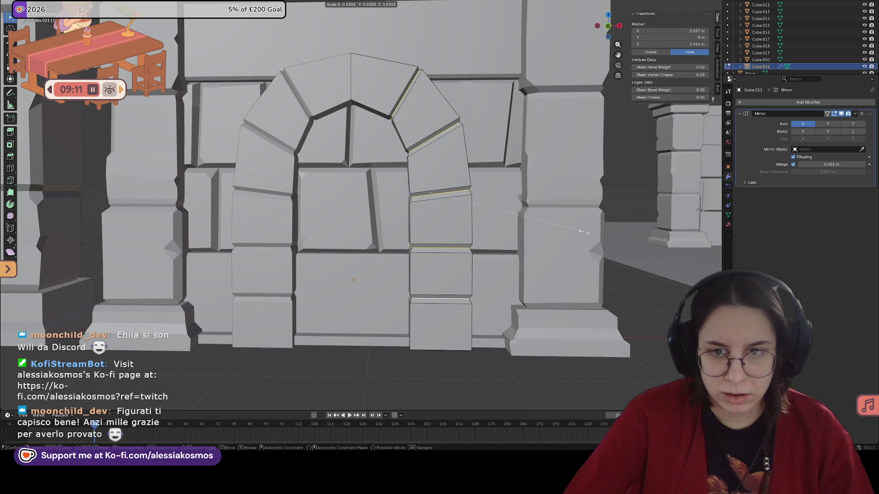
# Confirm the shrunken arch stones and orbit to check the gaps from above.
pyautogui.click(583, 232)
pyautogui.moveTo(583, 232)
pyautogui.mouseDown(button='middle')
pyautogui.moveTo(529, 222)
pyautogui.moveTo(546, 221)
pyautogui.mouseUp(button='middle')
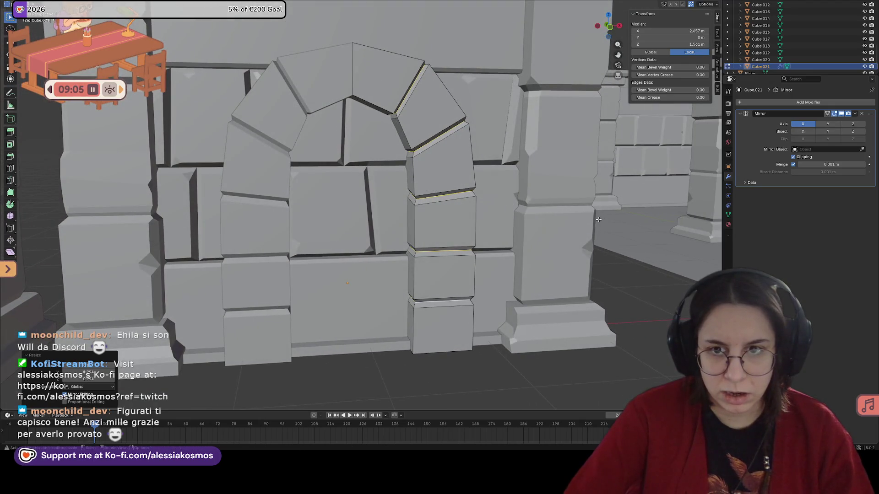
pyautogui.moveTo(598, 219); pyautogui.dragTo(481, 183, button='middle')
# Scale and bevel the keystone's central vertical edge with Ctrl+B.
pyautogui.click(356, 120)
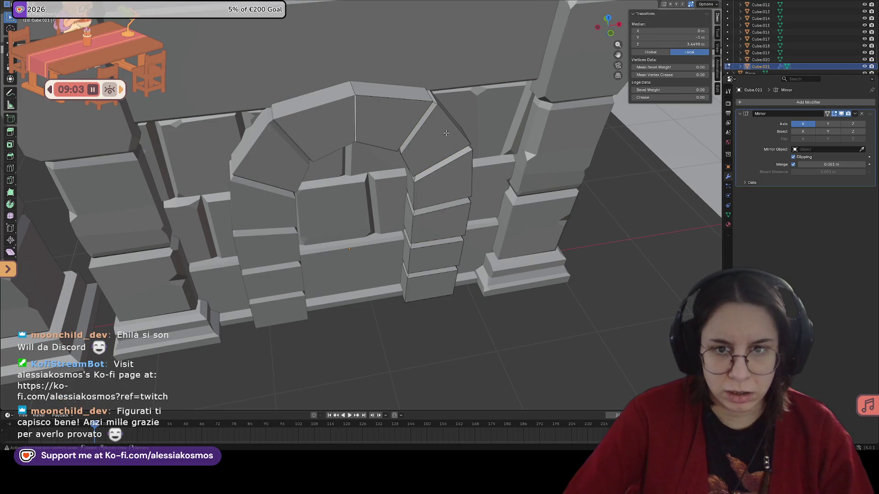
pyautogui.press('s')
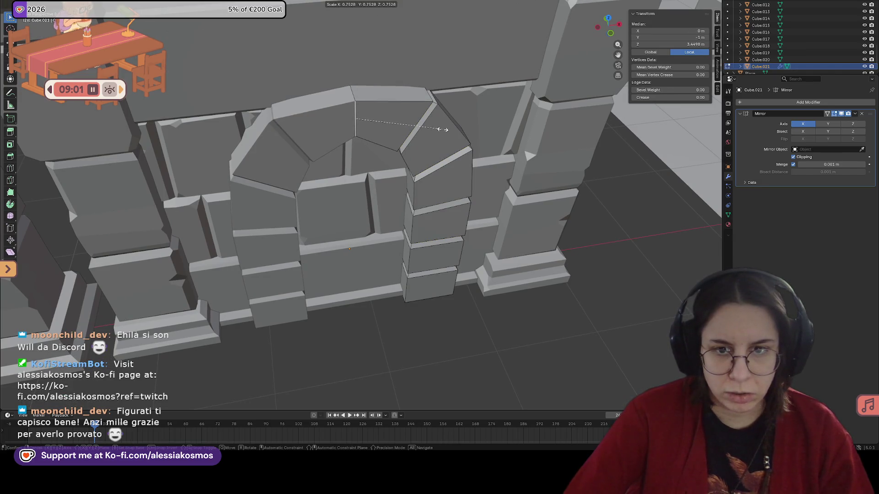
pyautogui.click(455, 130)
pyautogui.hotkey('ctrl', 'b')
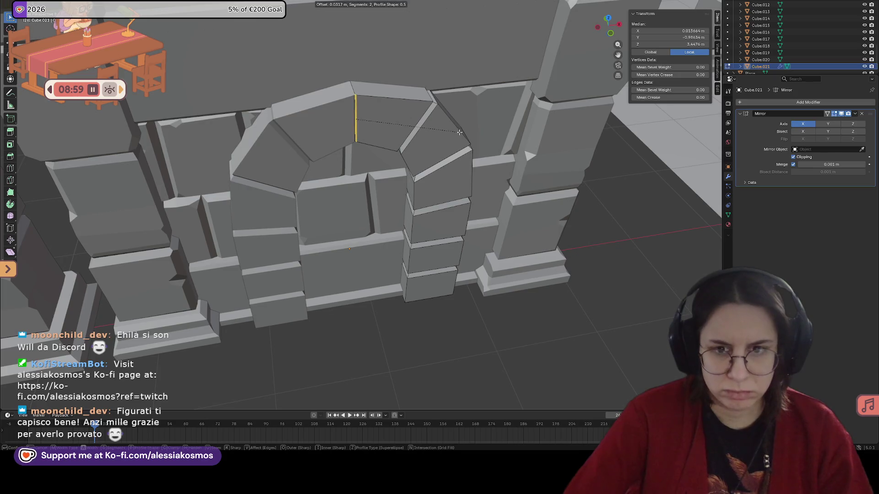
pyautogui.scroll(1, 464, 135)
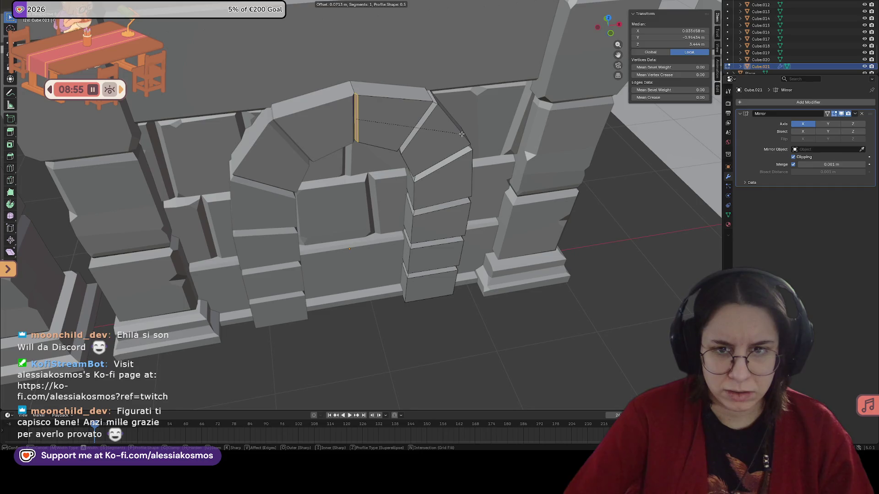
pyautogui.click(462, 134)
pyautogui.moveTo(462, 134); pyautogui.dragTo(462, 104, button='middle')
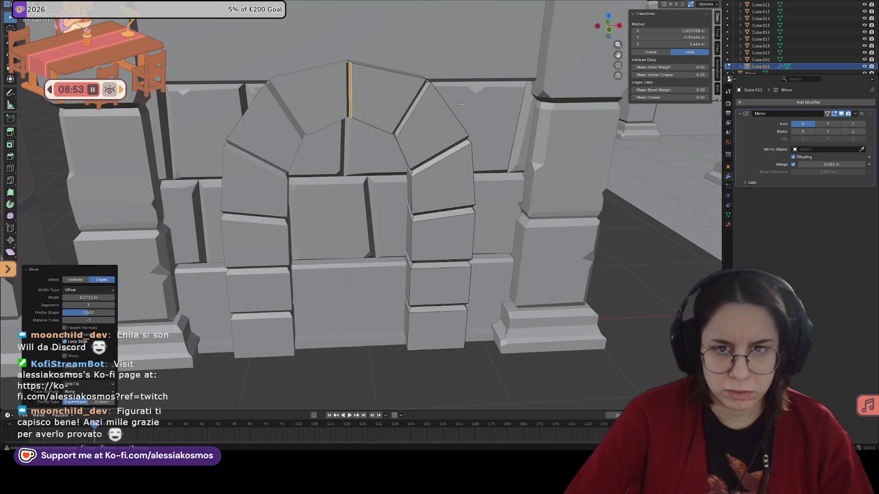
# Scale the bevelled seam along Y, undo it, and bevel the central edge again.
pyautogui.press('s')
pyautogui.press('y')
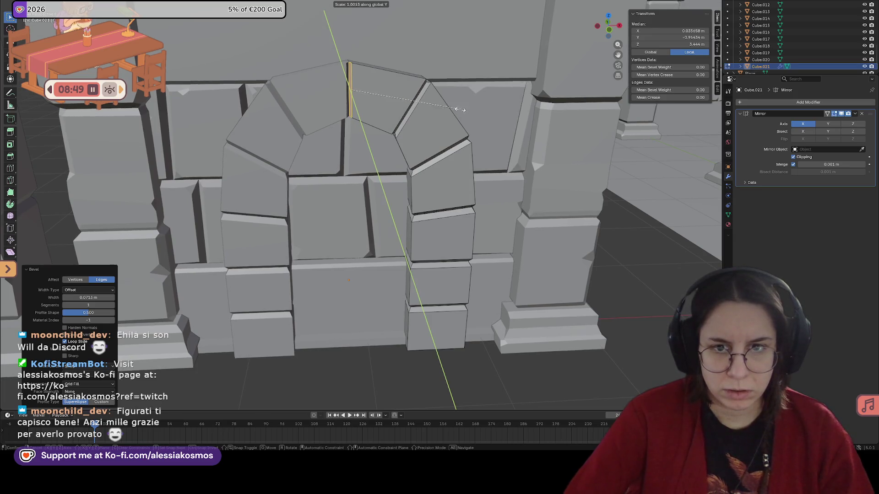
pyautogui.click(462, 109)
pyautogui.hotkey('ctrl', 'z')
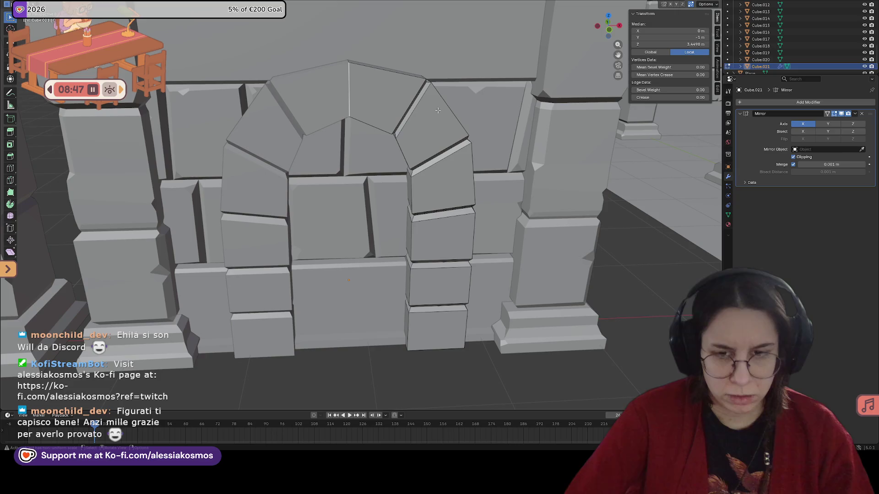
pyautogui.hotkey('ctrl', 'b')
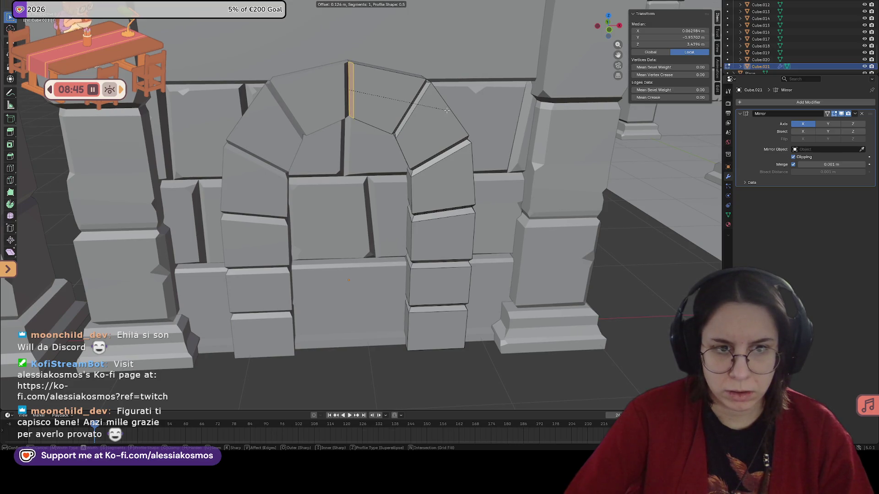
pyautogui.click(449, 111)
pyautogui.moveTo(447, 113)
pyautogui.mouseDown(button='middle')
pyautogui.moveTo(449, 122)
pyautogui.moveTo(427, 105)
pyautogui.moveTo(393, 212)
pyautogui.moveTo(373, 157)
pyautogui.mouseUp(button='middle')
# Save the dungeon file and return to Object Mode with the selection cleared.
pyautogui.hotkey('ctrl', 's')
pyautogui.scroll(2, 427, 105)
pyautogui.hotkey('alt', 'a')
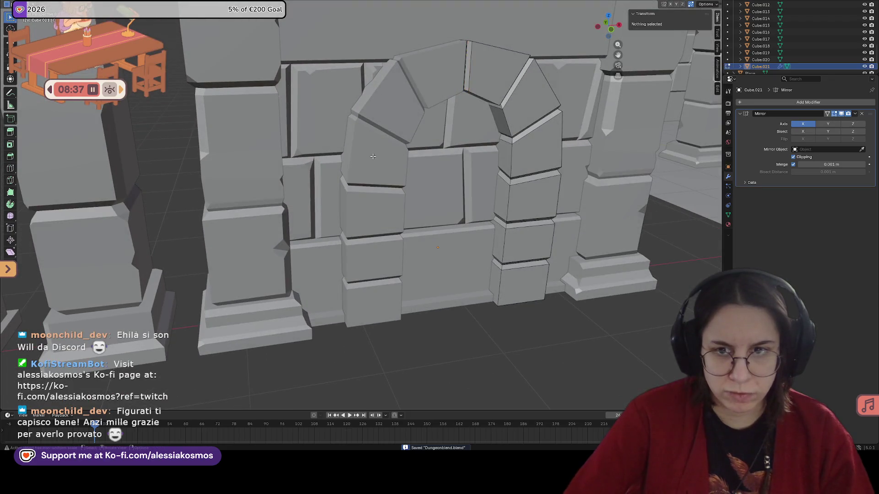
pyautogui.press('Tab')
pyautogui.scroll(-2, 509, 126)
pyautogui.moveTo(377, 170); pyautogui.dragTo(412, 189, button='middle')
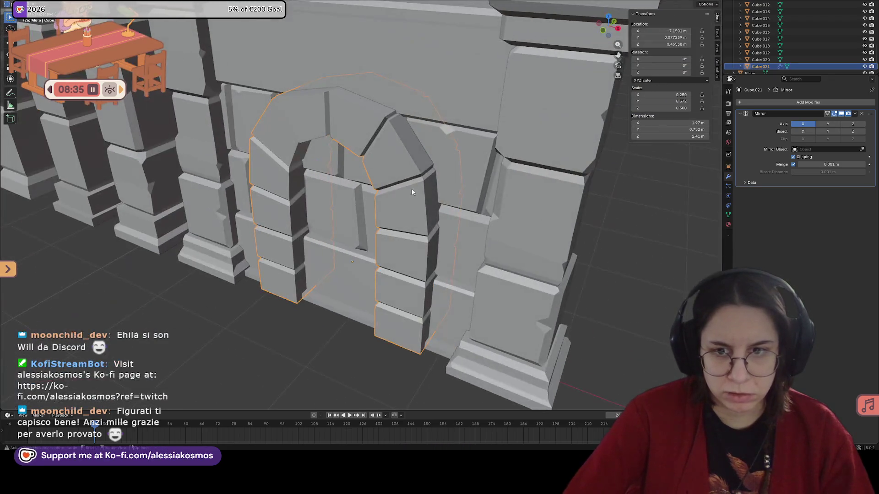
pyautogui.scroll(2, 459, 210)
pyautogui.scroll(-1, 459, 211)
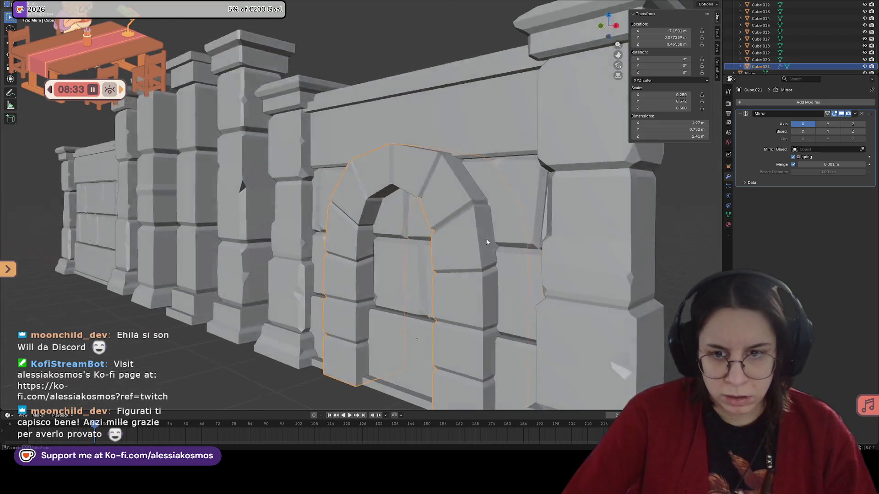
pyautogui.moveTo(452, 209)
pyautogui.mouseDown(button='middle')
pyautogui.moveTo(389, 216)
pyautogui.moveTo(379, 203)
pyautogui.mouseUp(button='middle')
pyautogui.scroll(2, 389, 216)
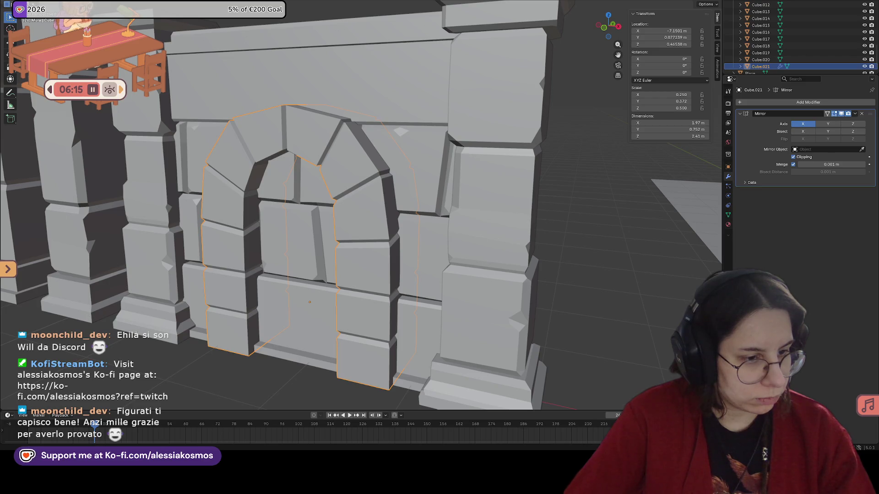
pyautogui.scroll(-3, 412, 261)
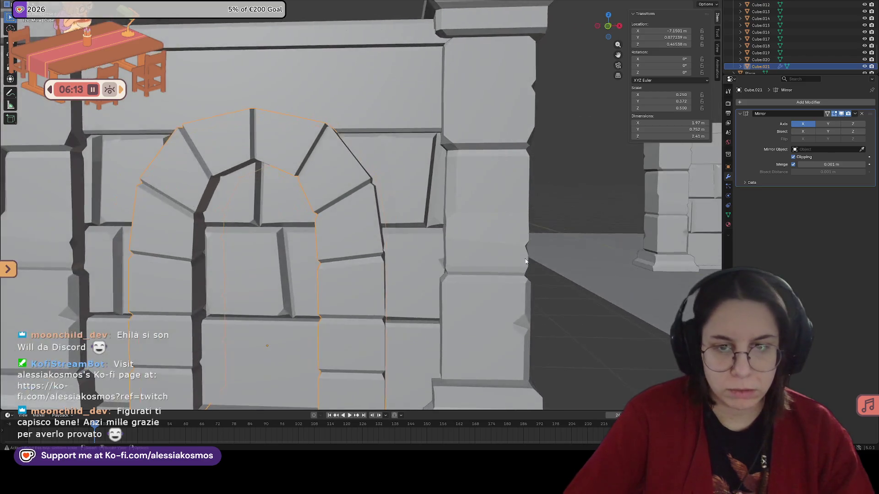
# Inspect the arched wall, the arch piece and the plain left wall panel in the row.
pyautogui.moveTo(398, 268); pyautogui.dragTo(442, 280, button='middle')
pyautogui.scroll(-3, 442, 280)
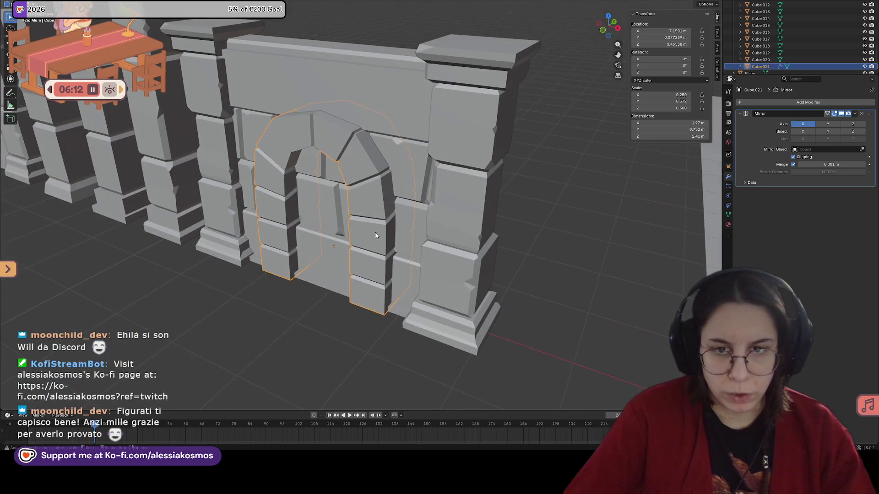
pyautogui.click(416, 153)
pyautogui.moveTo(417, 153); pyautogui.dragTo(398, 214, button='middle')
pyautogui.click(333, 210)
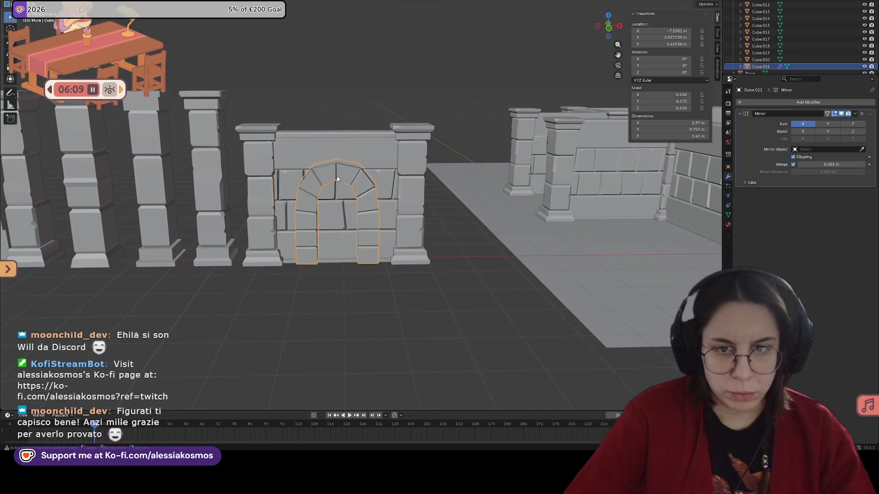
pyautogui.scroll(-2, 334, 210)
pyautogui.moveTo(334, 210)
pyautogui.mouseDown(button='middle')
pyautogui.moveTo(414, 216)
pyautogui.moveTo(190, 166)
pyautogui.mouseUp(button='middle')
pyautogui.click(189, 167)
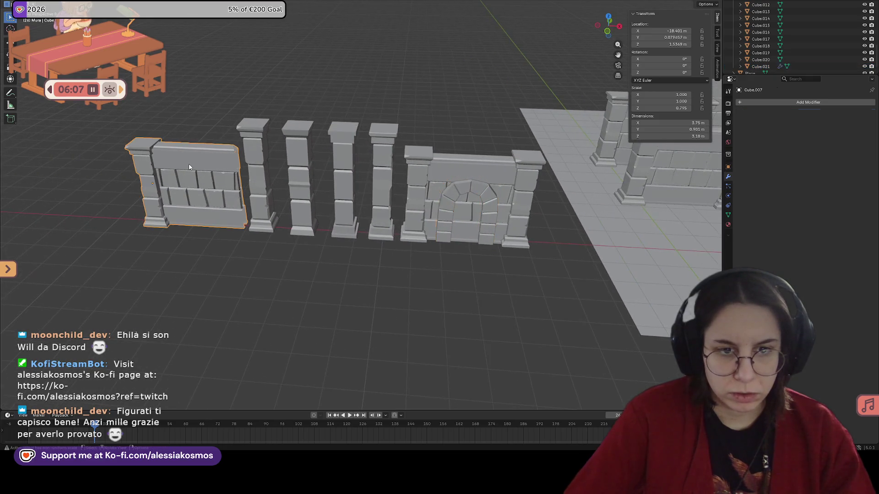
pyautogui.click(480, 186)
# Duplicate the arch with Shift+D and slide the copy along X into the left wall panel.
pyautogui.hotkey('shift', 'd')
pyautogui.press('z')
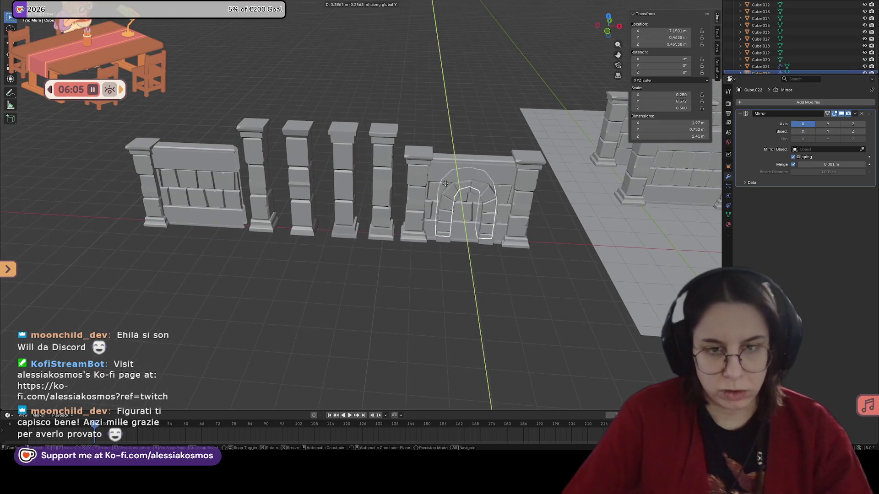
pyautogui.press('x')
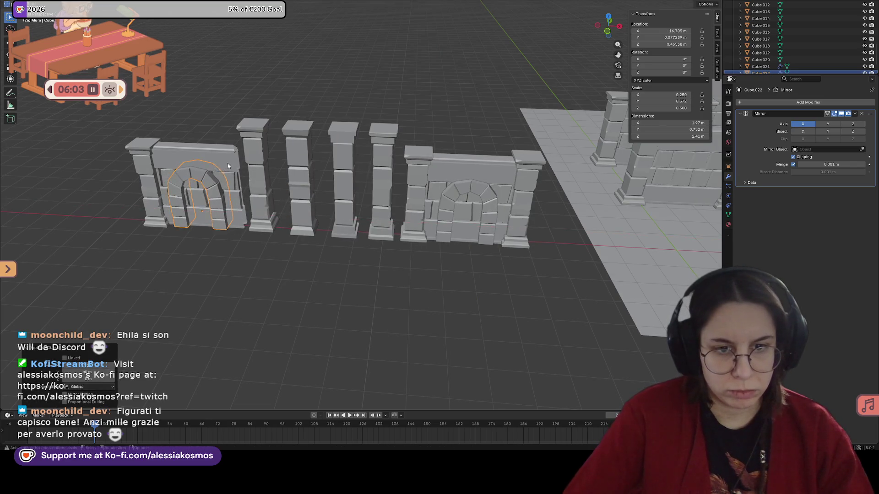
pyautogui.click(227, 163)
pyautogui.moveTo(227, 163); pyautogui.dragTo(189, 164, button='middle')
pyautogui.click(190, 164)
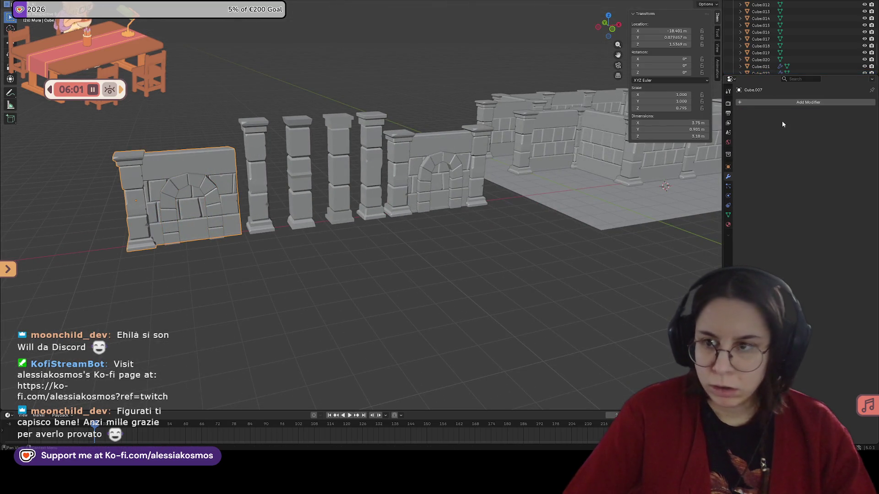
# Add a Boolean modifier to the left wall with arch copy Cube.022 as its cutter.
pyautogui.click(765, 104)
pyautogui.write('bool')
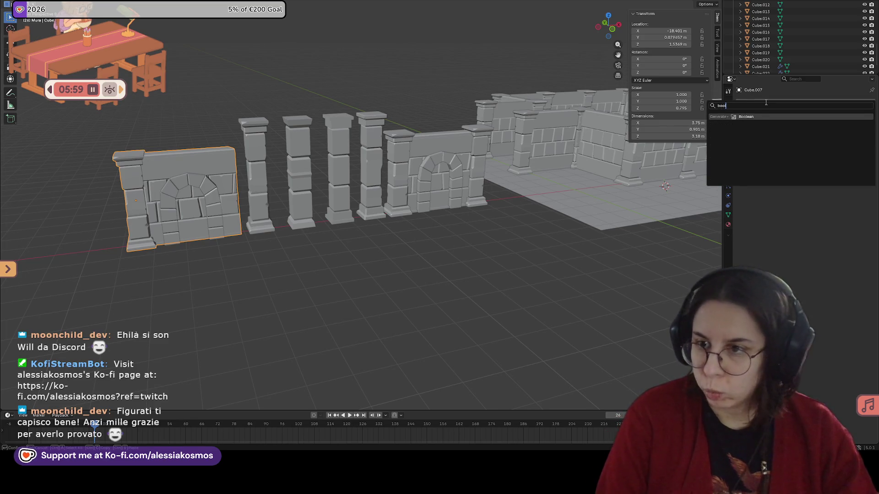
pyautogui.press('Return')
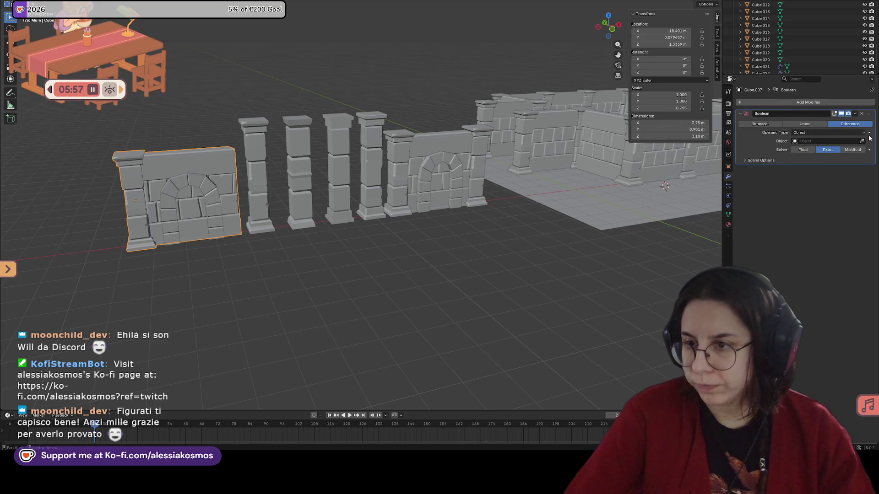
pyautogui.click(862, 141)
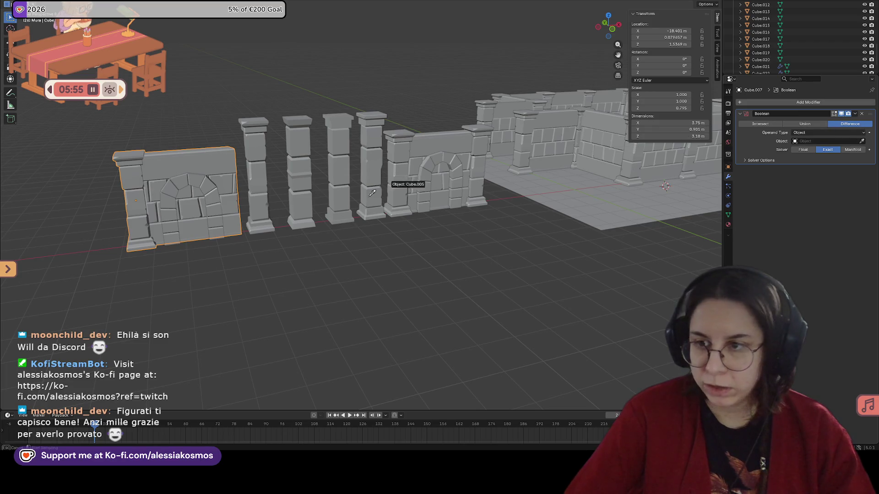
pyautogui.click(209, 187)
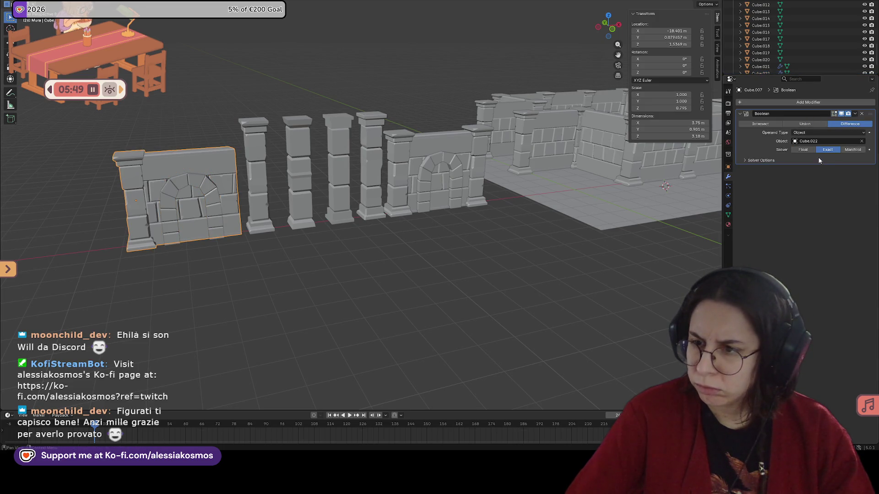
pyautogui.moveTo(687, 185); pyautogui.dragTo(651, 213, button='middle')
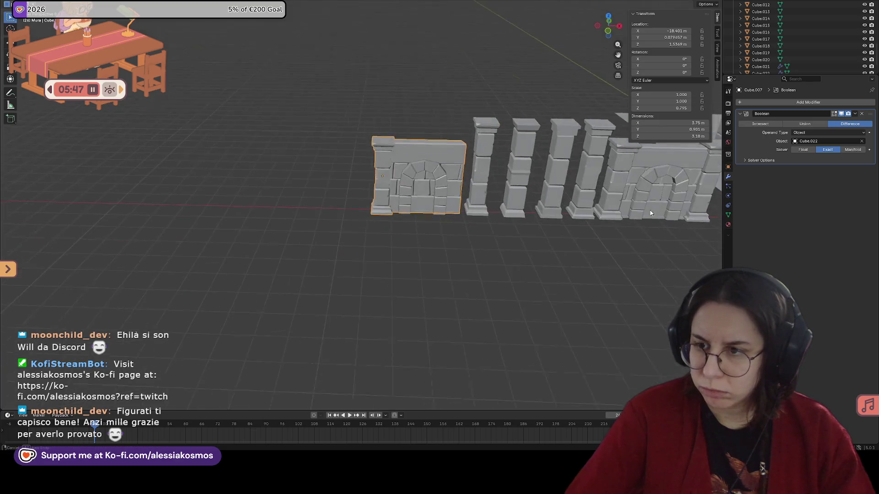
# Preview Intersect and Union results, then keep the Difference cut on the wall.
pyautogui.click(805, 124)
pyautogui.click(760, 124)
pyautogui.click(819, 122)
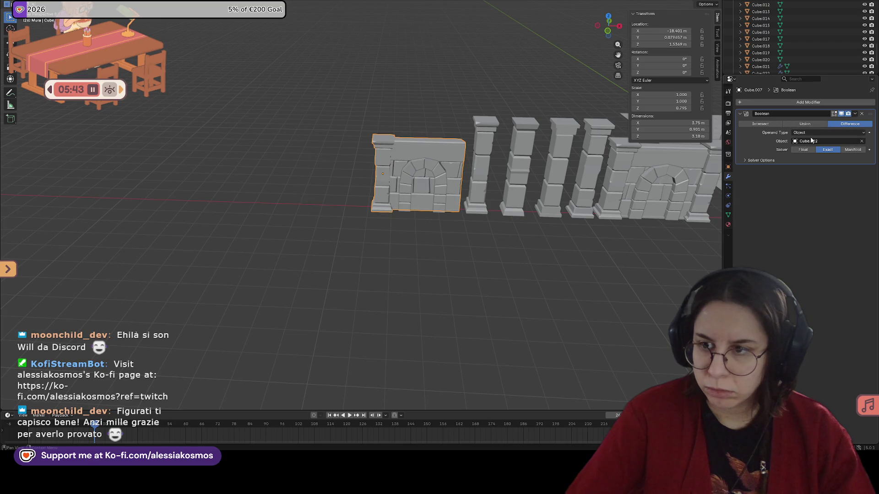
pyautogui.scroll(2, 464, 219)
pyautogui.scroll(1, 392, 229)
pyautogui.click(400, 172)
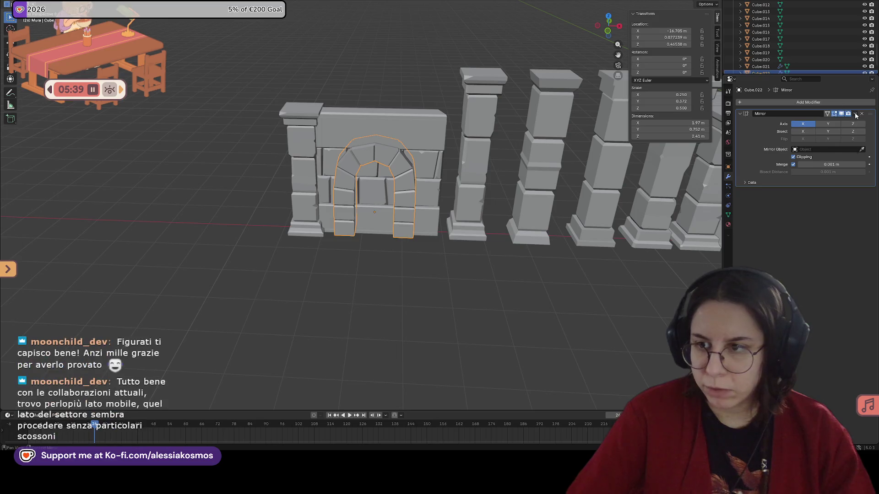
pyautogui.click(828, 114)
pyautogui.moveTo(521, 165); pyautogui.dragTo(420, 156, button='middle')
pyautogui.click(440, 157)
pyautogui.scroll(1, 421, 156)
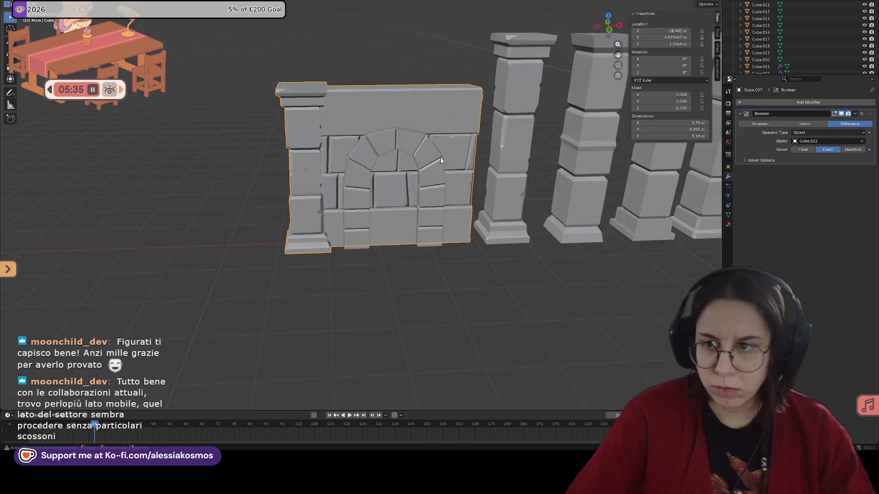
pyautogui.scroll(1, 442, 160)
pyautogui.scroll(1, 440, 194)
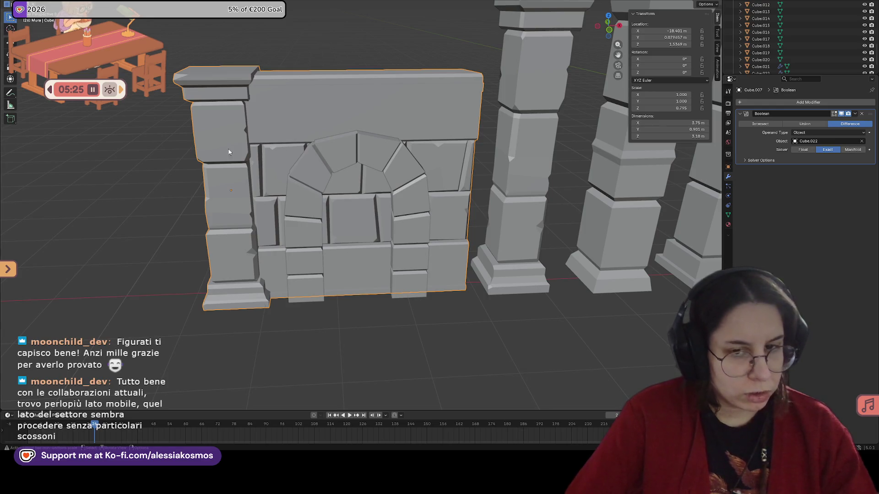
# Review the solver options, try Manifold, and keep the Exact solver for the cut.
pyautogui.click(748, 160)
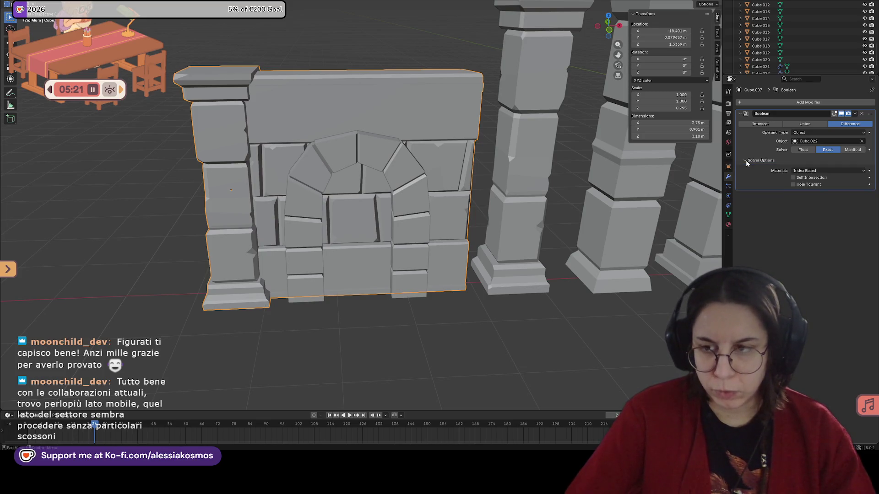
pyautogui.click(747, 160)
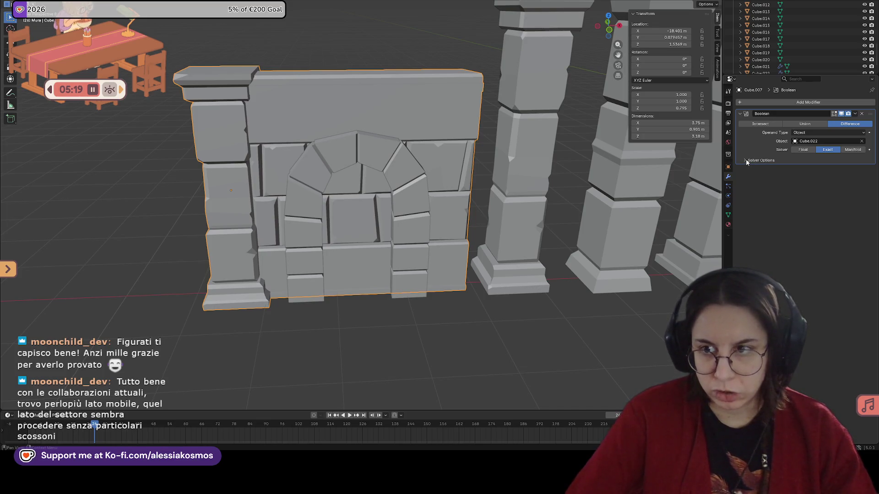
pyautogui.click(746, 160)
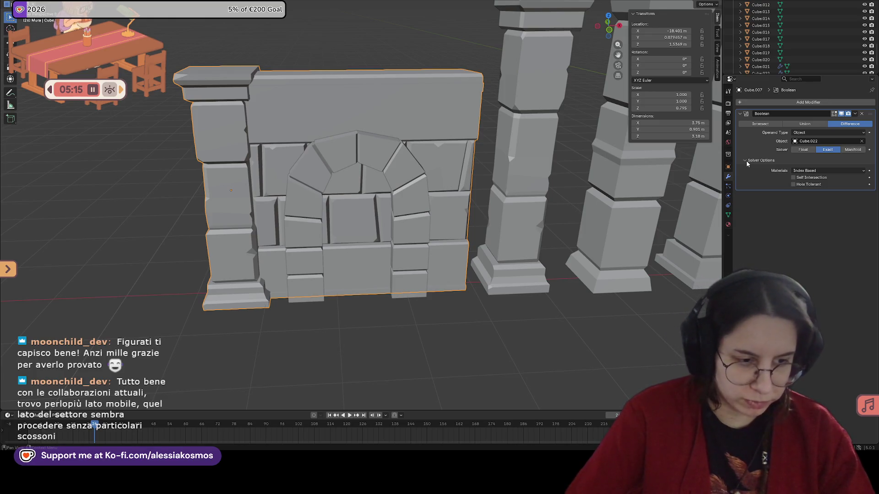
pyautogui.click(747, 160)
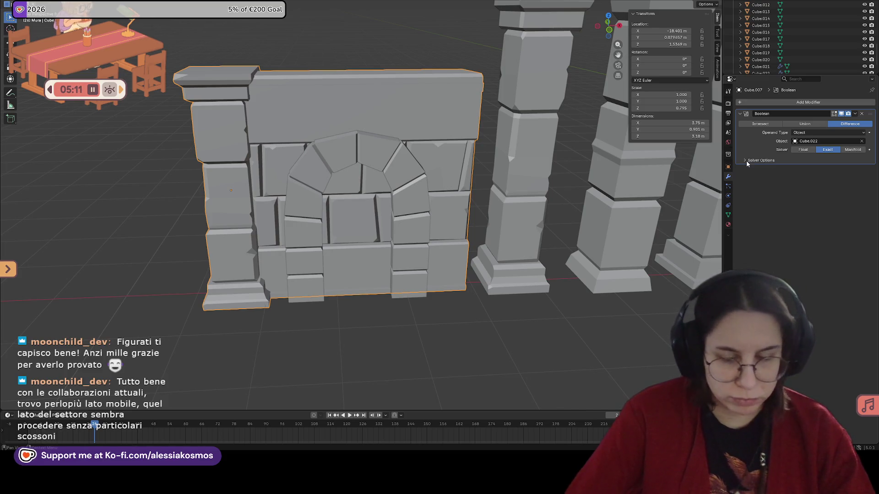
pyautogui.click(746, 161)
pyautogui.click(747, 160)
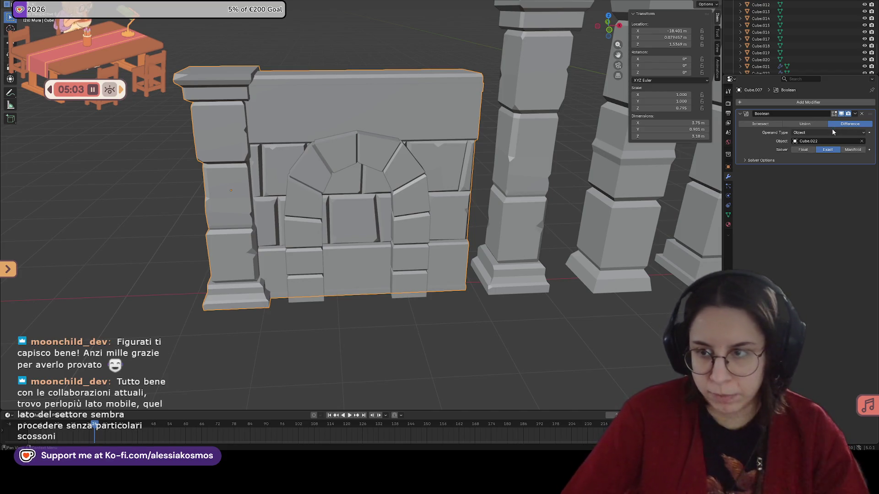
pyautogui.click(849, 150)
pyautogui.click(827, 150)
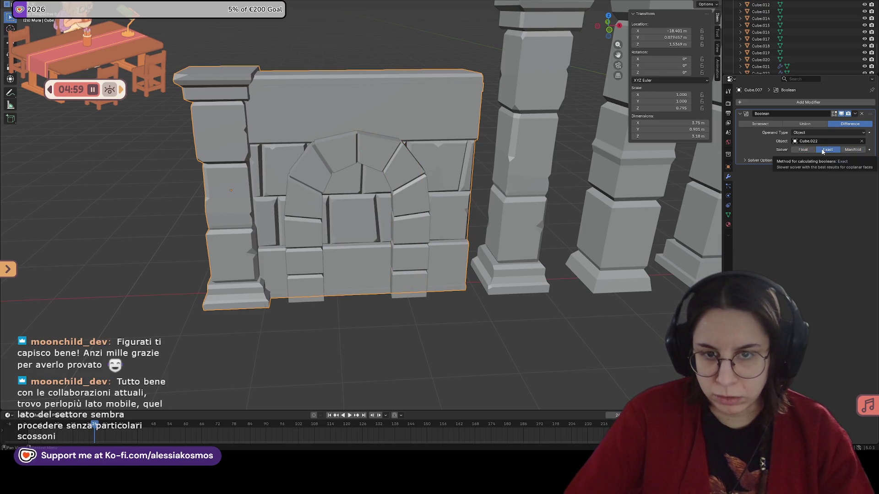
pyautogui.moveTo(550, 141)
pyautogui.mouseDown(button='middle')
pyautogui.moveTo(497, 118)
pyautogui.moveTo(540, 116)
pyautogui.moveTo(422, 115)
pyautogui.mouseUp(button='middle')
pyautogui.scroll(2, 523, 109)
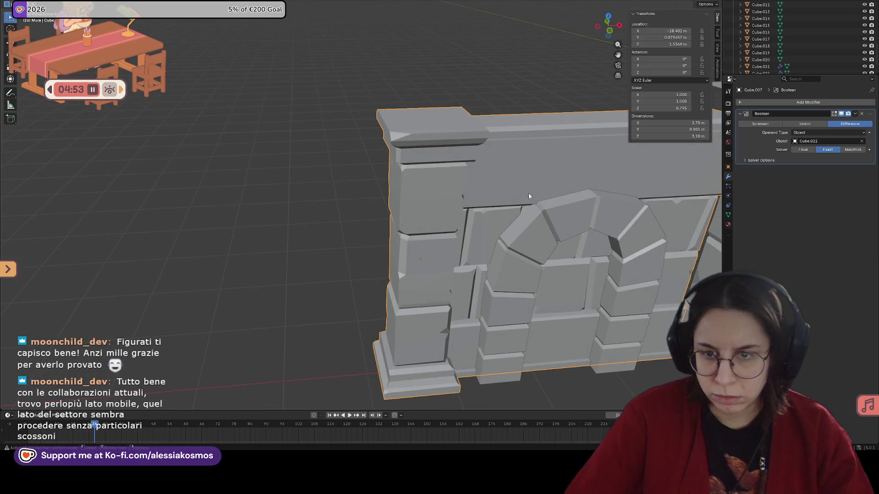
pyautogui.click(561, 219)
pyautogui.moveTo(561, 212)
pyautogui.mouseDown(button='middle')
pyautogui.moveTo(554, 181)
pyautogui.moveTo(488, 206)
pyautogui.moveTo(375, 230)
pyautogui.mouseUp(button='middle')
# Move the arch along Y into the wall depth, then along X into position.
pyautogui.rightClick(374, 229)
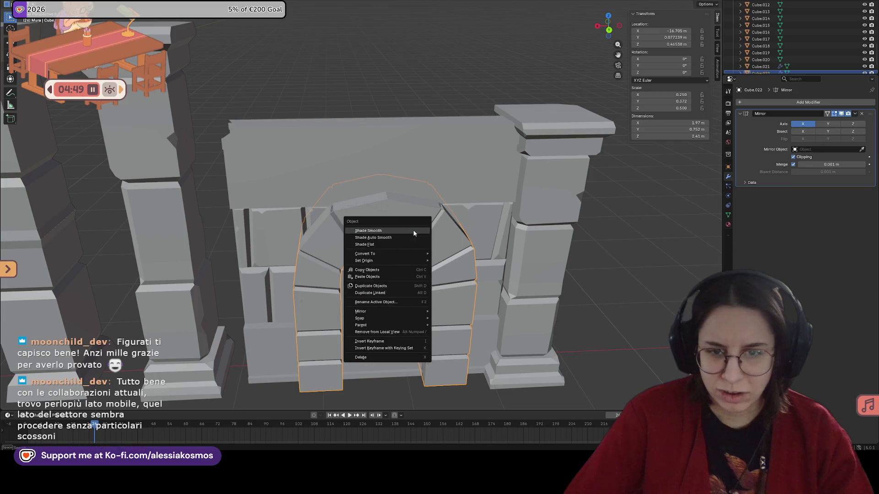
pyautogui.click(387, 244)
pyautogui.scroll(-4, 447, 226)
pyautogui.scroll(-2, 415, 227)
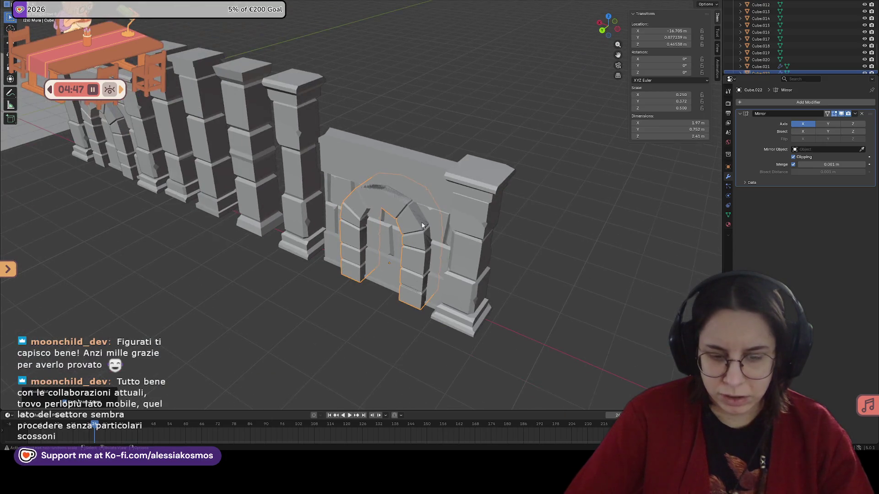
pyautogui.press('g')
pyautogui.press('y')
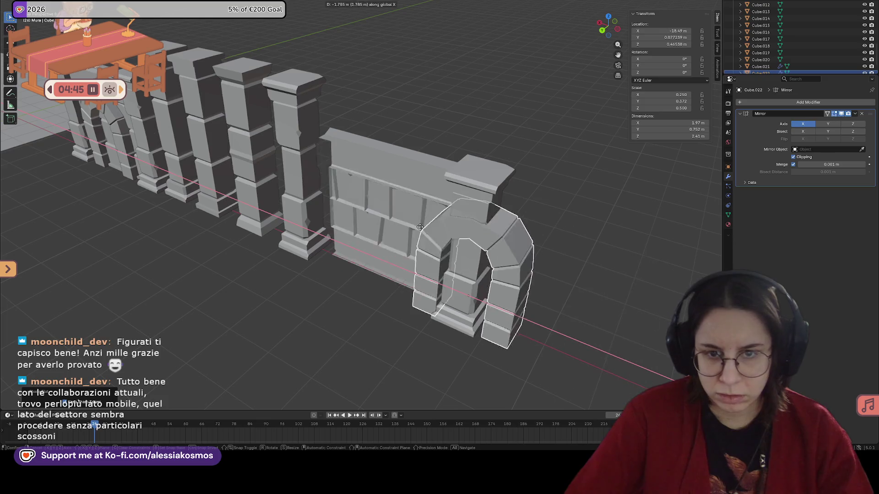
pyautogui.click(439, 230)
pyautogui.press('g')
pyautogui.press('x')
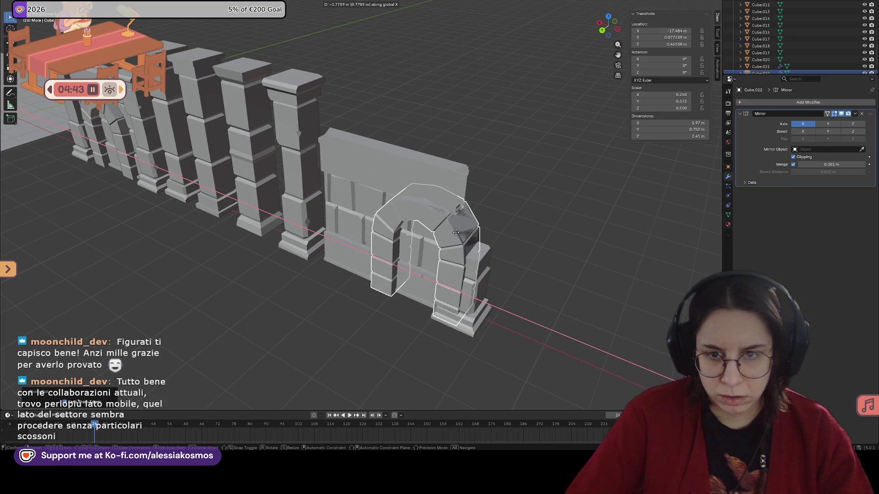
pyautogui.click(434, 225)
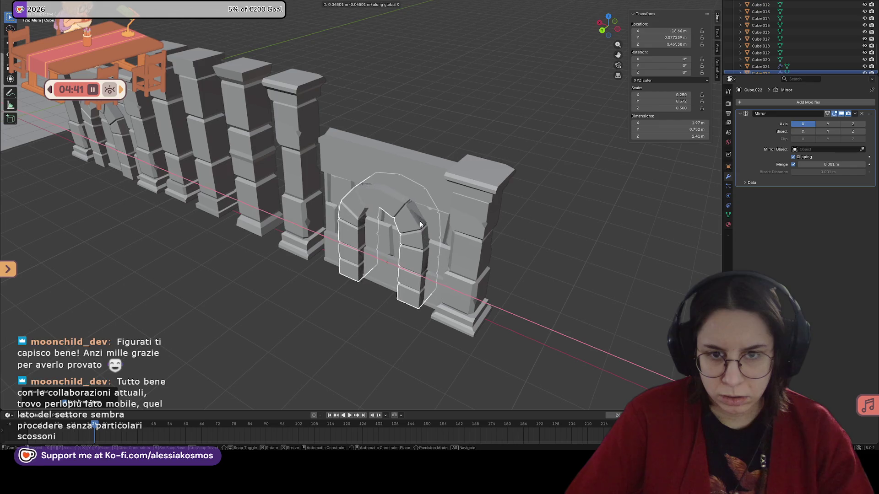
# Hide the arch, remove the Boolean cut from the wall, and unhide the arch.
pyautogui.press('h')
pyautogui.click(430, 181)
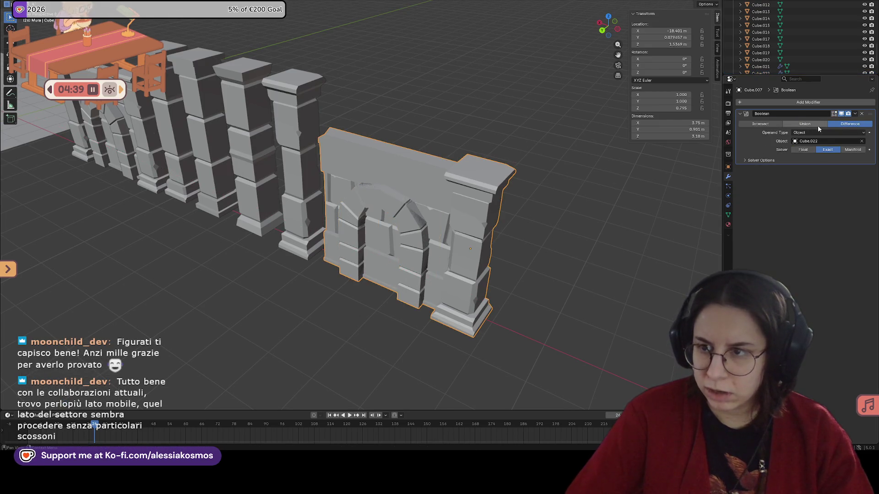
pyautogui.click(863, 115)
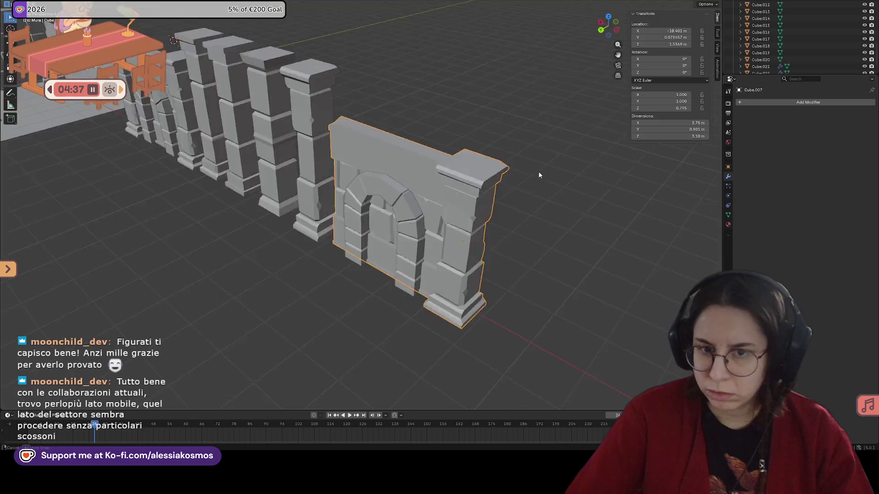
pyautogui.moveTo(538, 172)
pyautogui.mouseDown(button='middle')
pyautogui.moveTo(255, 175)
pyautogui.moveTo(324, 229)
pyautogui.mouseUp(button='middle')
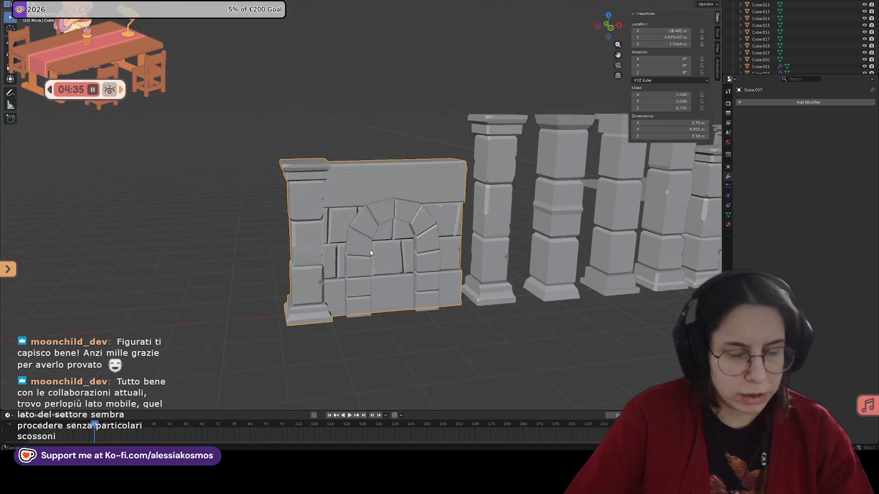
pyautogui.hotkey('alt', 'h')
pyautogui.moveTo(405, 230); pyautogui.dragTo(397, 221, button='middle')
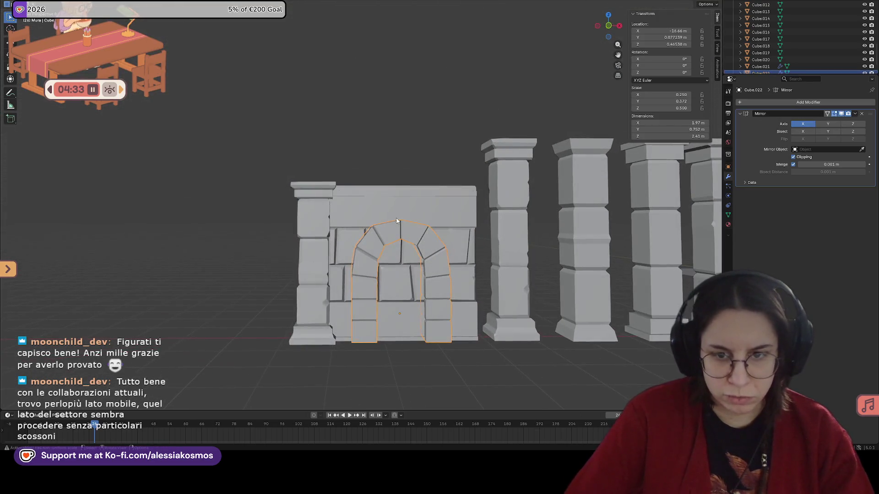
# Slide the arch along X to seat it inside the wall opening and select the wall.
pyautogui.press('g')
pyautogui.press('x')
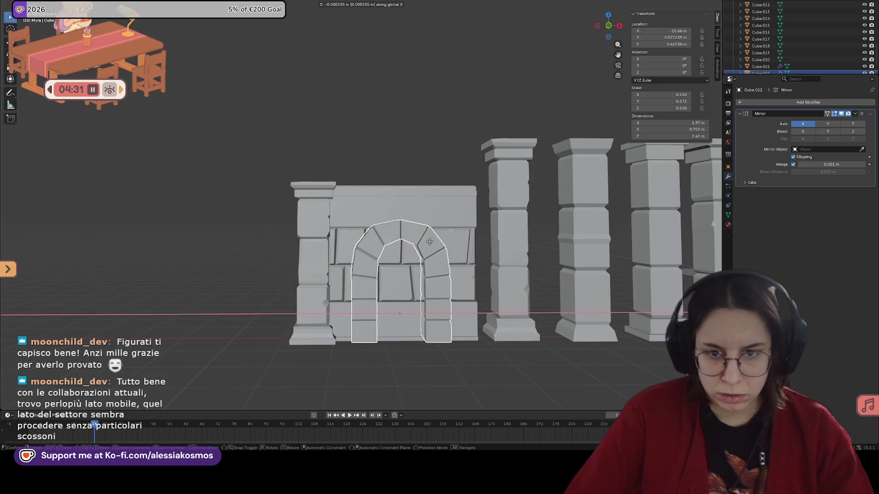
pyautogui.click(427, 242)
pyautogui.click(453, 240)
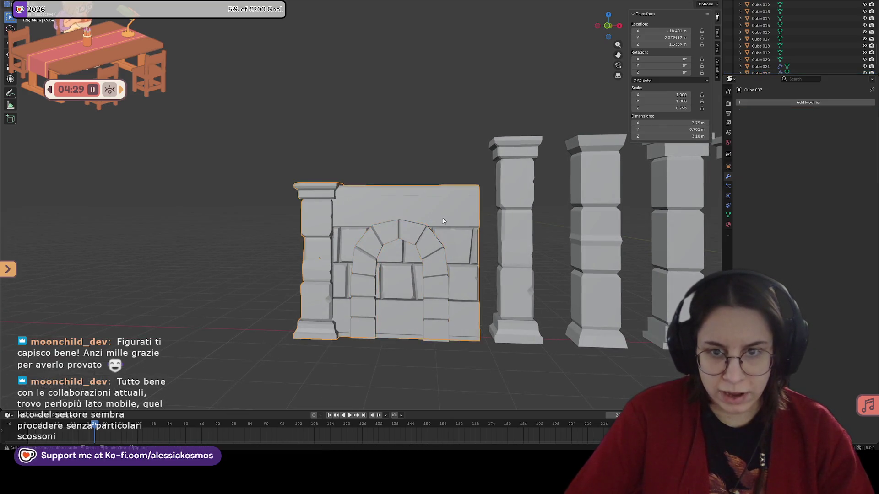
pyautogui.moveTo(454, 241); pyautogui.dragTo(468, 239, button='middle')
pyautogui.scroll(2, 468, 238)
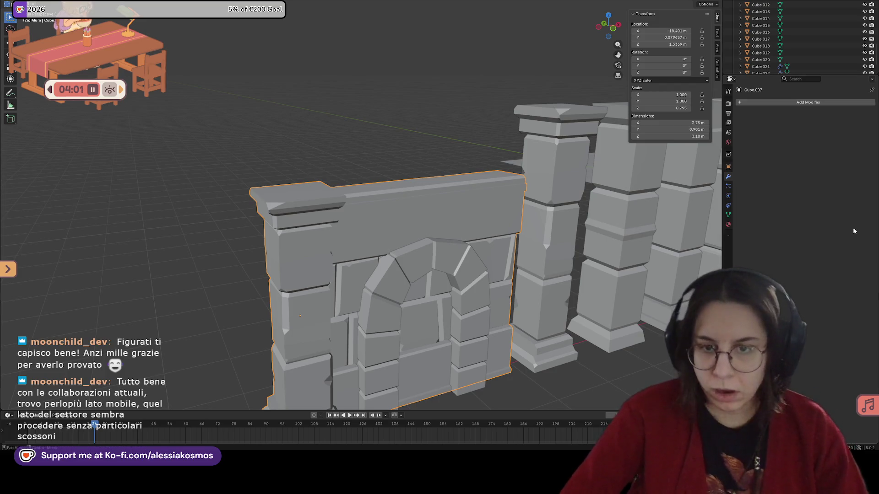
# Add a Boolean modifier to the wall panel and briefly check its mesh edges.
pyautogui.moveTo(462, 239)
pyautogui.mouseDown(button='middle')
pyautogui.moveTo(556, 255)
pyautogui.moveTo(466, 247)
pyautogui.mouseUp(button='middle')
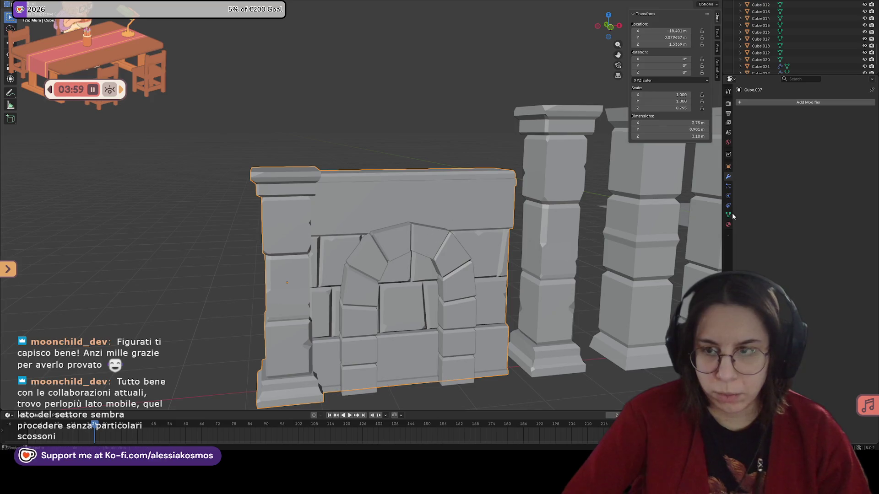
pyautogui.click(745, 103)
pyautogui.write('boo')
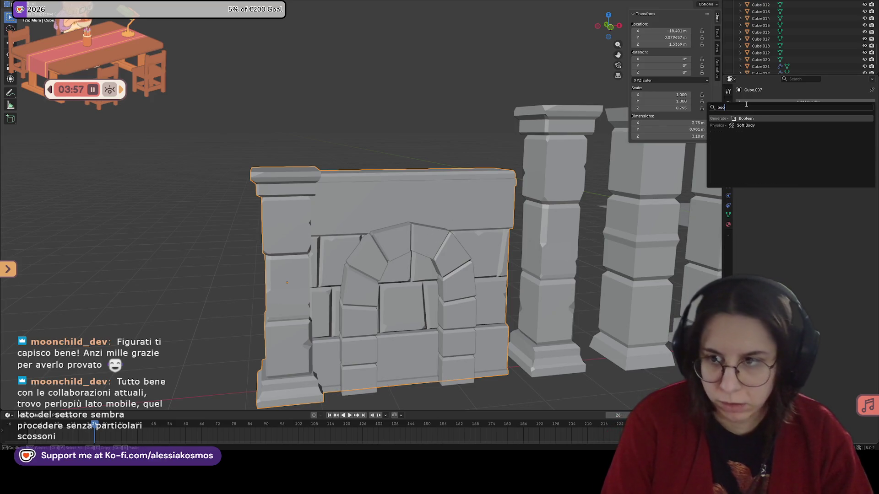
pyautogui.press('Return')
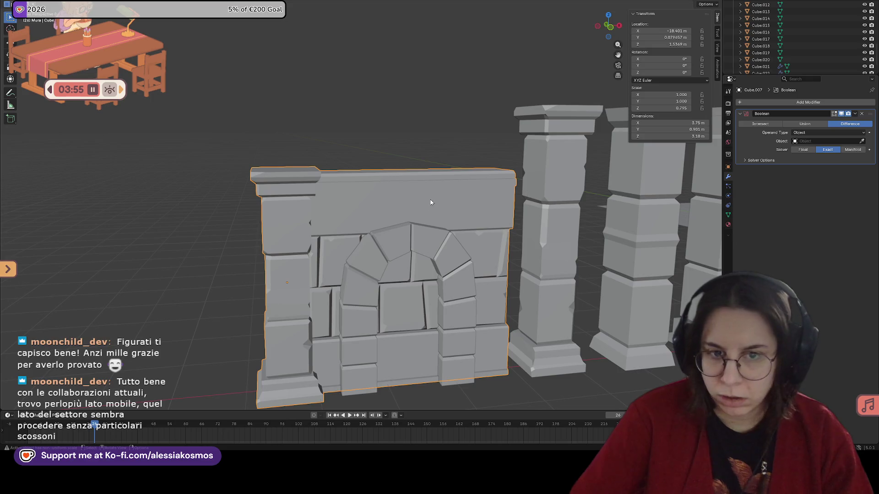
pyautogui.press('Tab')
pyautogui.click(492, 237)
pyautogui.hotkey('ctrl', 'z')
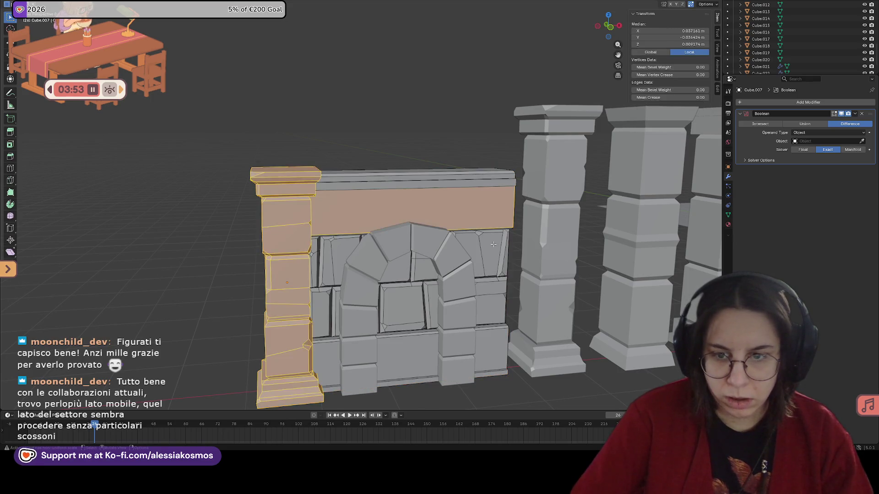
pyautogui.click(494, 249)
pyautogui.press('Tab')
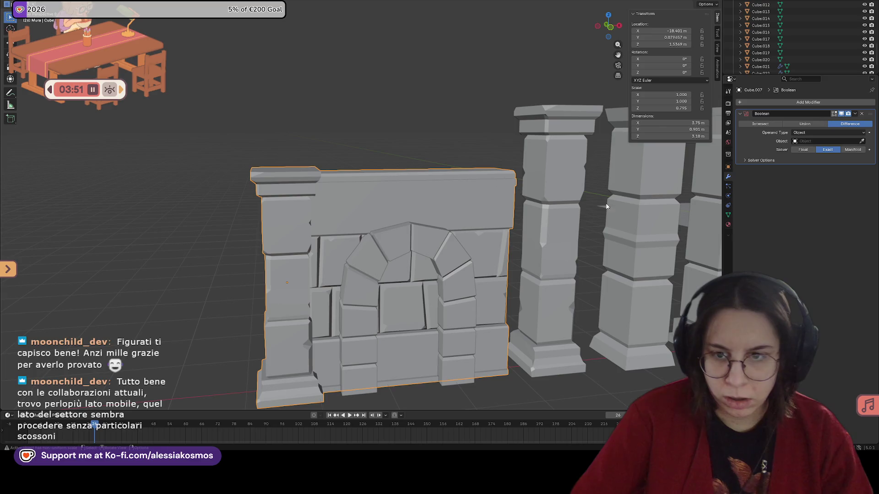
# Keep Operand Type Object and eyedrop the arch Cube.022 as the Difference cutter.
pyautogui.click(859, 134)
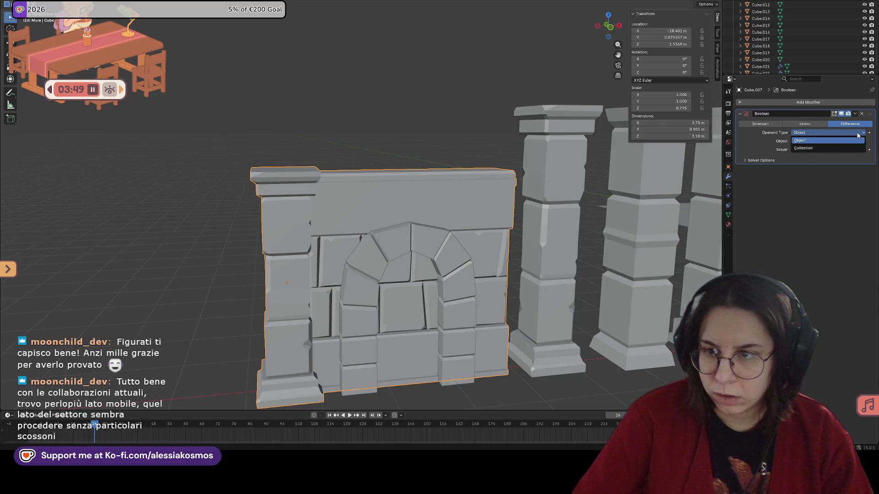
pyautogui.click(858, 140)
pyautogui.click(412, 232)
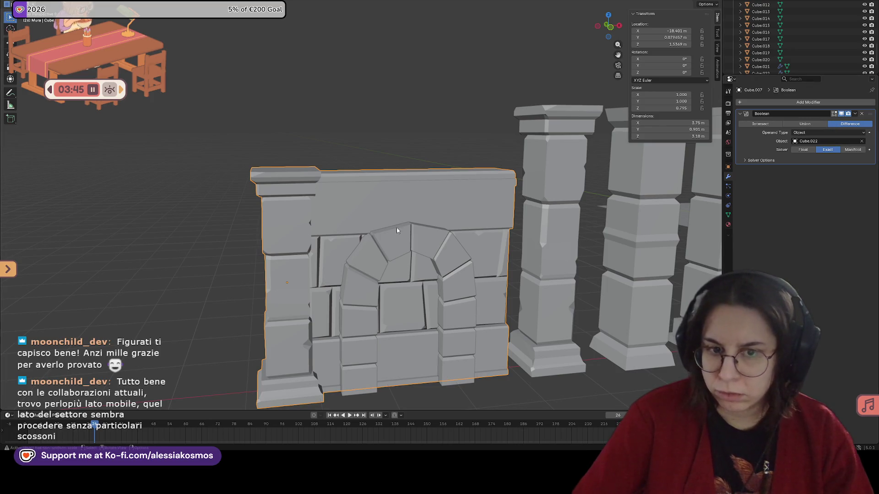
pyautogui.moveTo(397, 227)
pyautogui.mouseDown(button='middle')
pyautogui.moveTo(419, 258)
pyautogui.moveTo(355, 239)
pyautogui.moveTo(343, 217)
pyautogui.moveTo(378, 221)
pyautogui.mouseUp(button='middle')
pyautogui.click(389, 239)
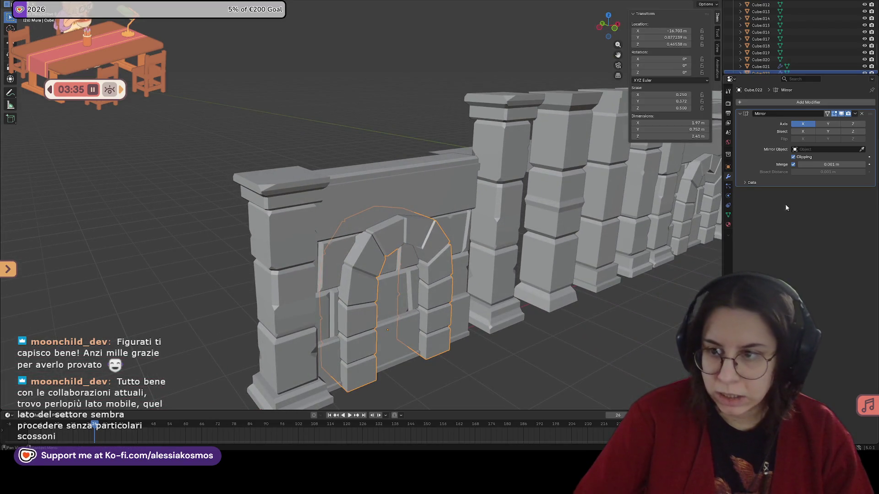
# Check the Boolean cut on the wall and arch, save, and deselect everything.
pyautogui.moveTo(425, 260)
pyautogui.mouseDown(button='middle')
pyautogui.moveTo(390, 262)
pyautogui.moveTo(412, 254)
pyautogui.mouseUp(button='middle')
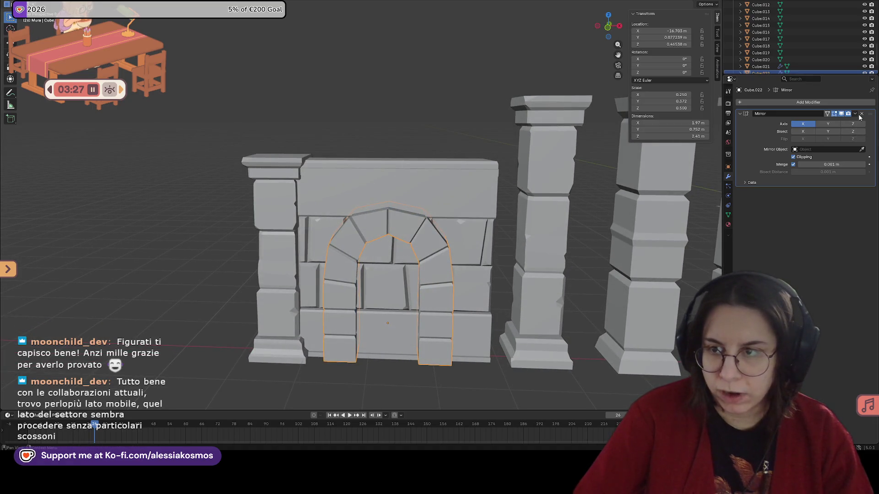
pyautogui.click(432, 203)
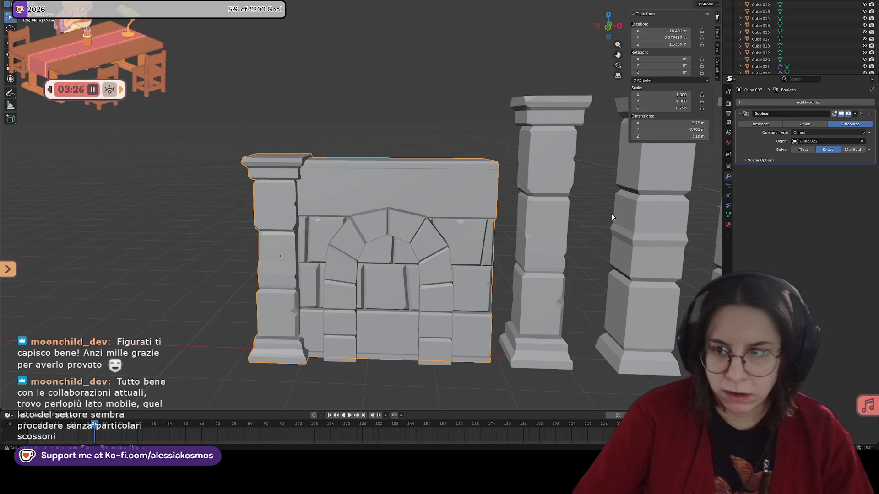
pyautogui.click(417, 244)
pyautogui.scroll(2, 434, 241)
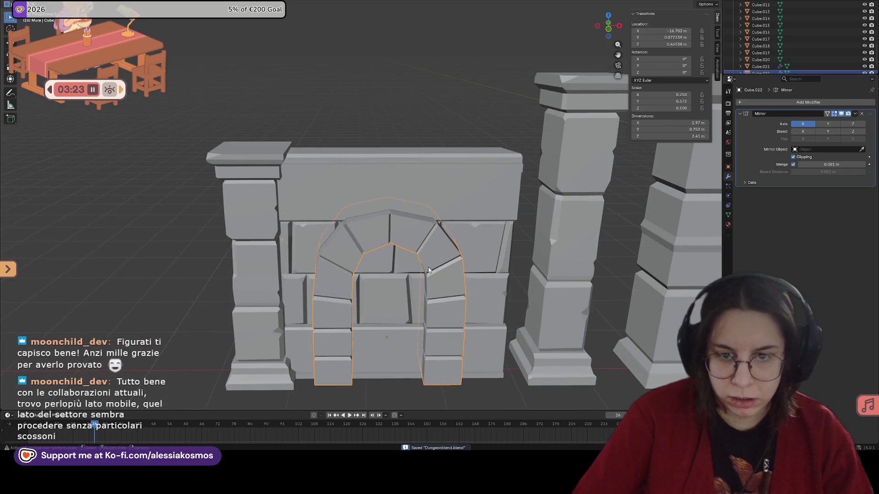
pyautogui.scroll(-2, 422, 314)
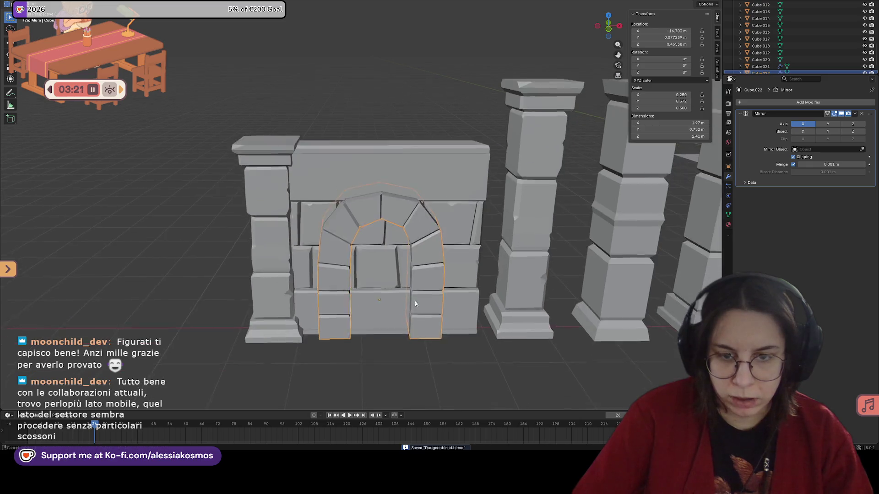
pyautogui.moveTo(415, 300); pyautogui.dragTo(377, 311, button='middle')
pyautogui.click(377, 314)
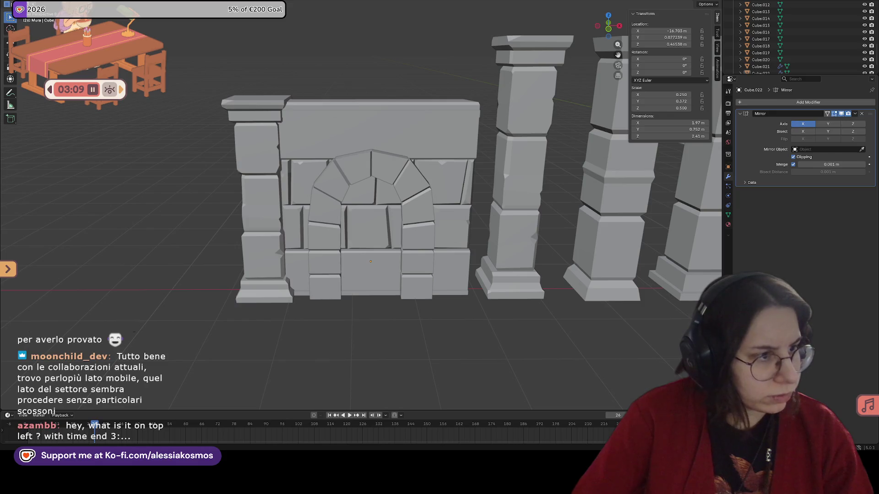
# Choose Write in Focus Select and return the desk widget to the top-left corner.
pyautogui.moveTo(78, 61); pyautogui.dragTo(133, 94)
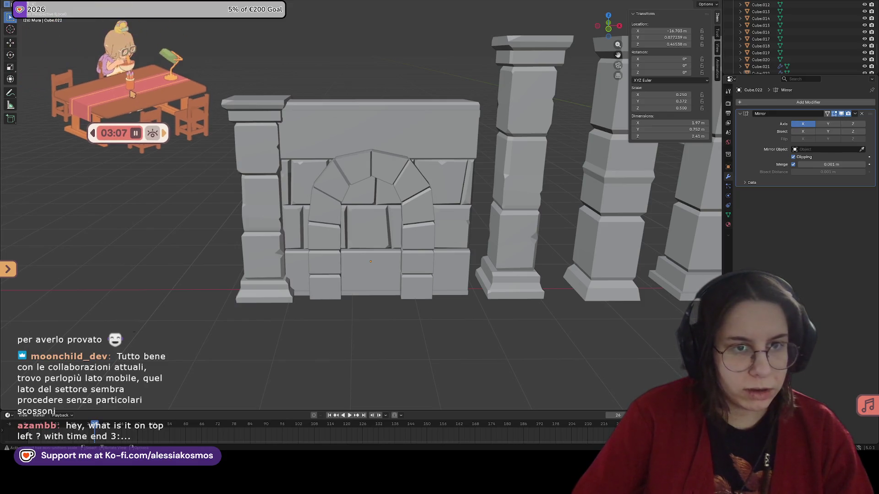
pyautogui.click(137, 91)
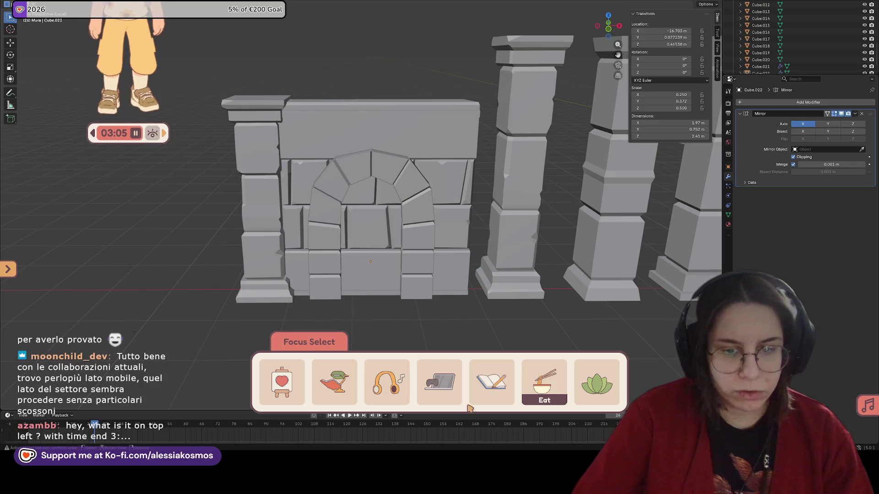
pyautogui.click(490, 385)
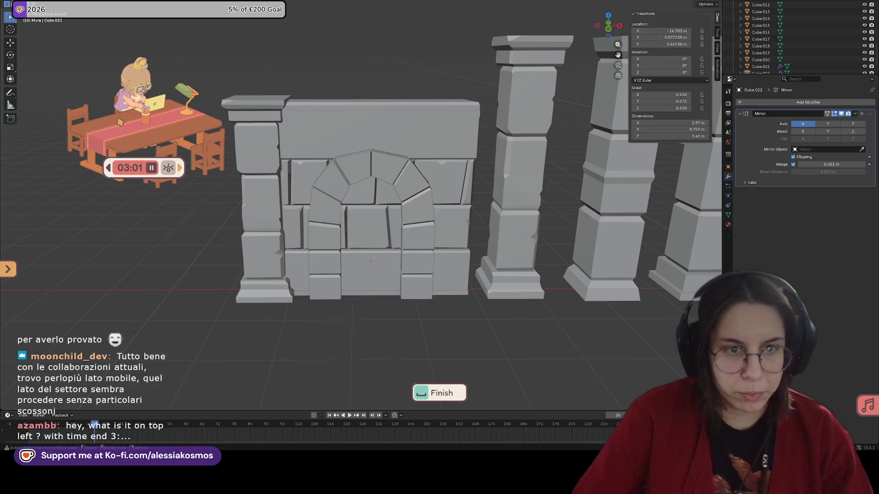
pyautogui.moveTo(121, 122); pyautogui.dragTo(121, 61)
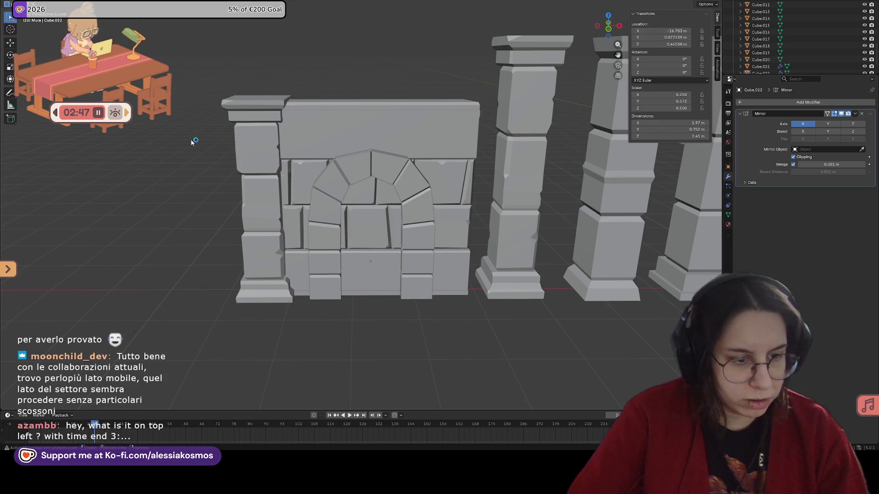
pyautogui.scroll(-2, 146, 164)
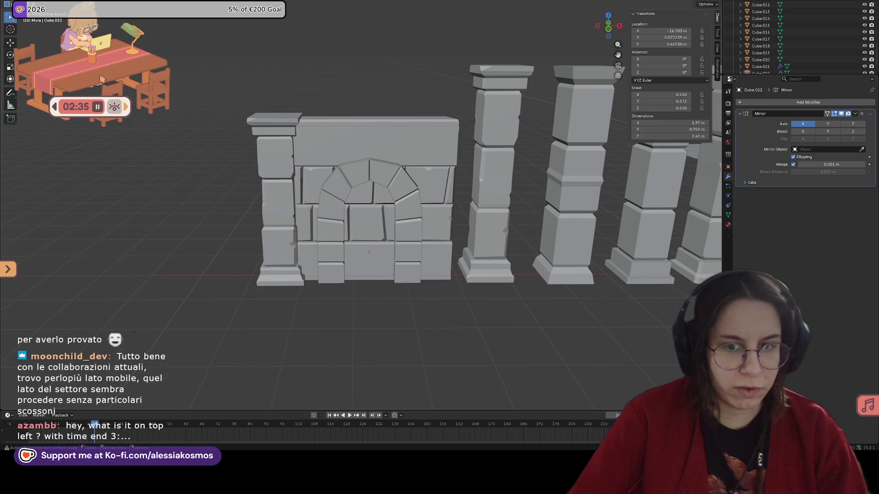
pyautogui.moveTo(437, 165)
pyautogui.mouseDown(button='middle')
pyautogui.moveTo(426, 168)
pyautogui.moveTo(412, 226)
pyautogui.mouseUp(button='middle')
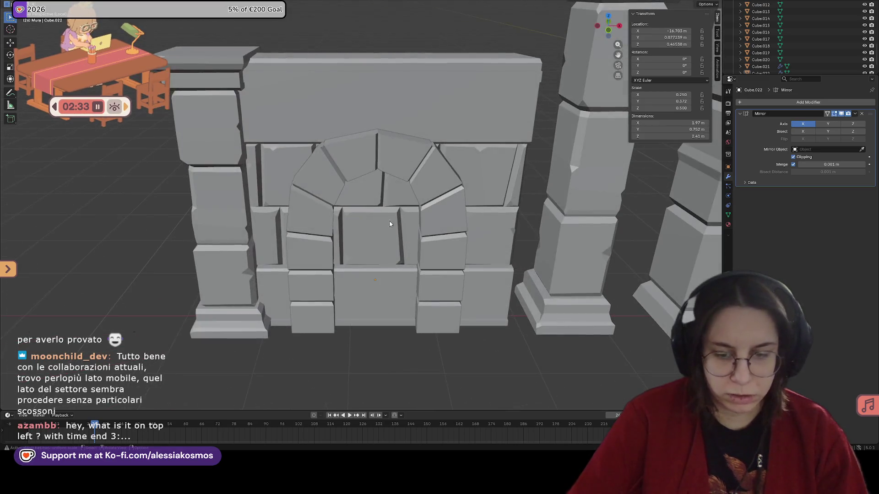
pyautogui.scroll(-3, 412, 261)
pyautogui.scroll(4, 412, 277)
pyautogui.moveTo(411, 300); pyautogui.dragTo(415, 256, button='middle')
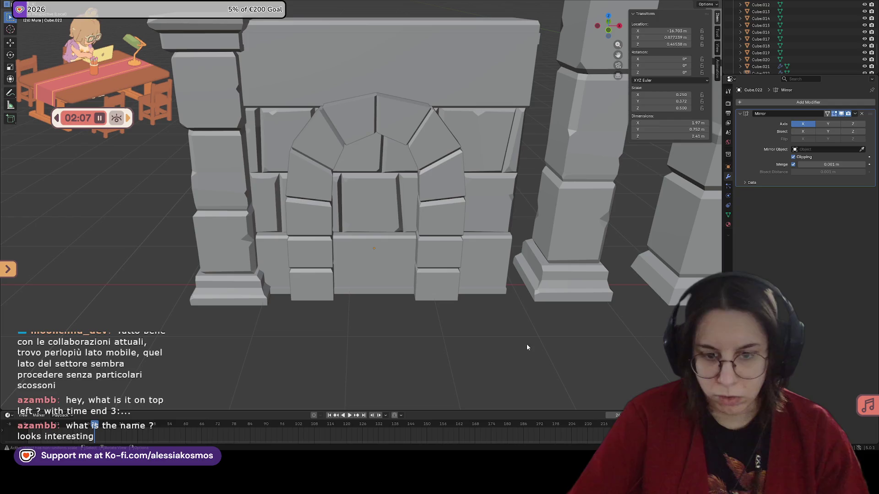
pyautogui.moveTo(70, 74)
pyautogui.mouseDown()
pyautogui.moveTo(142, 111)
pyautogui.moveTo(100, 106)
pyautogui.mouseUp()
pyautogui.press('Escape')
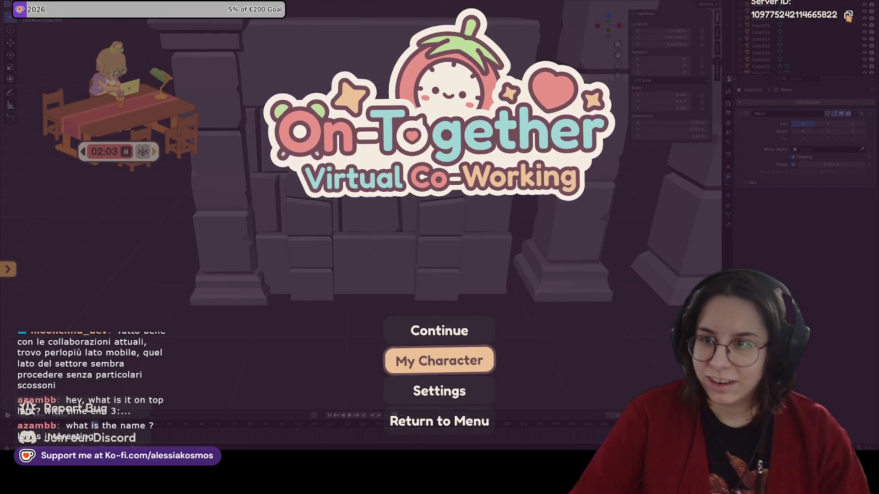
pyautogui.press('Escape')
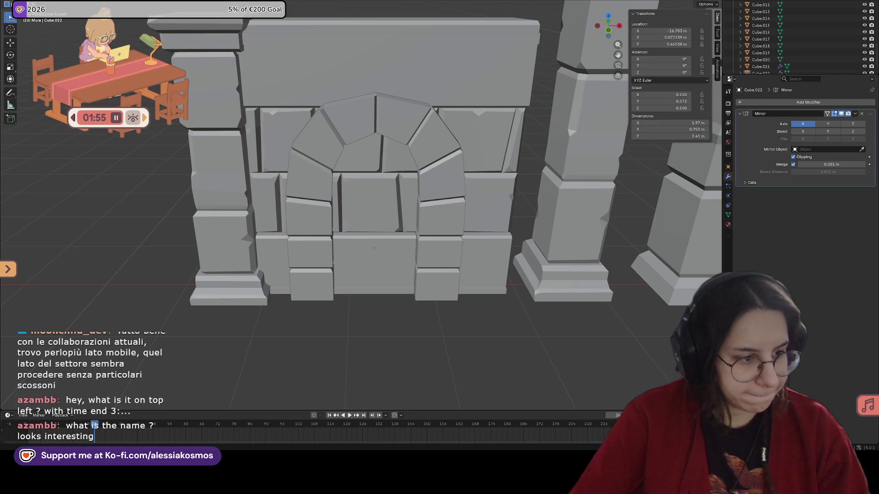
pyautogui.click(287, 244)
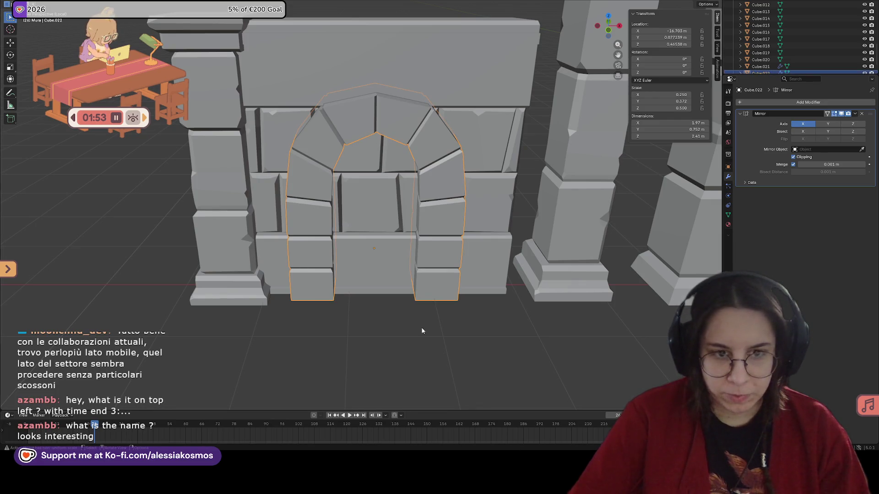
pyautogui.click(253, 192)
pyautogui.click(547, 390)
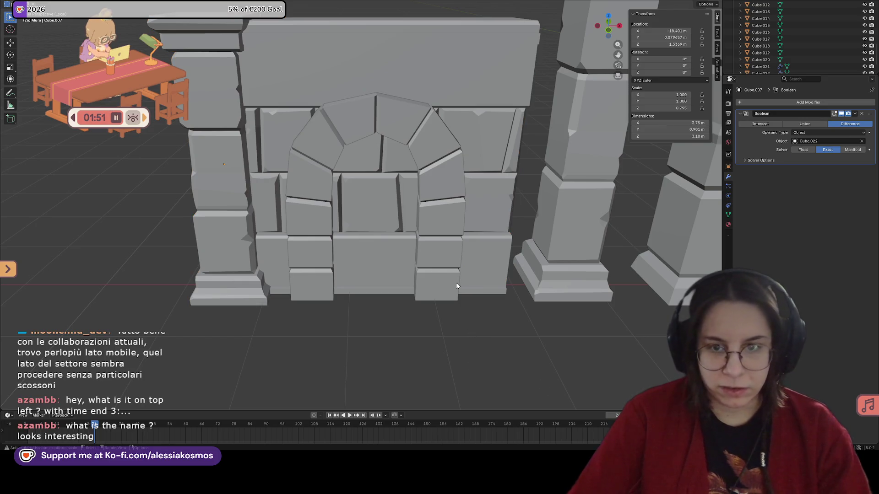
pyautogui.press('Escape')
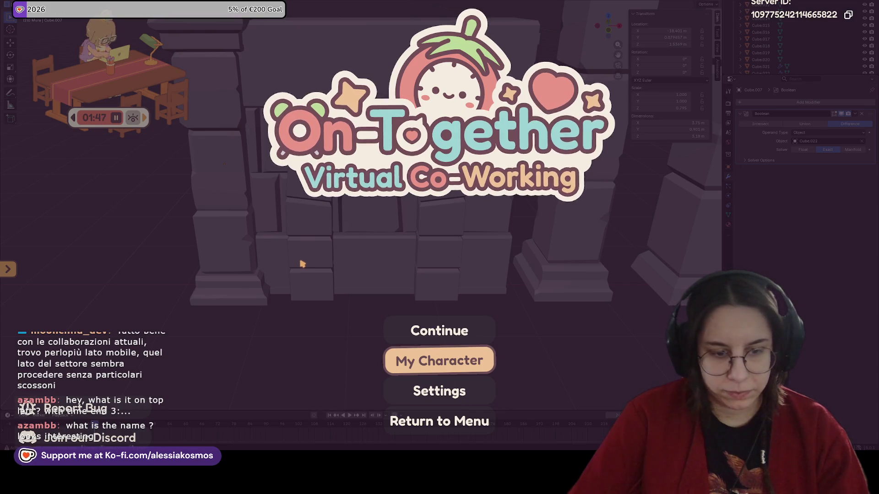
pyautogui.press('Escape')
pyautogui.moveTo(302, 265)
pyautogui.mouseDown(button='middle')
pyautogui.moveTo(328, 203)
pyautogui.moveTo(384, 233)
pyautogui.moveTo(381, 287)
pyautogui.mouseUp(button='middle')
pyautogui.click(328, 202)
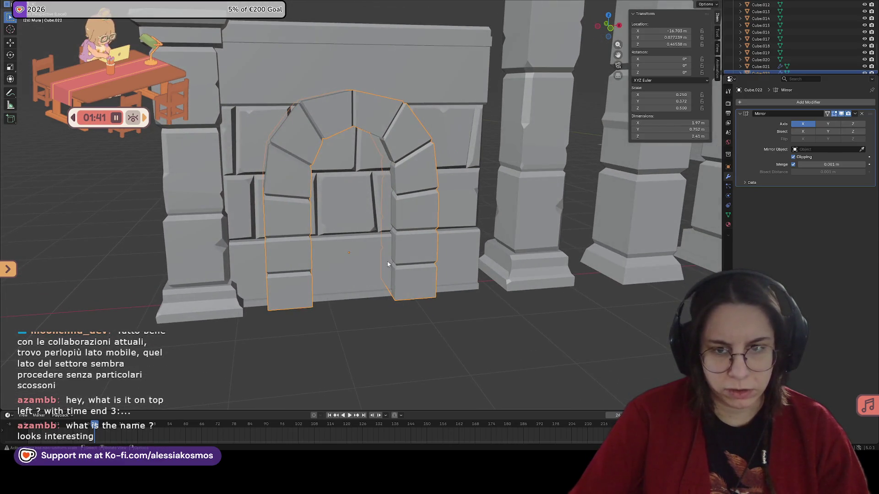
# Slide the arch cutter along Y through the wall so the arched doorway is cut.
pyautogui.moveTo(380, 287)
pyautogui.mouseDown(button='middle')
pyautogui.moveTo(408, 252)
pyautogui.moveTo(383, 273)
pyautogui.moveTo(389, 265)
pyautogui.moveTo(320, 268)
pyautogui.moveTo(353, 273)
pyautogui.moveTo(353, 289)
pyautogui.moveTo(362, 285)
pyautogui.moveTo(326, 282)
pyautogui.moveTo(369, 278)
pyautogui.mouseUp(button='middle')
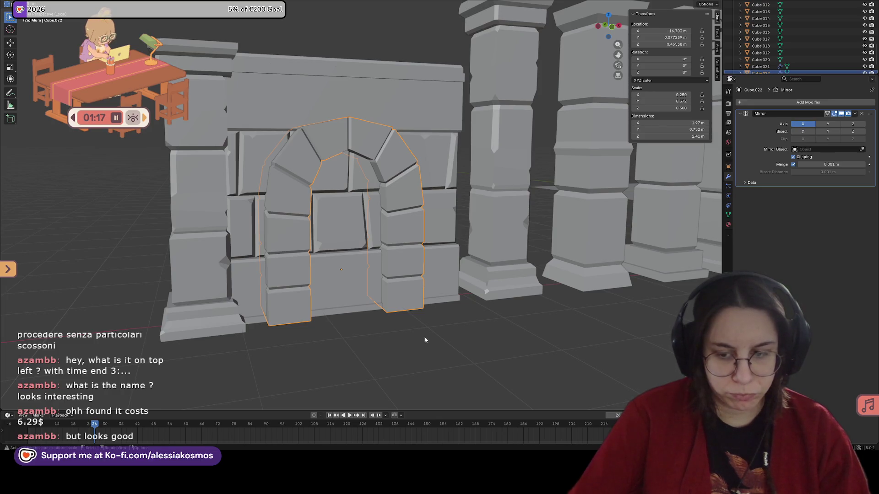
pyautogui.moveTo(424, 336); pyautogui.dragTo(392, 330, button='middle')
pyautogui.scroll(-1, 391, 330)
pyautogui.scroll(-2, 378, 316)
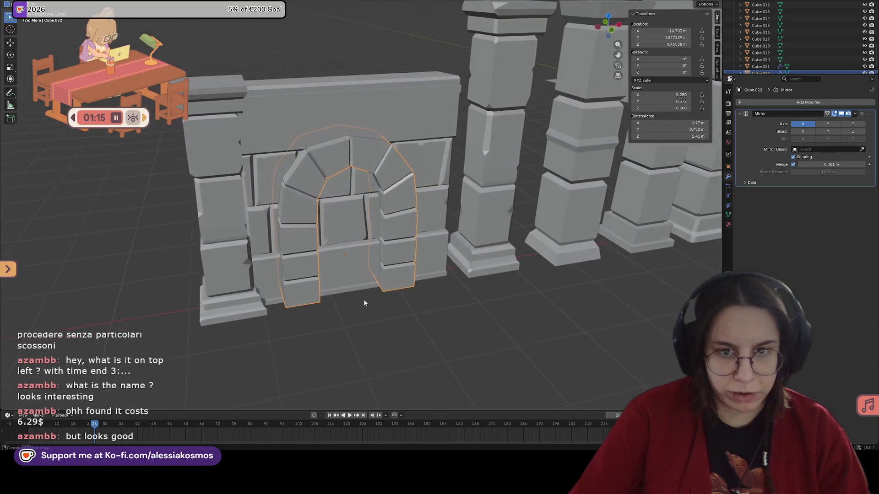
pyautogui.moveTo(365, 303); pyautogui.dragTo(405, 311, button='middle')
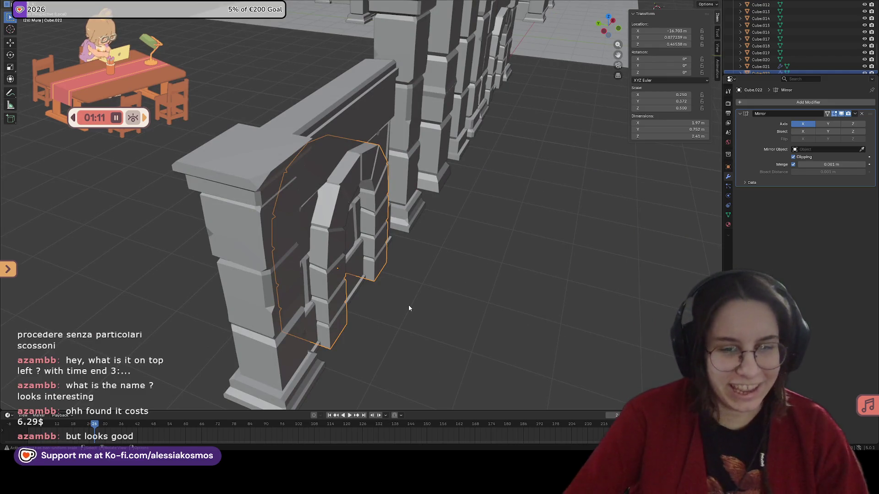
pyautogui.moveTo(409, 305)
pyautogui.mouseDown(button='middle')
pyautogui.moveTo(422, 304)
pyautogui.moveTo(424, 291)
pyautogui.moveTo(394, 287)
pyautogui.moveTo(391, 268)
pyautogui.moveTo(383, 292)
pyautogui.moveTo(365, 287)
pyautogui.moveTo(404, 299)
pyautogui.moveTo(376, 305)
pyautogui.moveTo(379, 316)
pyautogui.moveTo(462, 317)
pyautogui.moveTo(360, 318)
pyautogui.moveTo(385, 320)
pyautogui.moveTo(431, 290)
pyautogui.mouseUp(button='middle')
pyautogui.scroll(2, 384, 289)
pyautogui.scroll(-2, 384, 289)
pyautogui.scroll(-1, 385, 293)
pyautogui.scroll(-3, 379, 305)
pyautogui.scroll(3, 377, 305)
pyautogui.scroll(2, 377, 305)
pyautogui.scroll(-2, 362, 303)
pyautogui.scroll(3, 402, 318)
pyautogui.scroll(2, 369, 313)
pyautogui.scroll(-2, 369, 310)
pyautogui.scroll(2, 382, 318)
pyautogui.scroll(-2, 381, 318)
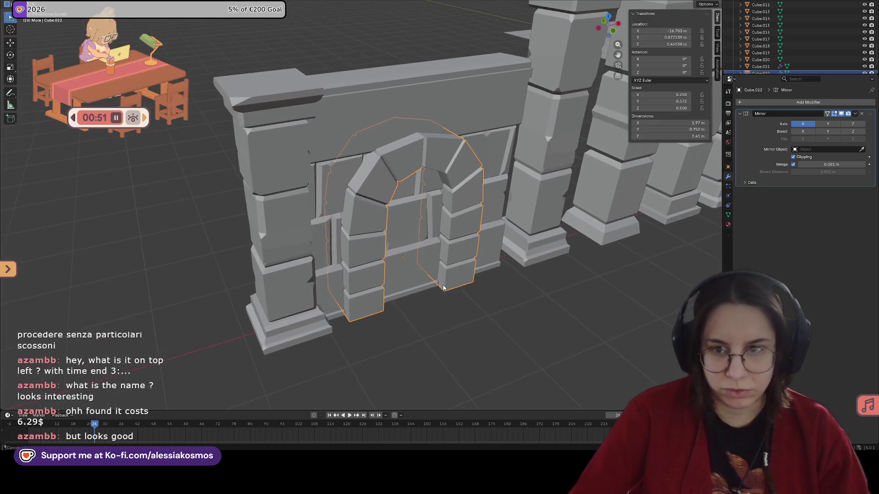
pyautogui.scroll(2, 441, 284)
pyautogui.scroll(-2, 380, 318)
pyautogui.moveTo(380, 318); pyautogui.dragTo(397, 316, button='middle')
pyautogui.scroll(2, 384, 314)
pyautogui.scroll(-2, 388, 321)
pyautogui.scroll(2, 398, 319)
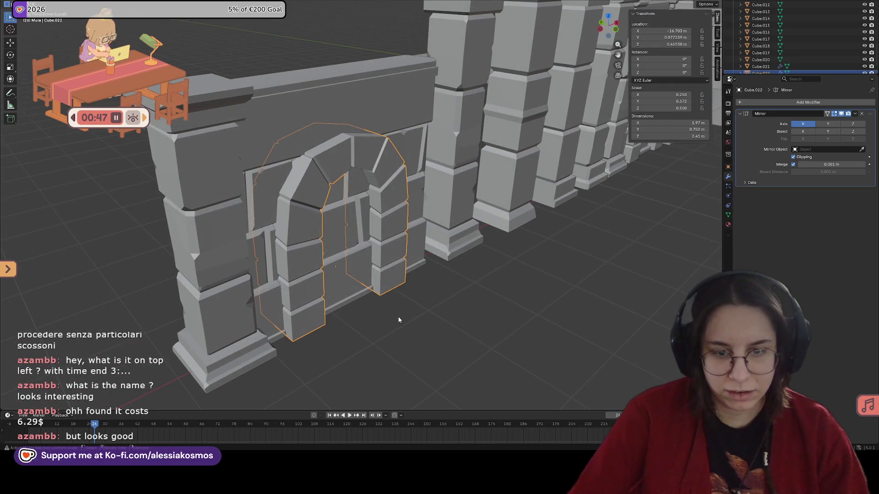
pyautogui.press('g')
pyautogui.press('y')
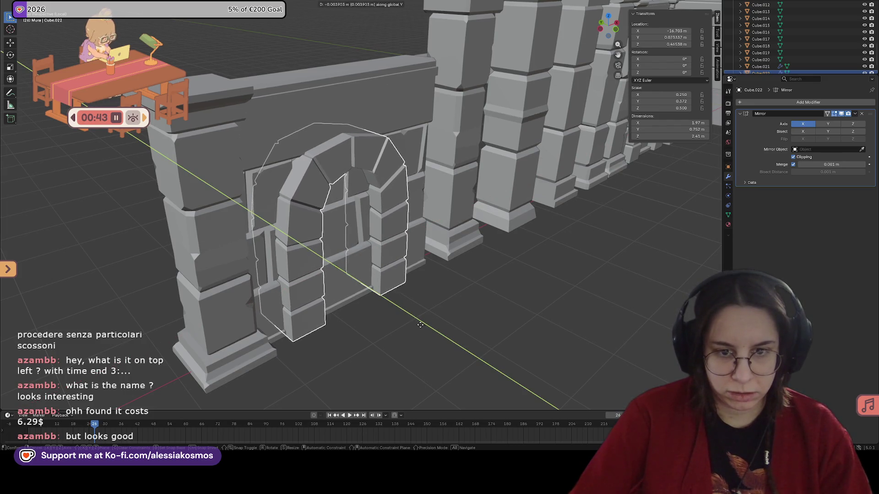
pyautogui.click(420, 325)
pyautogui.moveTo(420, 325); pyautogui.dragTo(406, 323, button='middle')
# Save the scene, clear the selection, and bring up the Shift+A add menu.
pyautogui.click(406, 324)
pyautogui.hotkey('ctrl', 's')
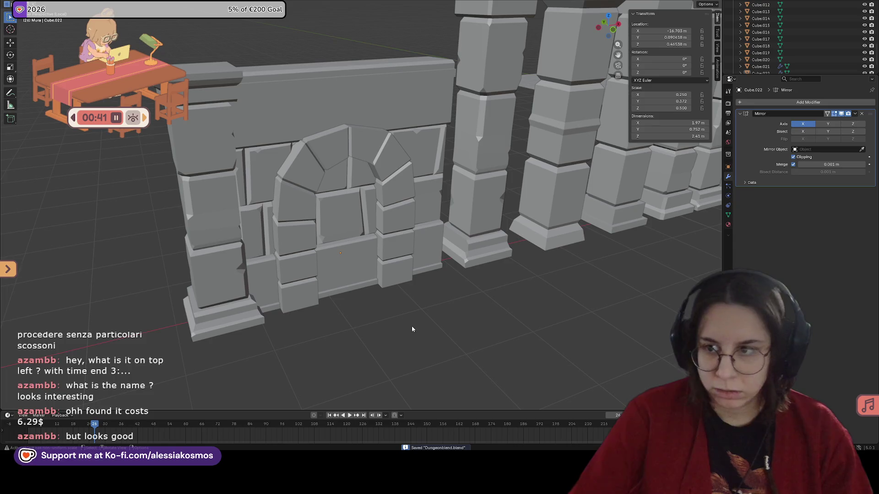
pyautogui.click(401, 227)
pyautogui.keyDown('shift'); pyautogui.click(423, 167); pyautogui.keyUp('shift')
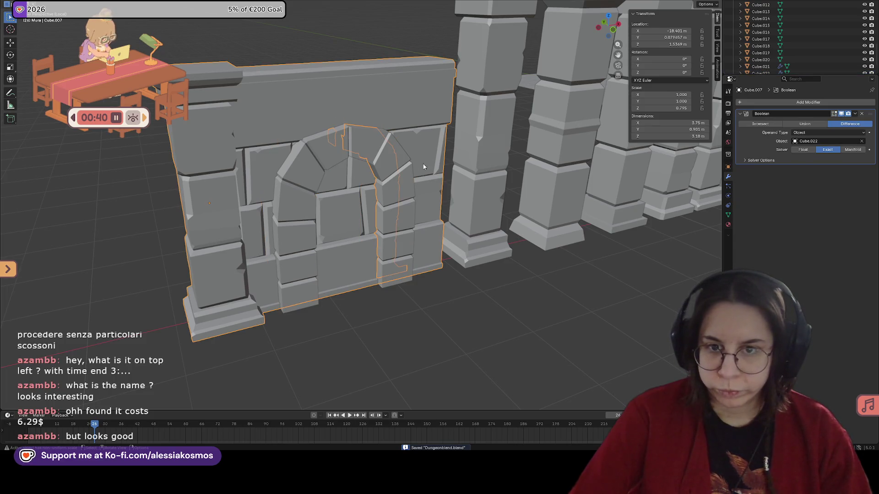
pyautogui.click(406, 217)
pyautogui.press('h')
pyautogui.moveTo(453, 311); pyautogui.dragTo(411, 307, button='middle')
pyautogui.hotkey('shift', 'a')
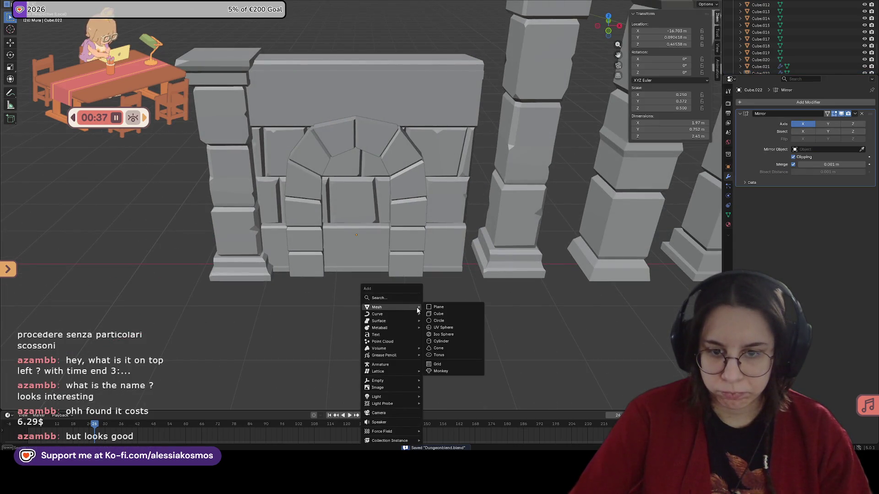
# Add a cube and move it along Y over the left arched wall, set down at ground level.
pyautogui.click(435, 314)
pyautogui.scroll(-5, 312, 277)
pyautogui.moveTo(313, 277); pyautogui.dragTo(388, 278, button='middle')
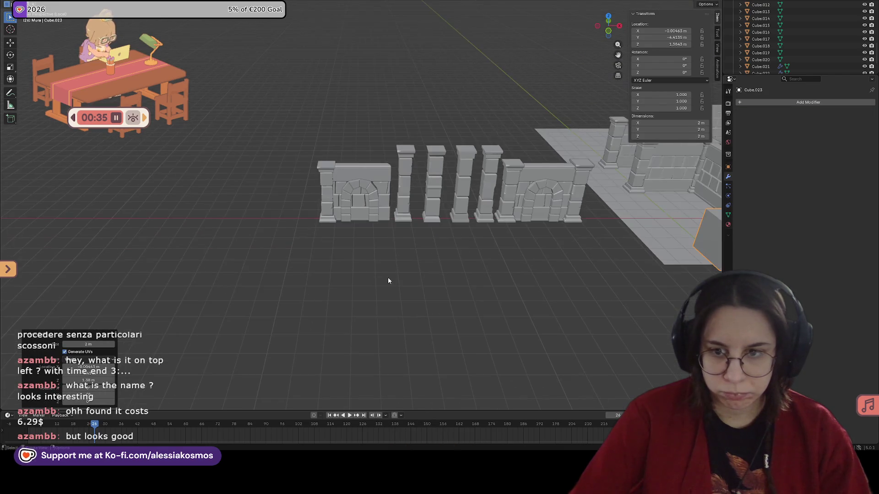
pyautogui.press('g')
pyautogui.press('y')
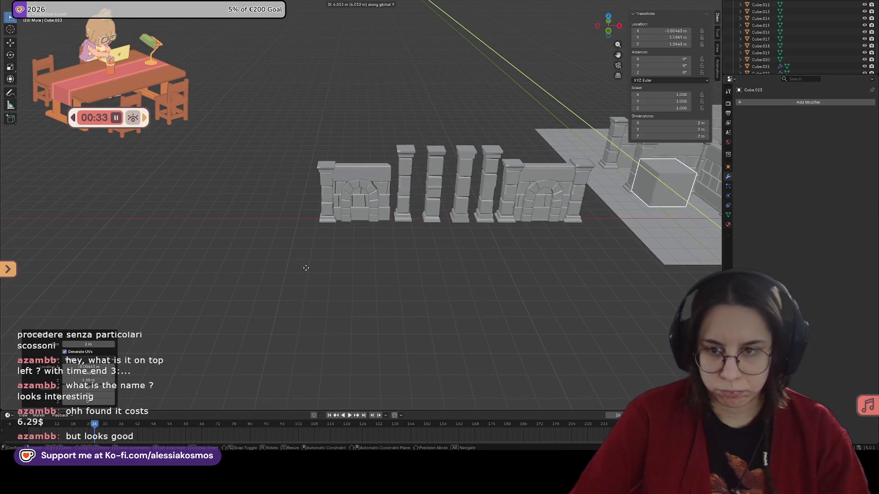
pyautogui.click(318, 247)
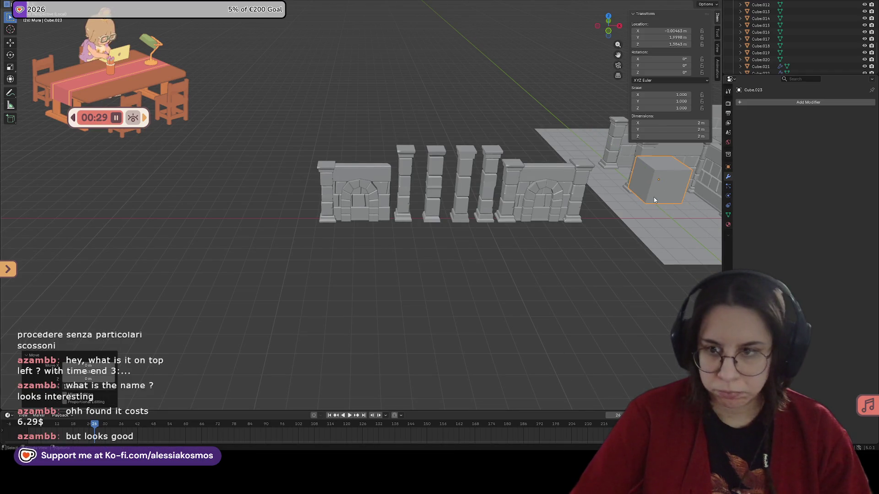
pyautogui.press('g')
pyautogui.press('y')
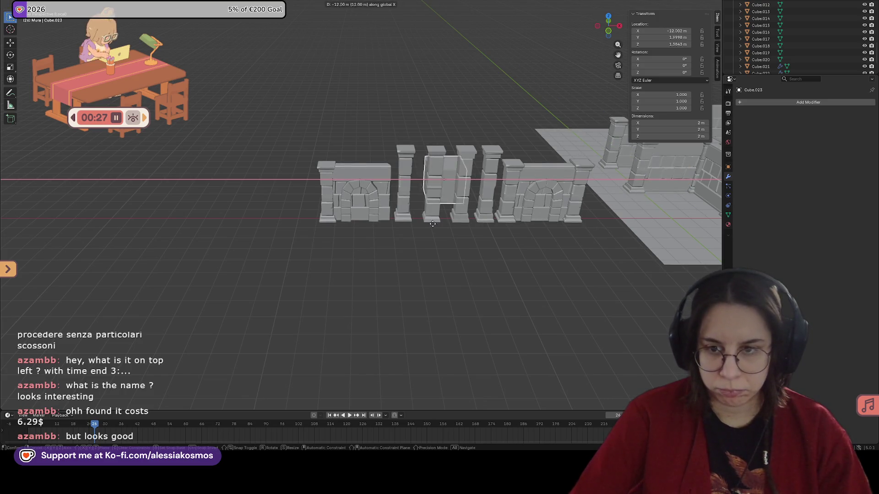
pyautogui.click(361, 204)
pyautogui.scroll(2, 361, 201)
pyautogui.scroll(3, 364, 200)
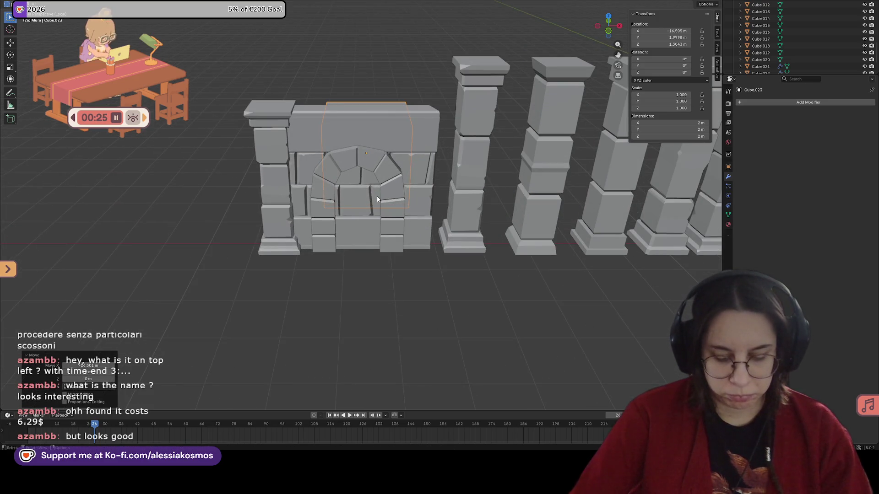
pyautogui.press('g')
pyautogui.press('y')
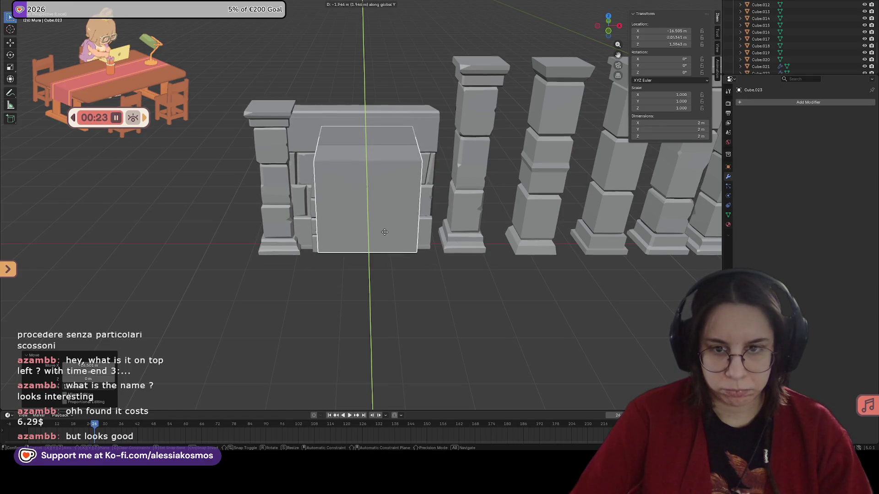
pyautogui.click(381, 226)
pyautogui.press('g')
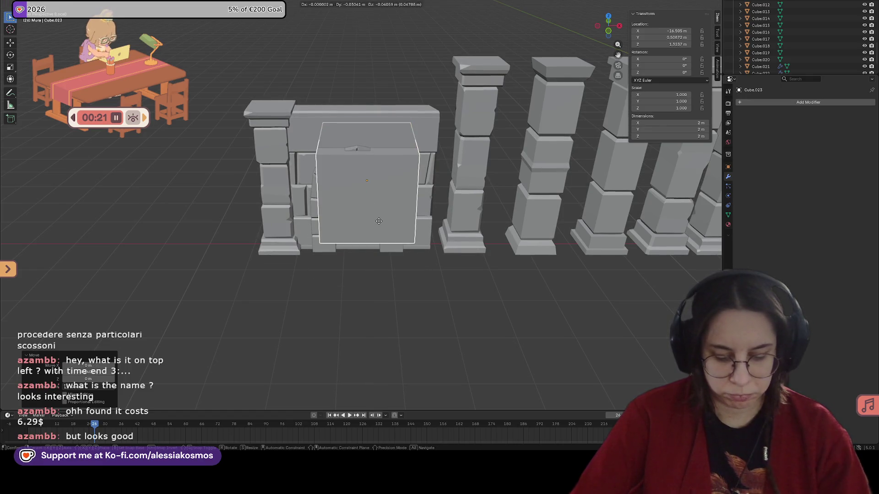
pyautogui.click(380, 240)
# Scale the cube thinner in depth, taller in height and narrower in width into a door block.
pyautogui.moveTo(380, 241); pyautogui.dragTo(391, 216, button='middle')
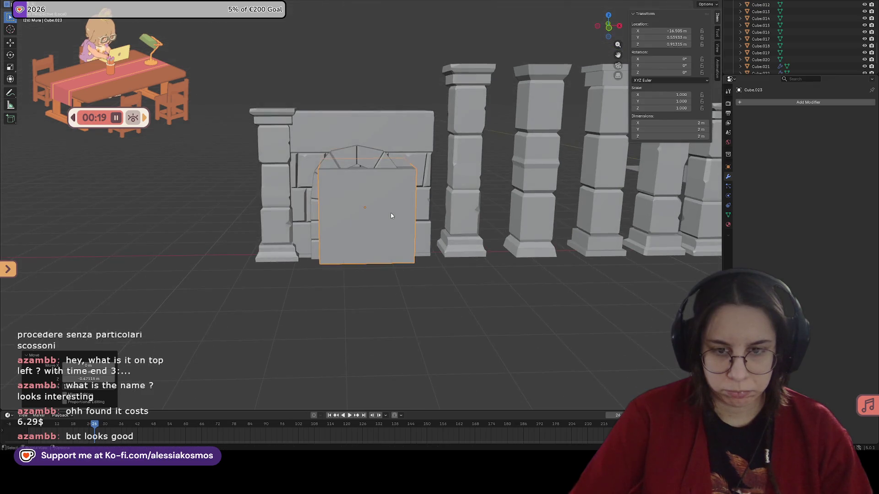
pyautogui.press('s')
pyautogui.press('y')
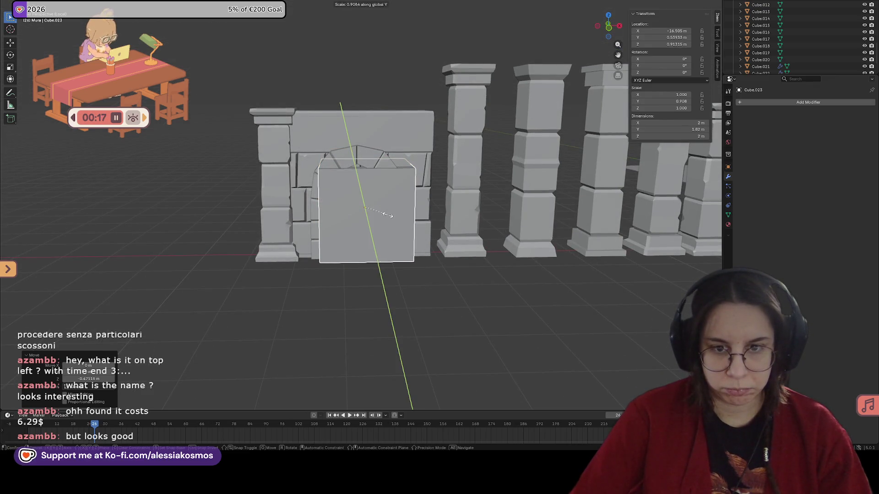
pyautogui.click(388, 214)
pyautogui.press('s')
pyautogui.press('z')
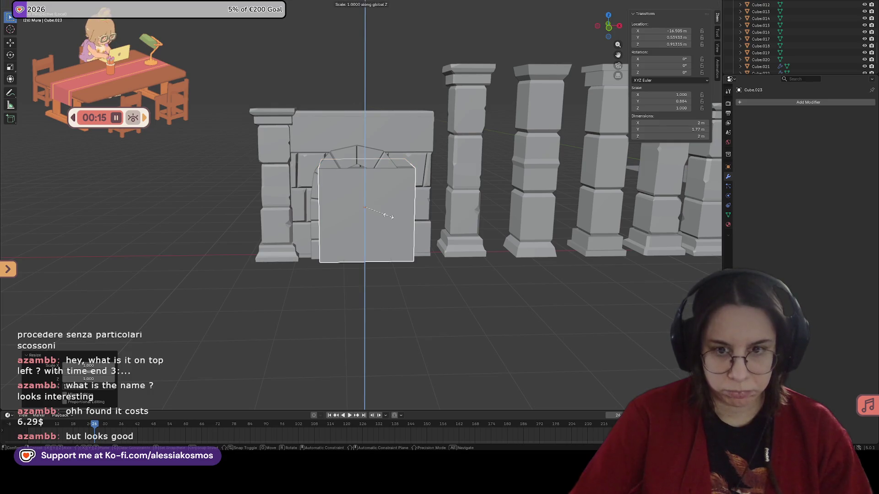
pyautogui.click(392, 217)
pyautogui.press('s')
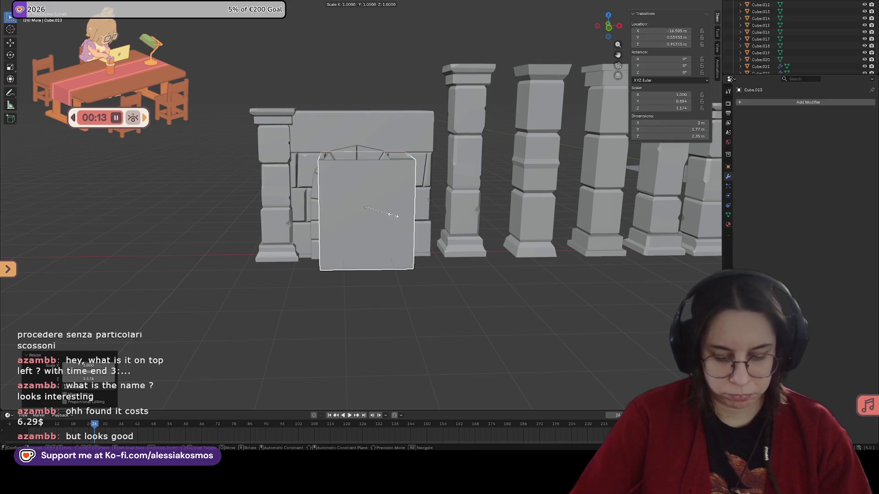
pyautogui.press('y')
pyautogui.press('x')
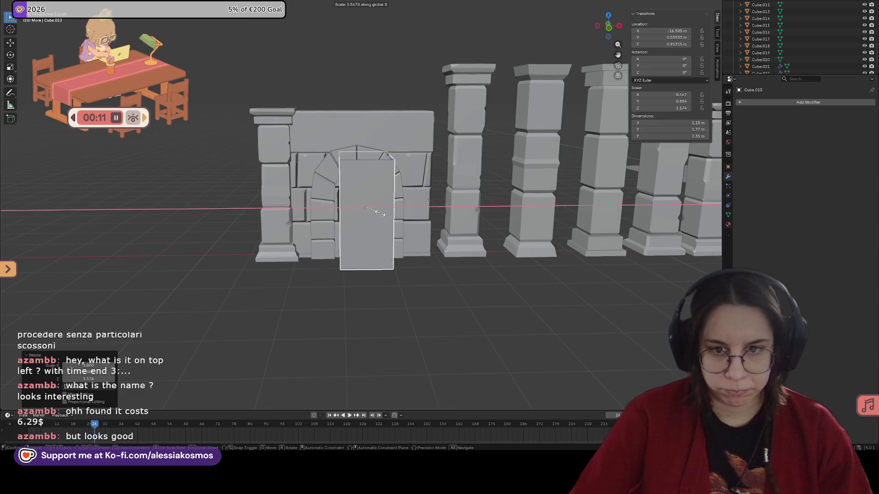
pyautogui.click(382, 213)
# Slide the door block along X to centre it in the arch, then select the arched wall.
pyautogui.press('g')
pyautogui.press('y')
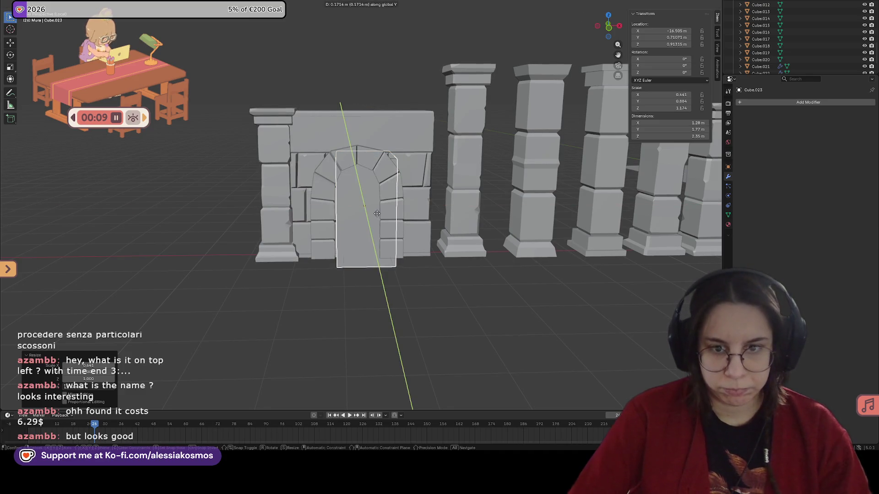
pyautogui.press('x')
pyautogui.click(373, 215)
pyautogui.moveTo(373, 214); pyautogui.dragTo(386, 201, button='middle')
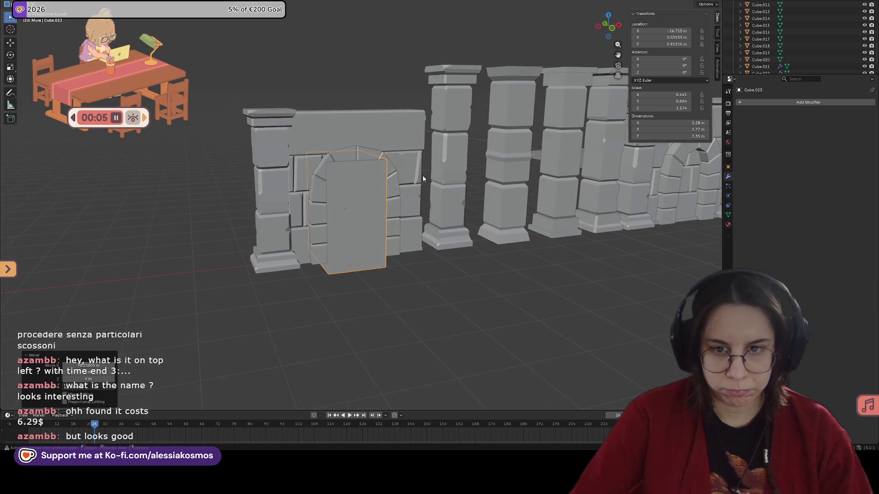
pyautogui.click(421, 177)
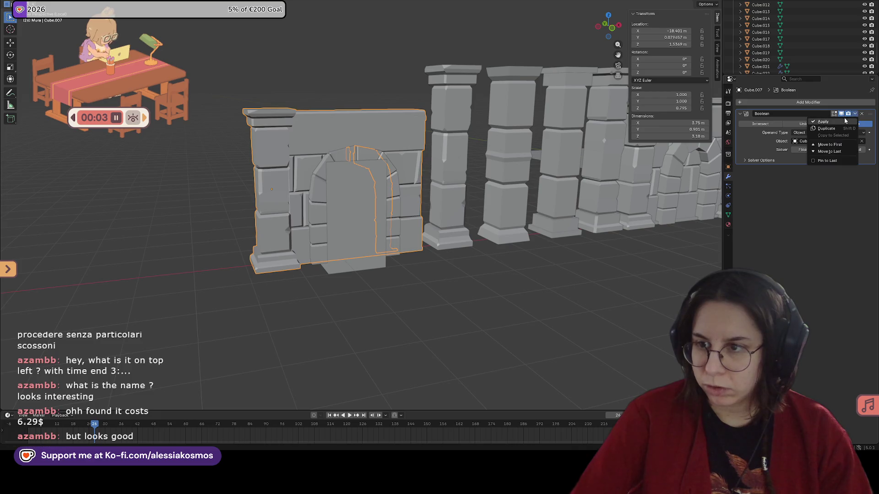
# Duplicate the arched wall, place the copy to the left along X and delete its Boolean cut.
pyautogui.moveTo(412, 172); pyautogui.dragTo(383, 139, button='middle')
pyautogui.click(382, 139)
pyautogui.press('g')
pyautogui.press('x')
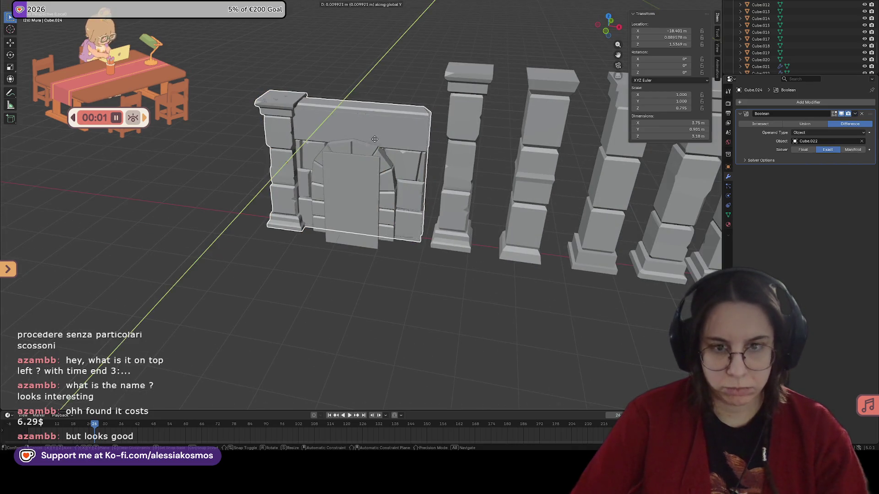
pyautogui.click(230, 124)
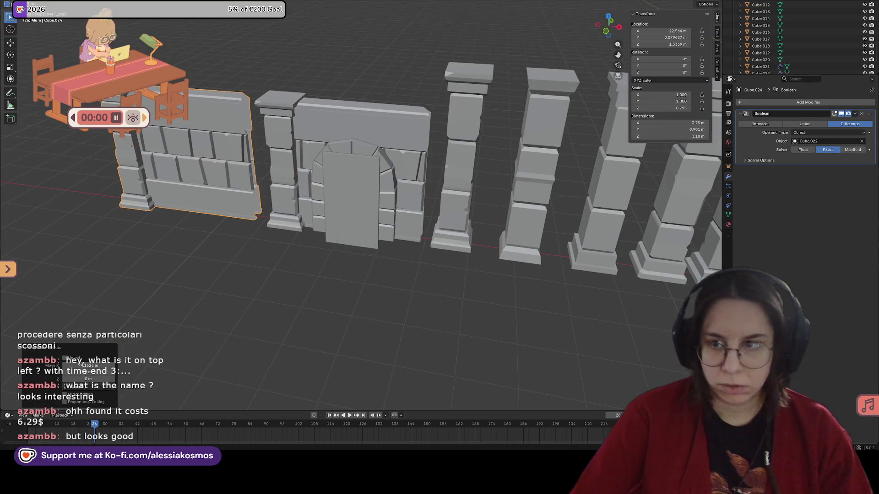
pyautogui.click(862, 113)
pyautogui.moveTo(412, 159)
pyautogui.mouseDown(button='middle')
pyautogui.moveTo(354, 144)
pyautogui.moveTo(416, 145)
pyautogui.moveTo(408, 157)
pyautogui.mouseUp(button='middle')
# Remove the arch cutter's mirroring on the middle wall, check the cut and undo the removal.
pyautogui.click(354, 144)
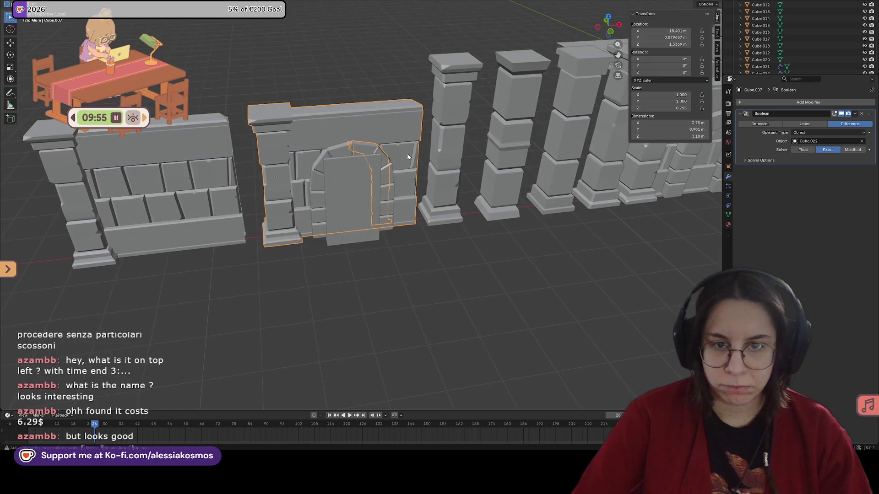
pyautogui.click(340, 148)
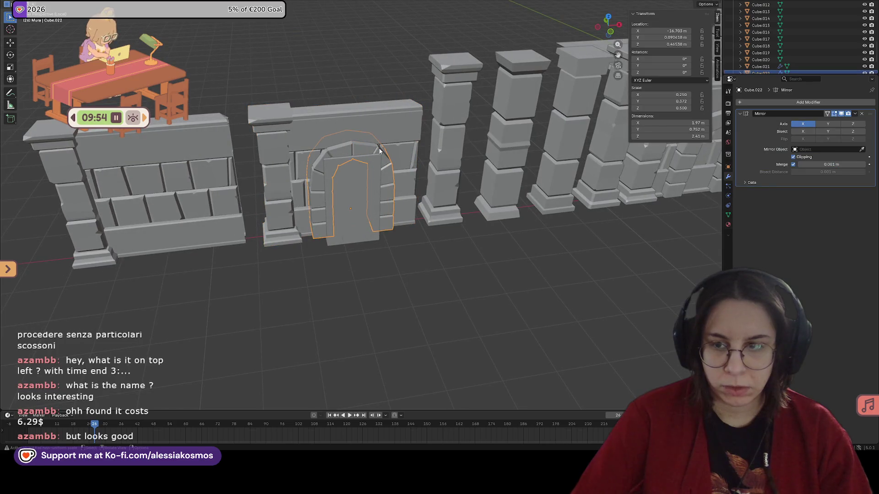
pyautogui.click(861, 114)
pyautogui.keyDown('shift'); pyautogui.click(336, 146); pyautogui.keyUp('shift')
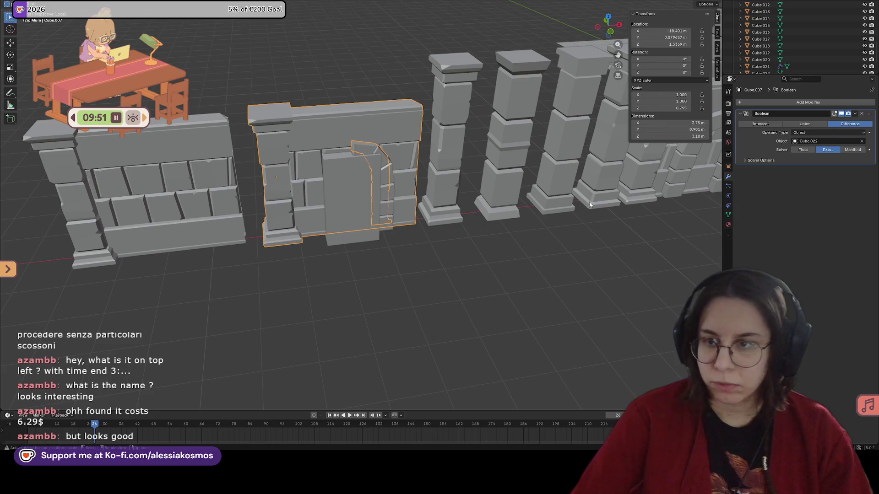
pyautogui.hotkey('ctrl', 'z')
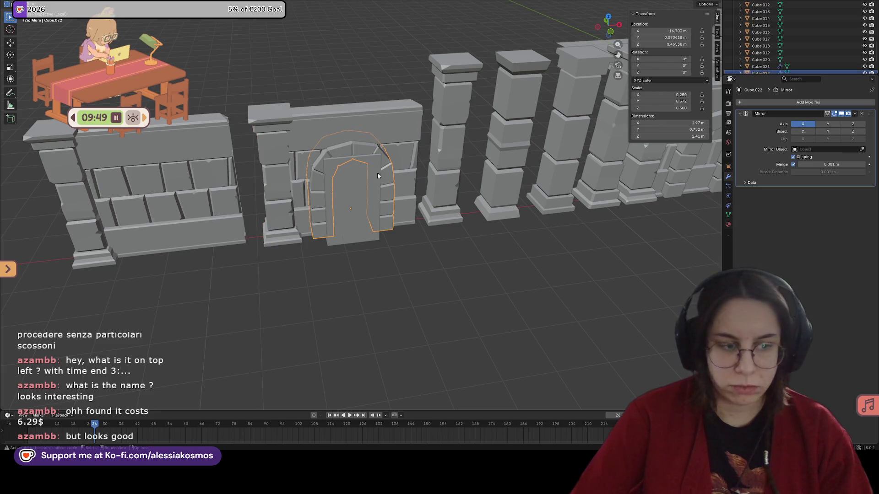
pyautogui.moveTo(376, 172); pyautogui.dragTo(344, 152, button='middle')
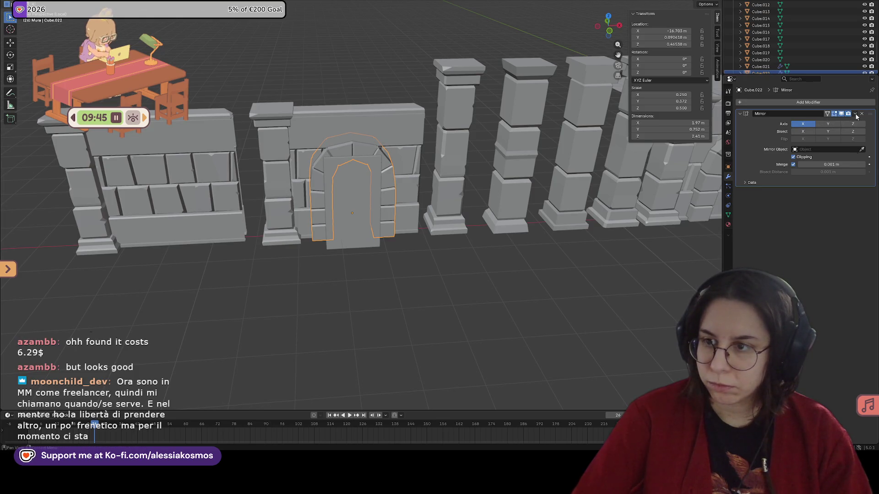
# Abandon a duplicate of the arch cutter, then apply the cutter's Mirror modifier.
pyautogui.click(370, 102)
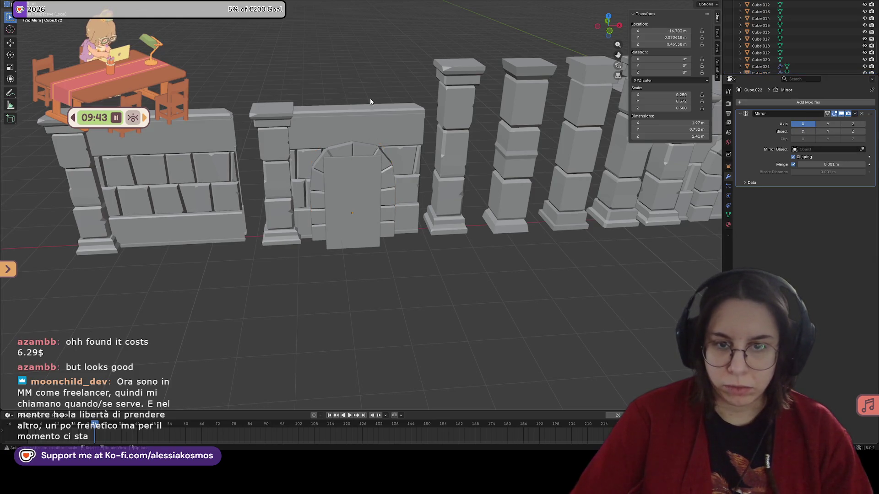
pyautogui.click(351, 179)
pyautogui.hotkey('shift', 'd')
pyautogui.press('y')
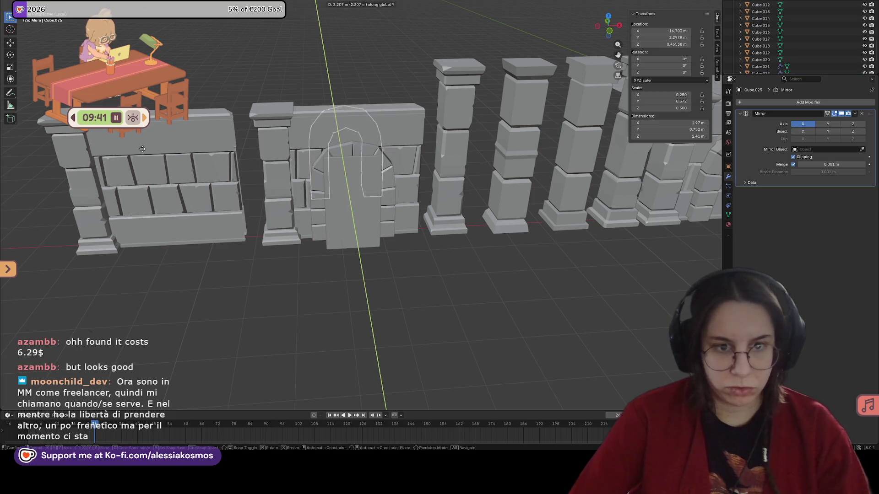
pyautogui.press('Escape')
pyautogui.hotkey('ctrl', 'z')
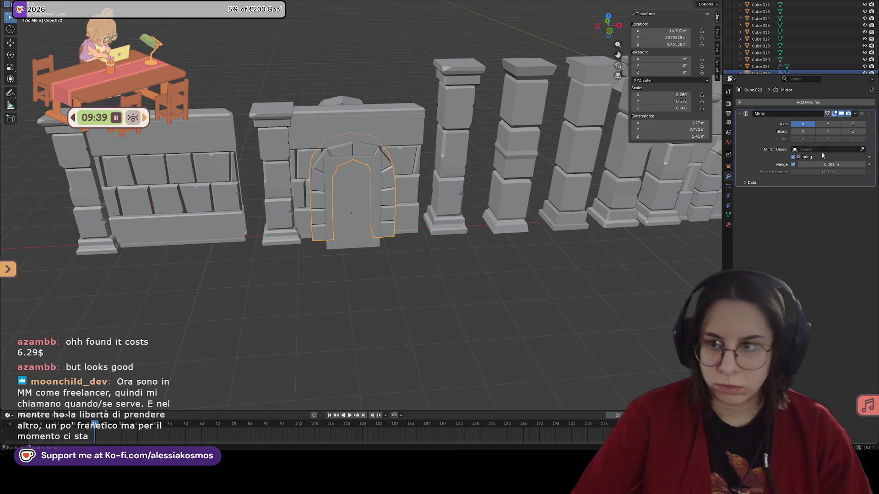
pyautogui.click(855, 114)
pyautogui.click(843, 123)
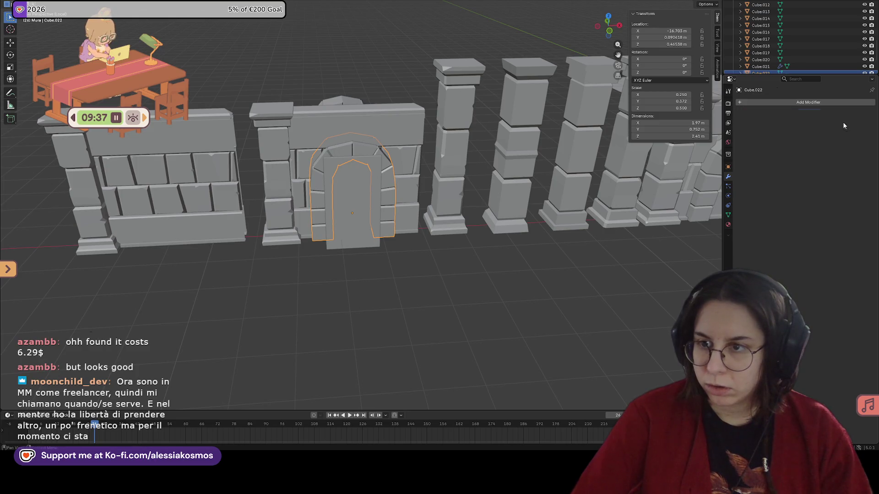
# Select the doorway wall panel, delete its Boolean cut and nudge the wall along Y.
pyautogui.keyDown('shift'); pyautogui.click(275, 179); pyautogui.keyUp('shift')
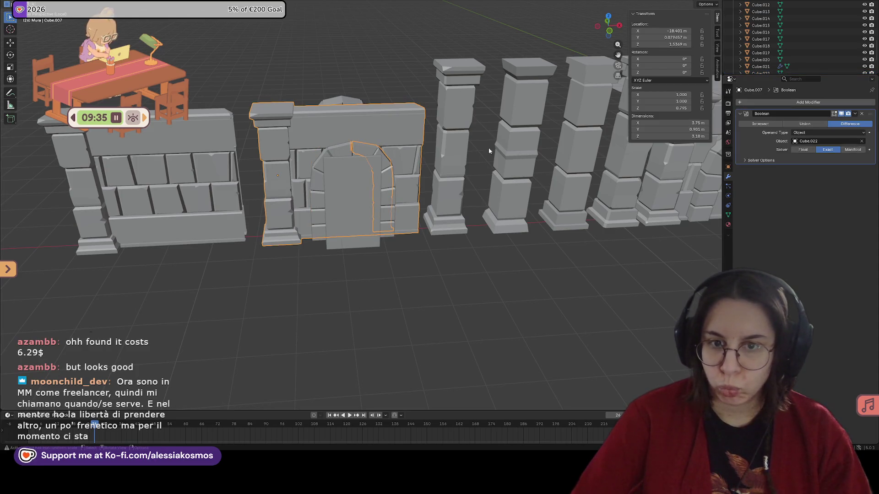
pyautogui.click(347, 157)
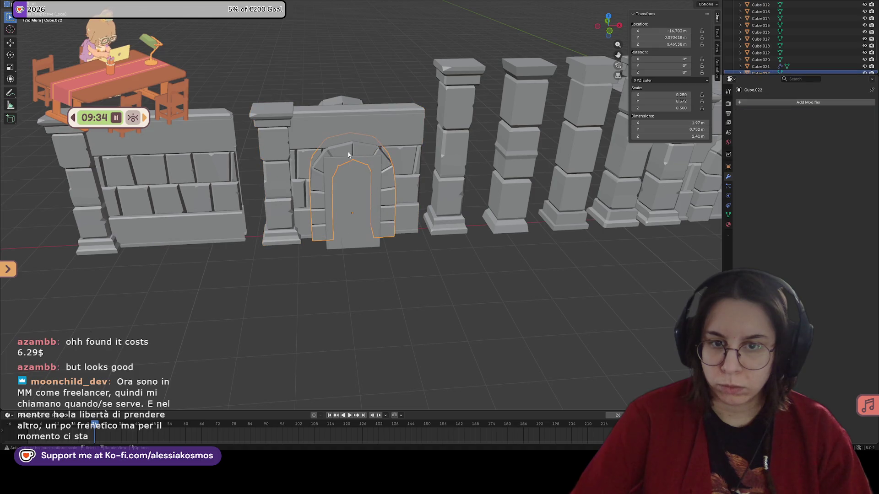
pyautogui.keyDown('shift'); pyautogui.click(388, 136); pyautogui.keyUp('shift')
pyautogui.keyDown('shift'); pyautogui.click(395, 151); pyautogui.keyUp('shift')
pyautogui.keyDown('shift'); pyautogui.click(401, 165); pyautogui.keyUp('shift')
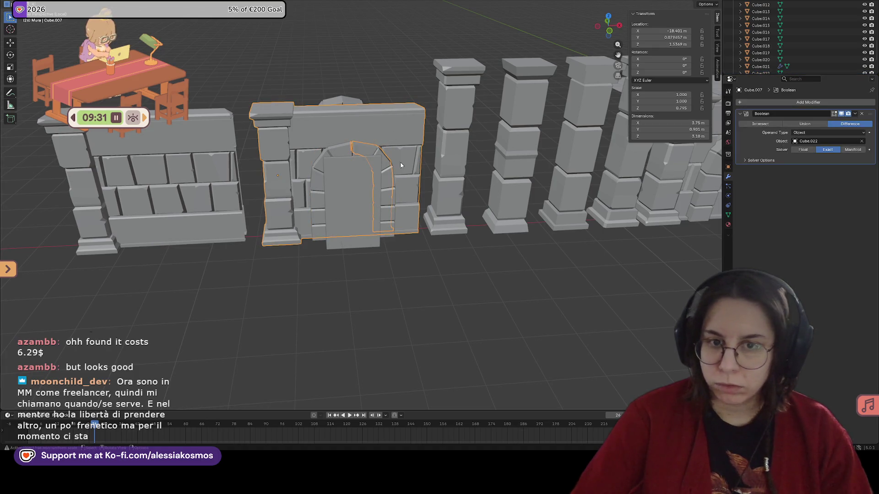
pyautogui.click(862, 113)
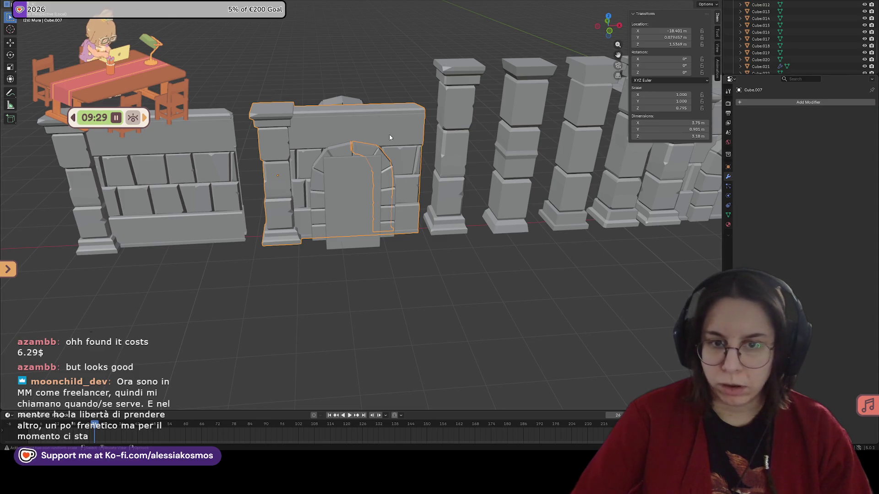
pyautogui.press('g')
pyautogui.press('y')
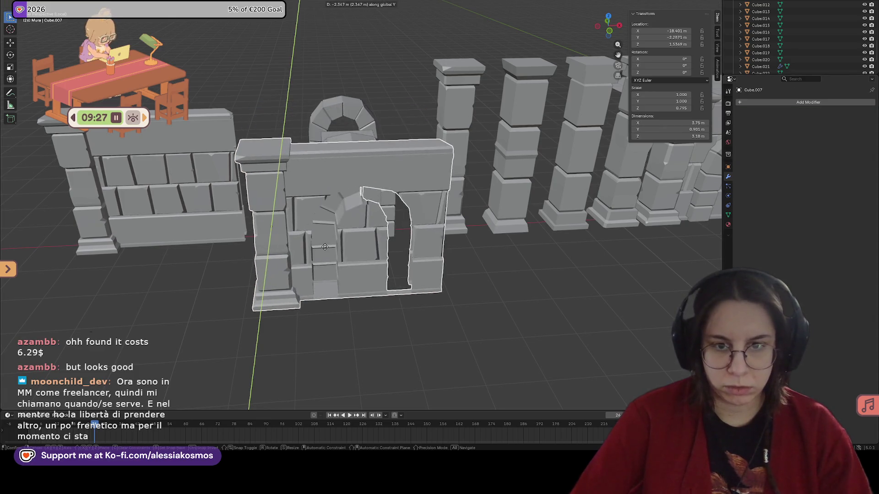
pyautogui.click(326, 264)
pyautogui.moveTo(327, 265)
pyautogui.mouseDown(button='middle')
pyautogui.moveTo(433, 237)
pyautogui.moveTo(395, 250)
pyautogui.mouseUp(button='middle')
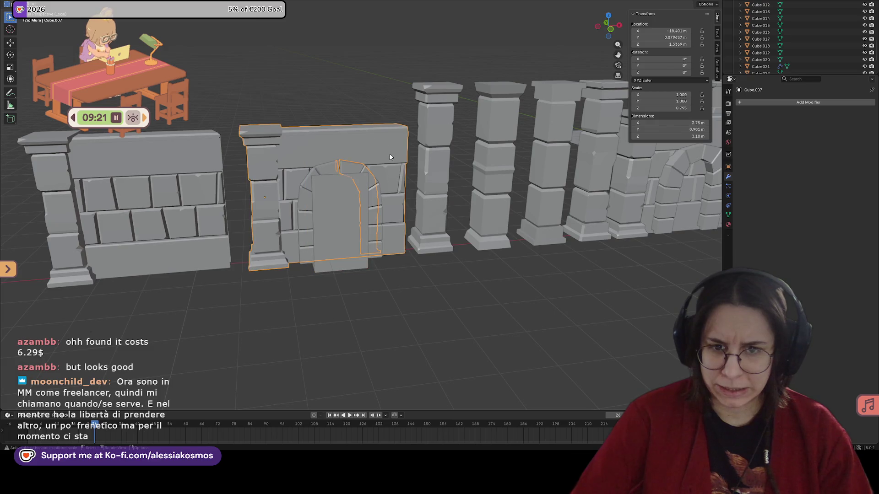
# Undo to restore the wall's Boolean and pick Cube.022 as its cutting object with the eyedropper.
pyautogui.press('Tab')
pyautogui.press('Tab')
pyautogui.press('ctrl+KP_Subtract')
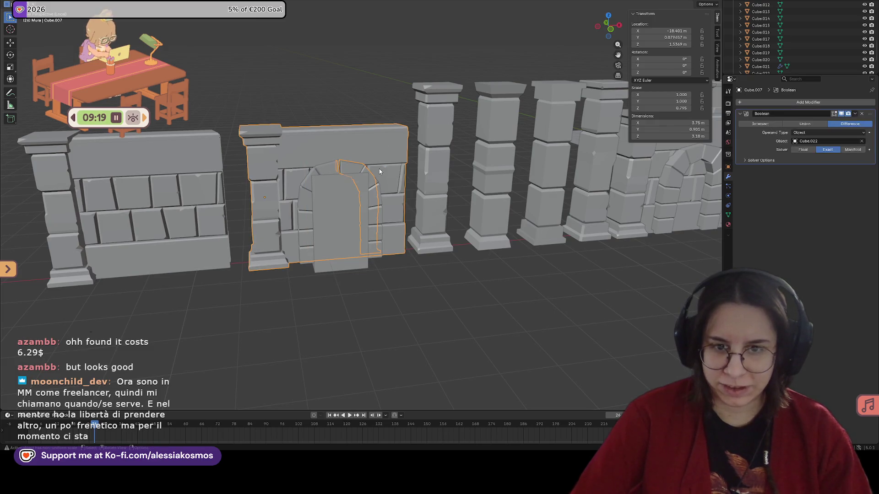
pyautogui.click(814, 141)
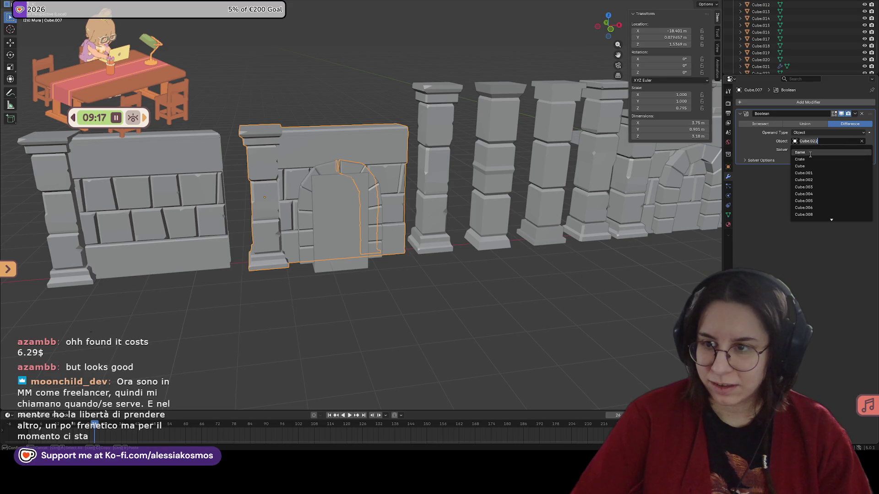
pyautogui.click(863, 142)
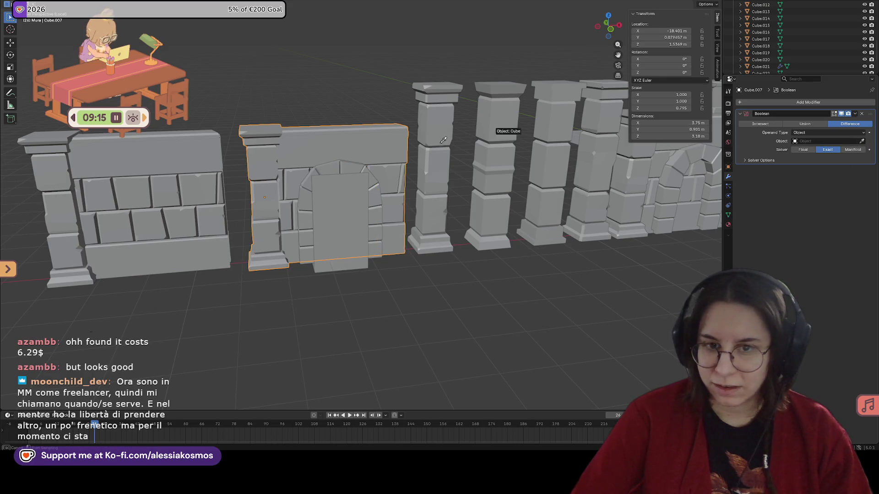
pyautogui.moveTo(354, 172); pyautogui.dragTo(369, 189, button='middle')
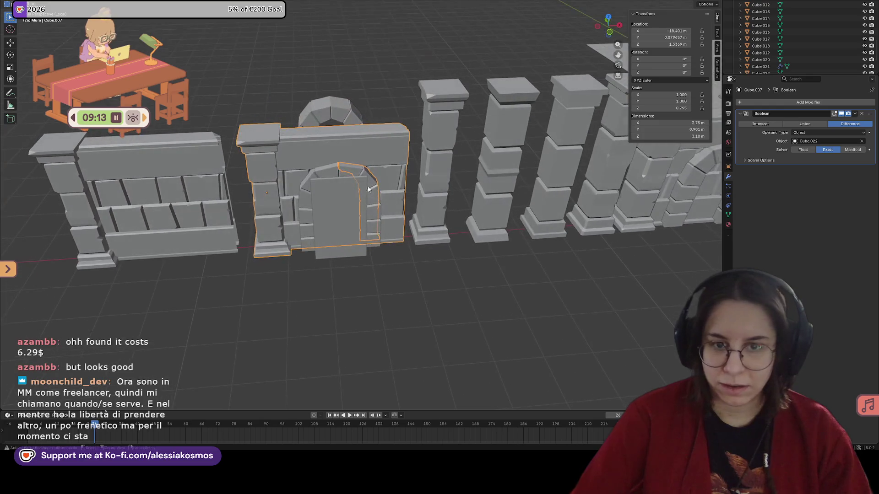
# Check the arch cutter's placement with a Y-axis move, then reselect the doorway wall.
pyautogui.click(330, 174)
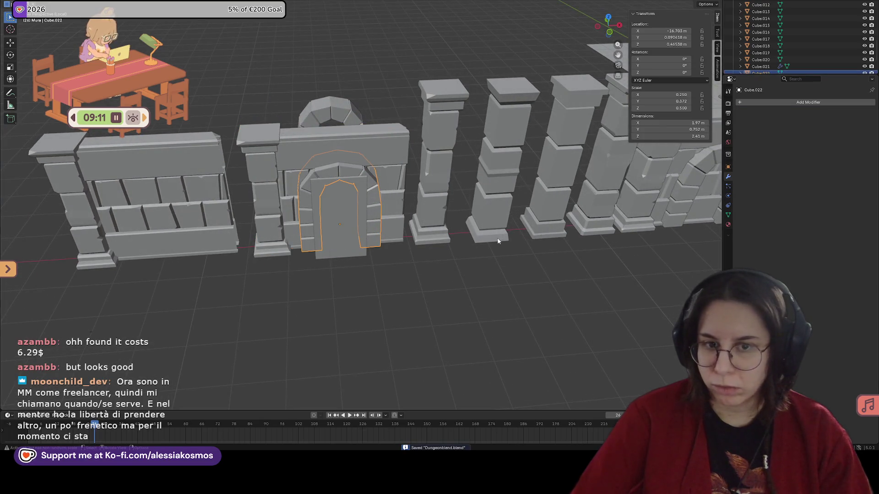
pyautogui.moveTo(498, 240); pyautogui.dragTo(491, 242, button='middle')
pyautogui.press('g')
pyautogui.press('y')
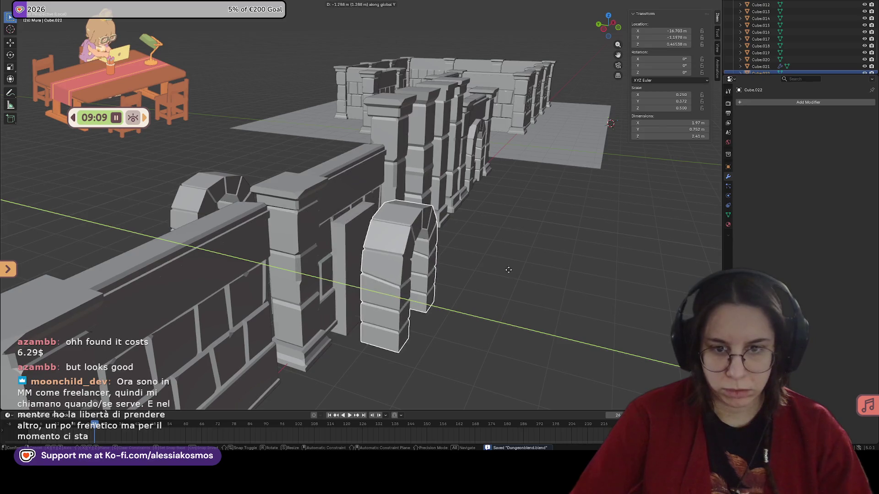
pyautogui.click(457, 261)
pyautogui.moveTo(456, 261)
pyautogui.mouseDown(button='middle')
pyautogui.moveTo(404, 269)
pyautogui.moveTo(399, 184)
pyautogui.moveTo(442, 186)
pyautogui.mouseUp(button='middle')
pyautogui.click(399, 264)
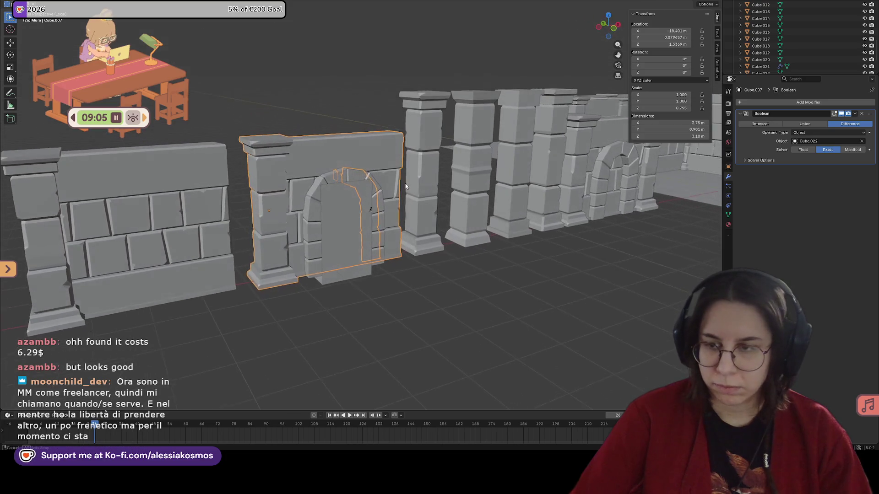
# Delete the wall's Boolean, add a fresh Boolean via modifier search and eyedropper the arch cutter as Object.
pyautogui.click(862, 114)
pyautogui.click(762, 102)
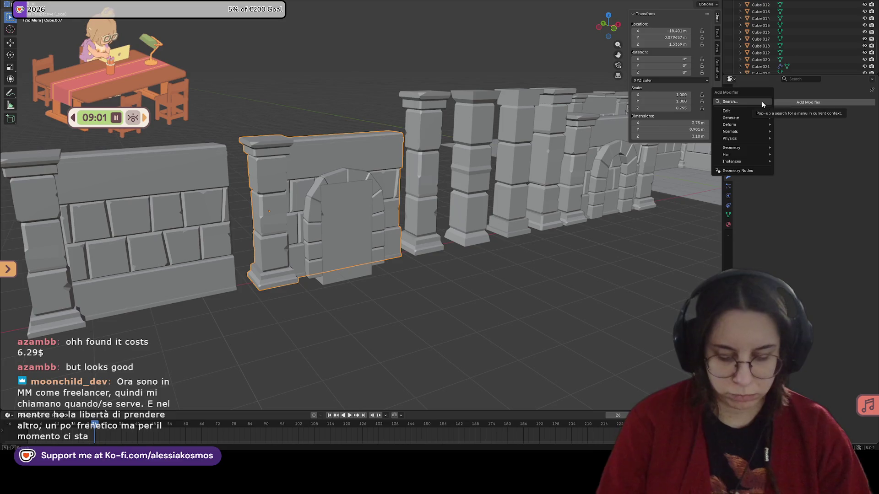
pyautogui.write('book')
pyautogui.press('BackSpace')
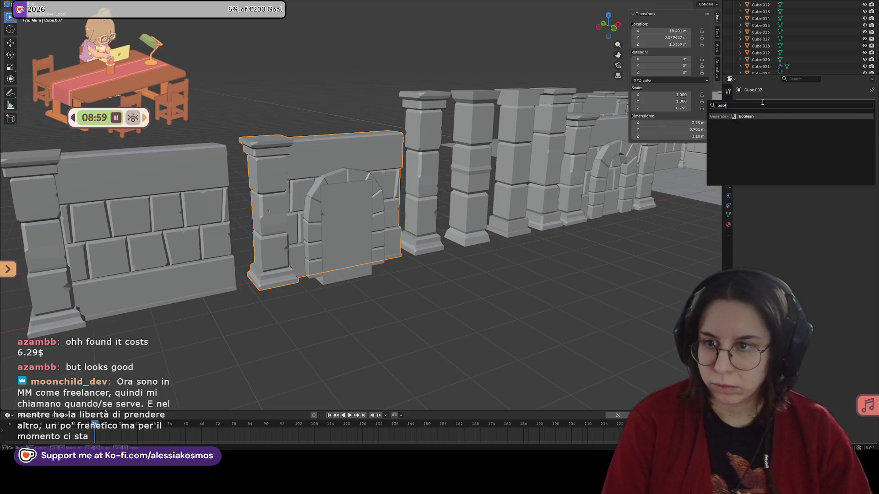
pyautogui.press('Return')
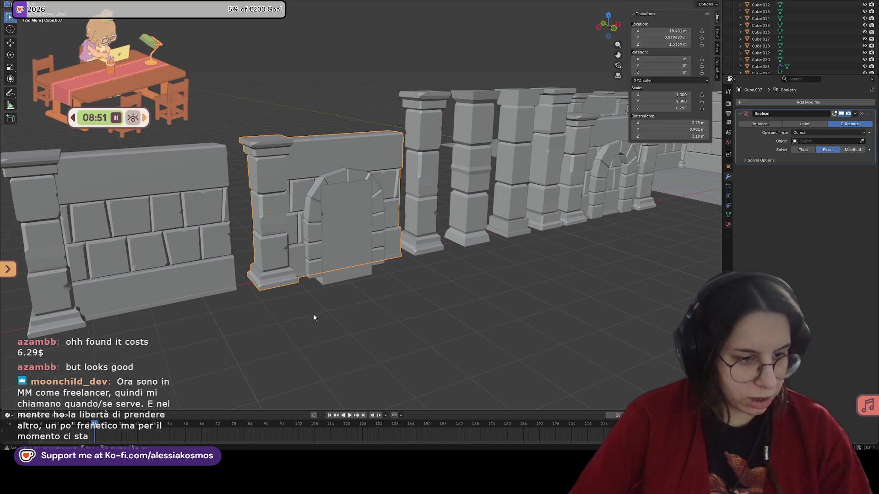
pyautogui.moveTo(313, 318); pyautogui.dragTo(335, 322, button='middle')
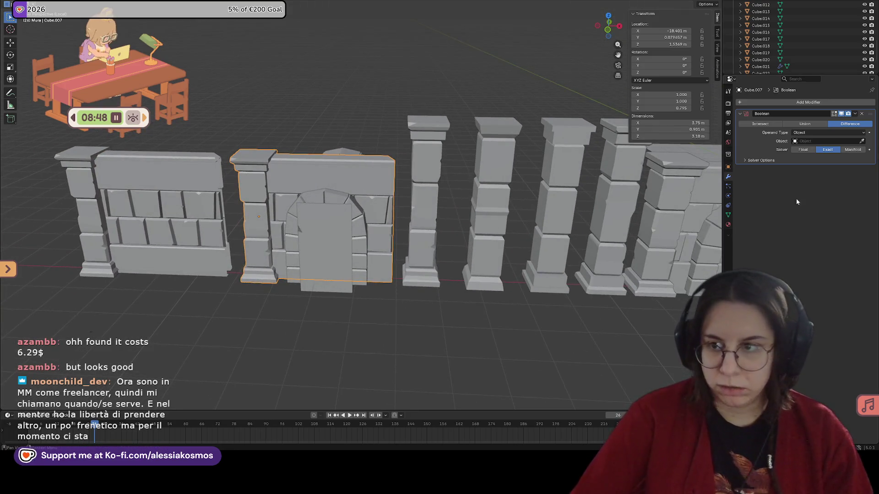
pyautogui.click(863, 139)
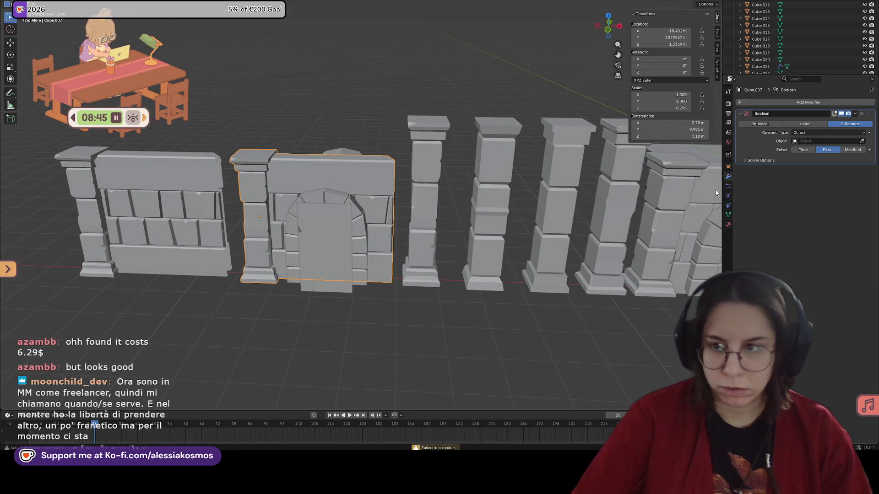
pyautogui.click(336, 199)
# Orbit around the walls inspecting the cut, re-picking the cutter and switching selection between wall and arch.
pyautogui.moveTo(335, 200)
pyautogui.mouseDown(button='middle')
pyautogui.moveTo(386, 201)
pyautogui.moveTo(374, 213)
pyautogui.moveTo(223, 203)
pyautogui.mouseUp(button='middle')
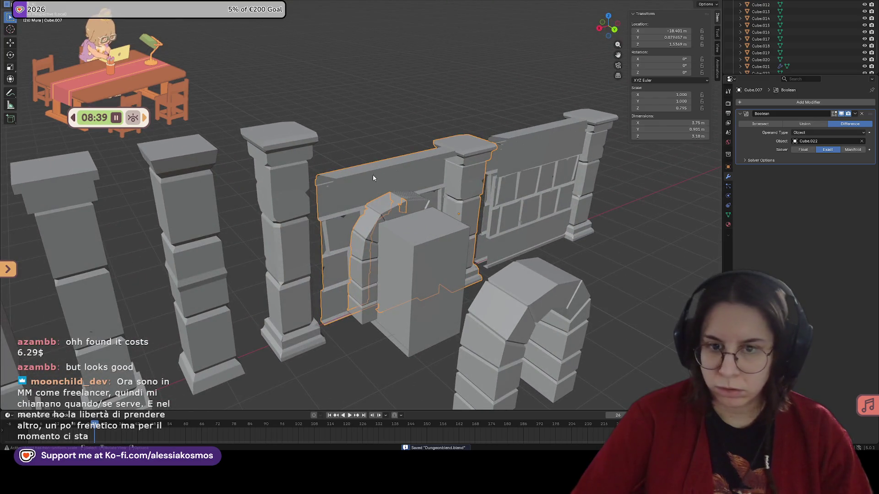
pyautogui.moveTo(380, 174); pyautogui.dragTo(347, 200, button='middle')
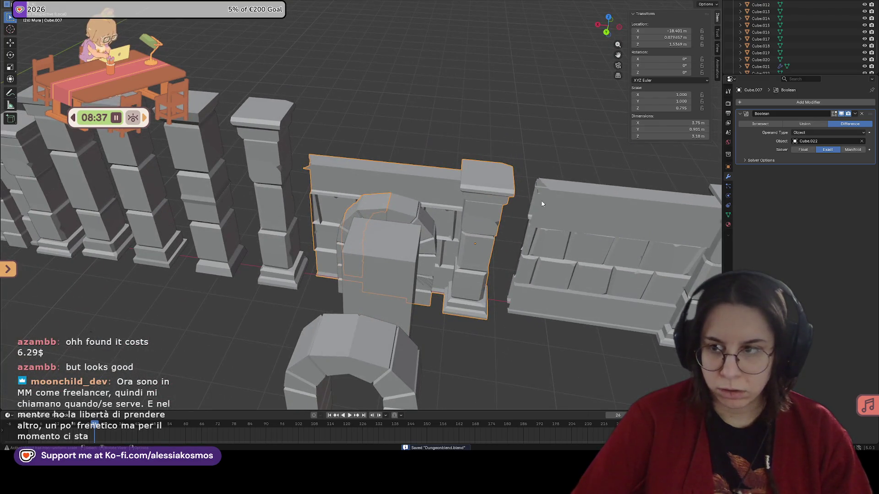
pyautogui.moveTo(633, 203); pyautogui.dragTo(523, 243, button='middle')
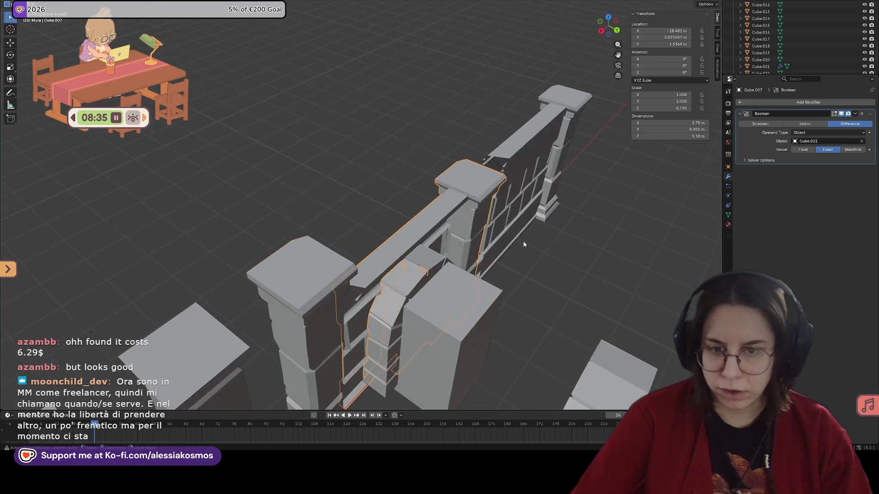
pyautogui.moveTo(445, 277)
pyautogui.mouseDown(button='middle')
pyautogui.moveTo(534, 262)
pyautogui.moveTo(564, 242)
pyautogui.moveTo(638, 251)
pyautogui.mouseUp(button='middle')
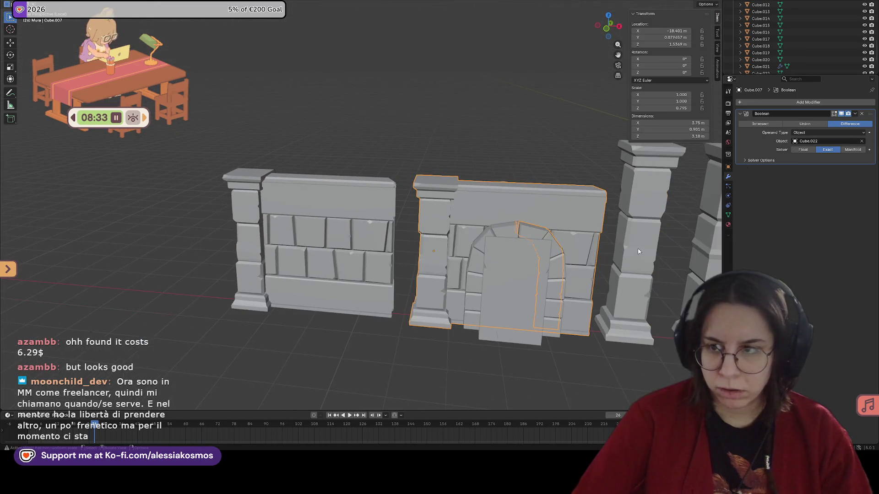
pyautogui.moveTo(576, 242); pyautogui.dragTo(722, 193, button='middle')
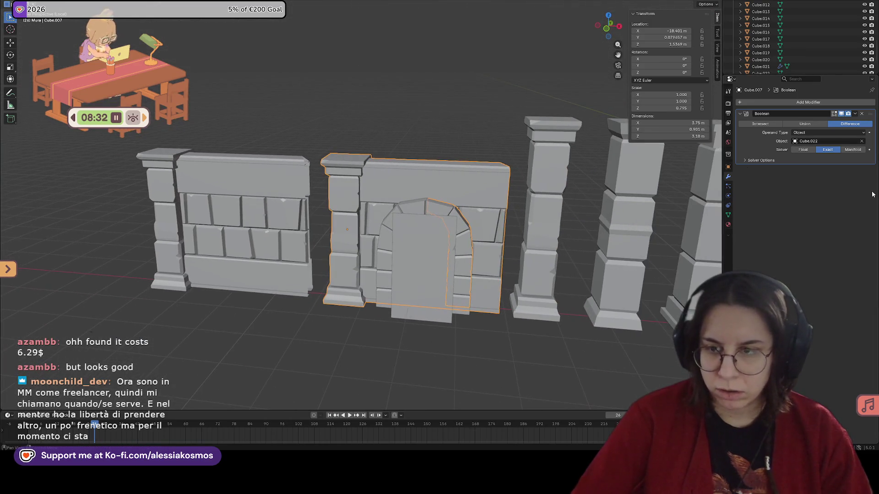
pyautogui.click(863, 142)
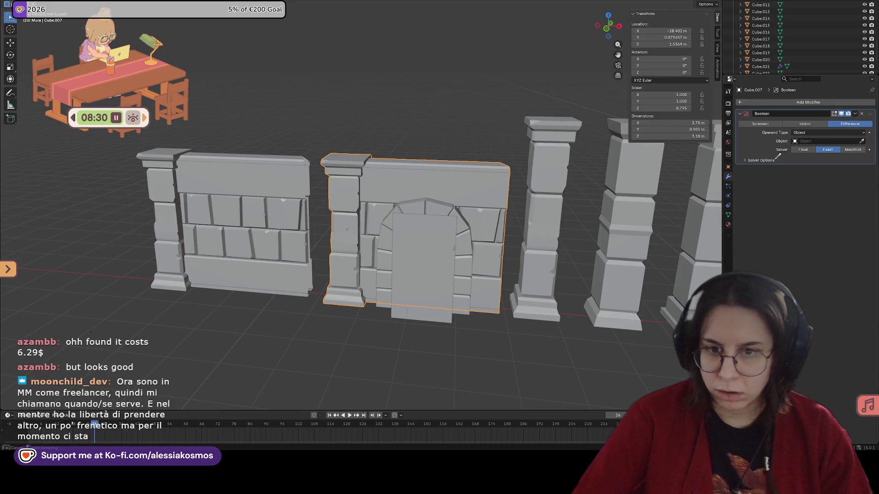
pyautogui.click(436, 211)
pyautogui.moveTo(439, 212)
pyautogui.mouseDown(button='middle')
pyautogui.moveTo(388, 215)
pyautogui.moveTo(471, 204)
pyautogui.moveTo(498, 214)
pyautogui.mouseUp(button='middle')
pyautogui.click(466, 182)
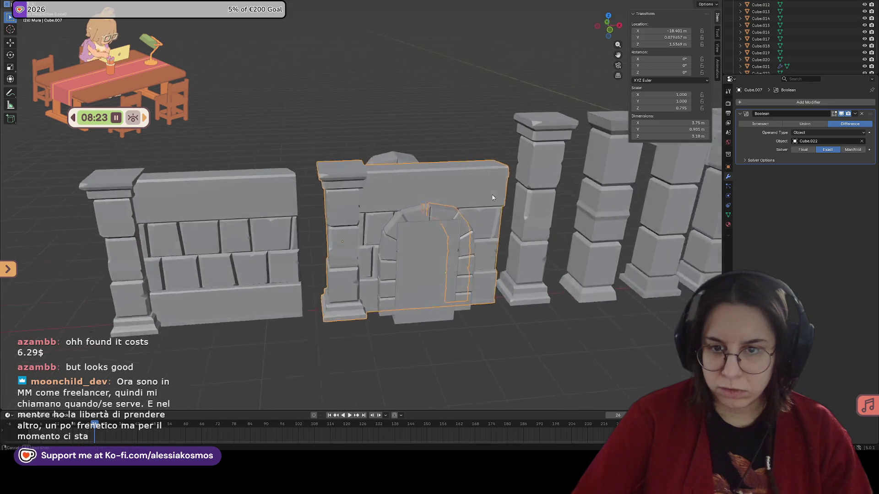
pyautogui.click(427, 218)
pyautogui.moveTo(428, 217)
pyautogui.mouseDown(button='middle')
pyautogui.moveTo(441, 243)
pyautogui.moveTo(593, 235)
pyautogui.moveTo(424, 238)
pyautogui.moveTo(364, 260)
pyautogui.mouseUp(button='middle')
pyautogui.click(563, 237)
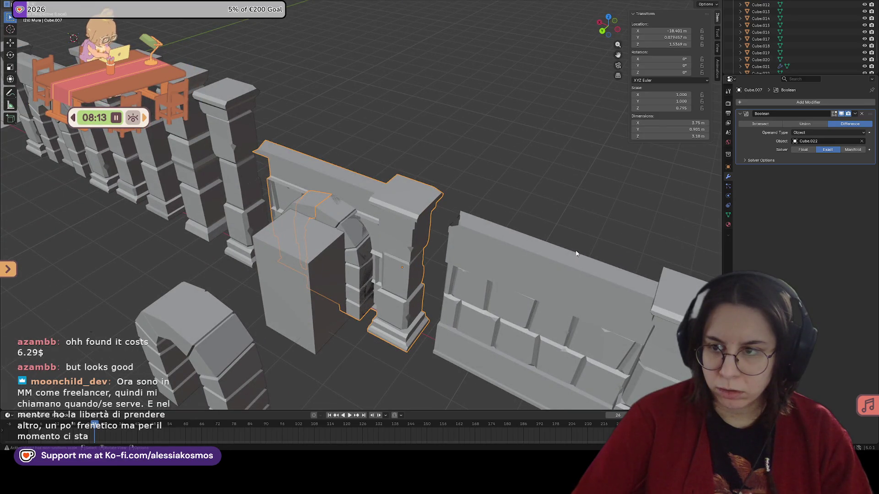
# Switch the wall's Boolean solver to Manifold and test-move the wall on X/Z before undoing.
pyautogui.click(853, 150)
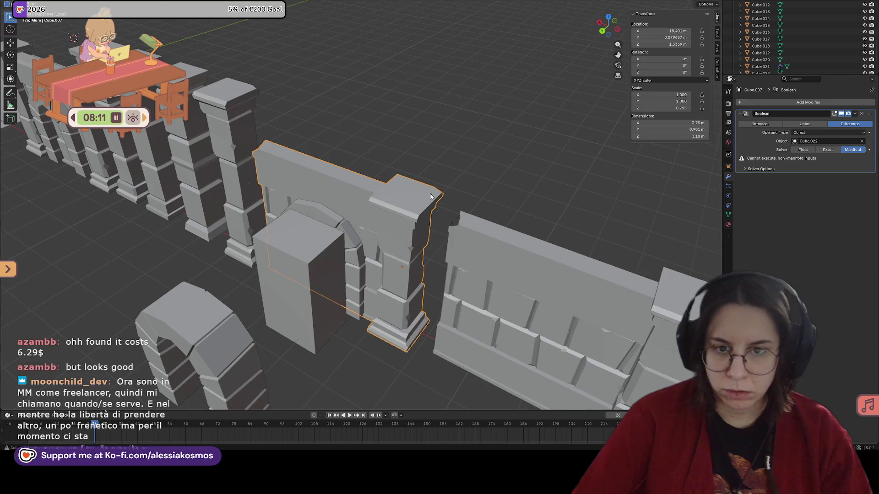
pyautogui.moveTo(385, 206)
pyautogui.mouseDown(button='middle')
pyautogui.moveTo(342, 190)
pyautogui.moveTo(466, 178)
pyautogui.moveTo(367, 196)
pyautogui.moveTo(405, 172)
pyautogui.mouseUp(button='middle')
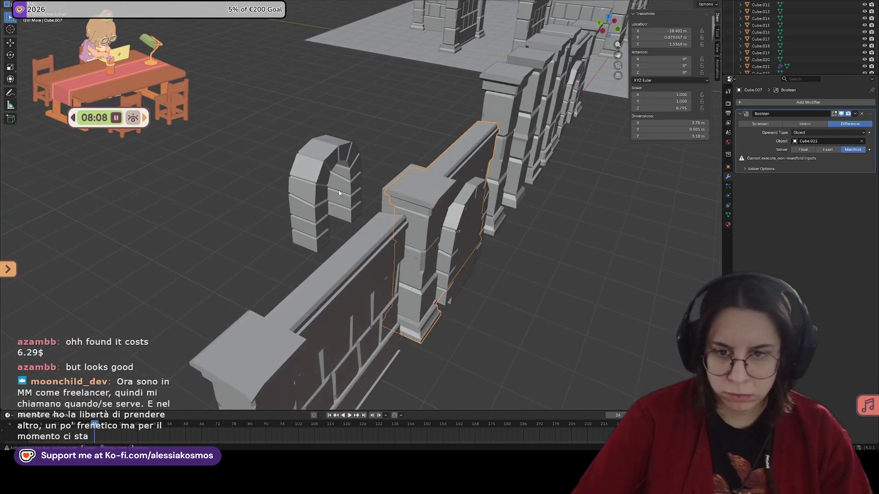
pyautogui.click(856, 114)
pyautogui.moveTo(481, 234); pyautogui.dragTo(516, 254, button='middle')
pyautogui.press('g')
pyautogui.press('x')
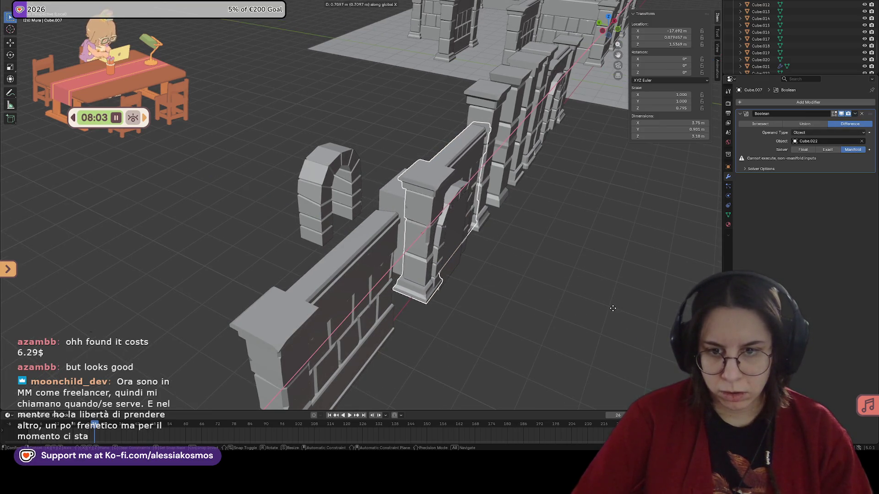
pyautogui.press('z')
pyautogui.press('Escape')
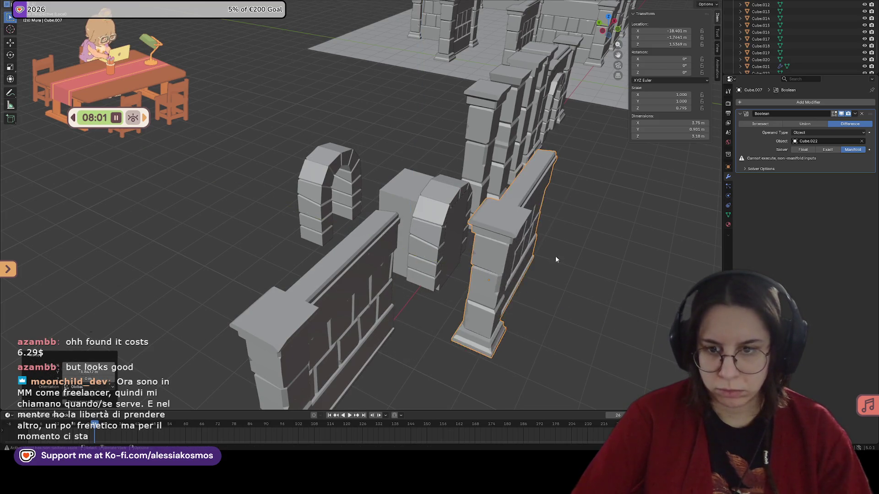
pyautogui.moveTo(555, 255); pyautogui.dragTo(518, 243, button='middle')
pyautogui.hotkey('ctrl', 'z')
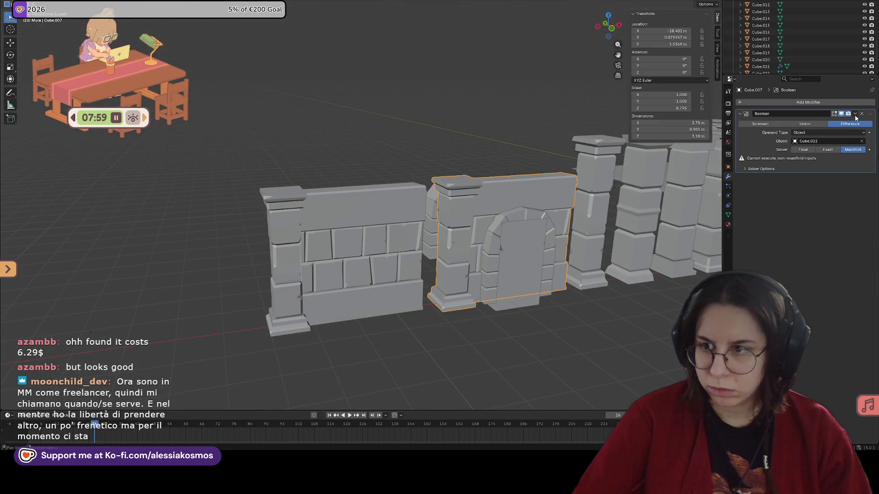
# Move the wall panel along Y to check the cut, undo it and open the Boolean modifier's options.
pyautogui.moveTo(619, 247); pyautogui.dragTo(477, 263, button='middle')
pyautogui.press('g')
pyautogui.press('y')
pyautogui.click(596, 251)
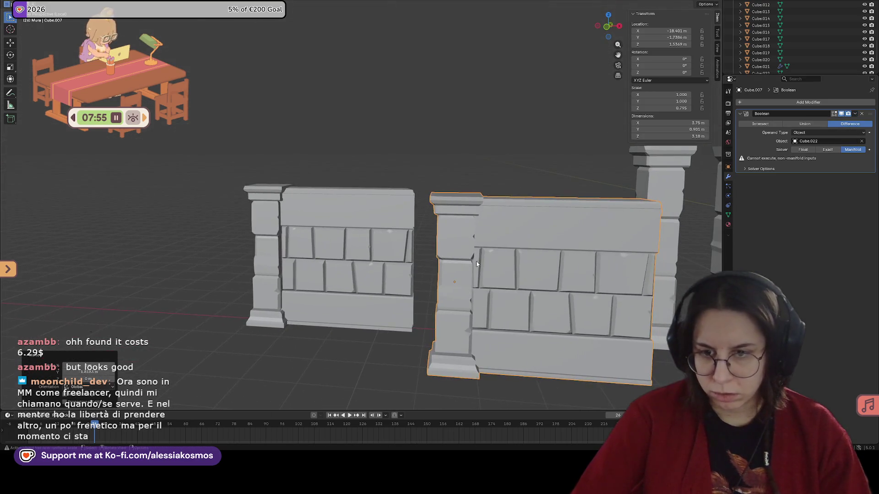
pyautogui.hotkey('ctrl', 'z')
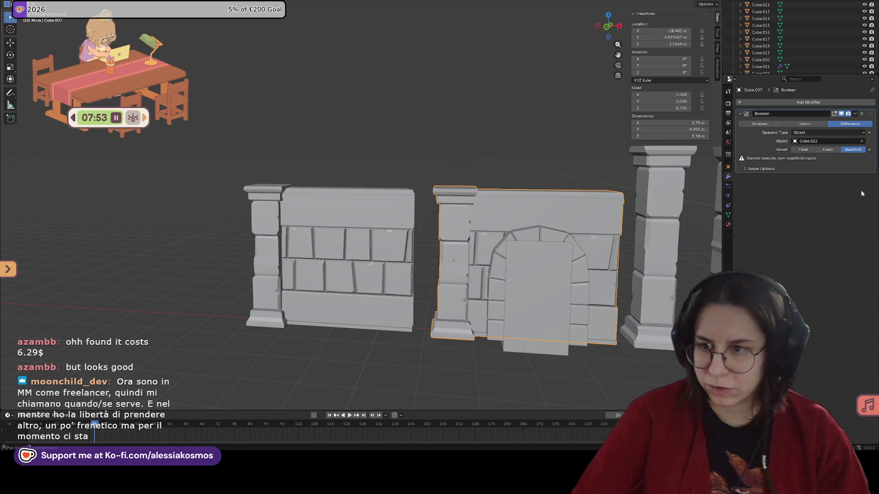
pyautogui.click(857, 114)
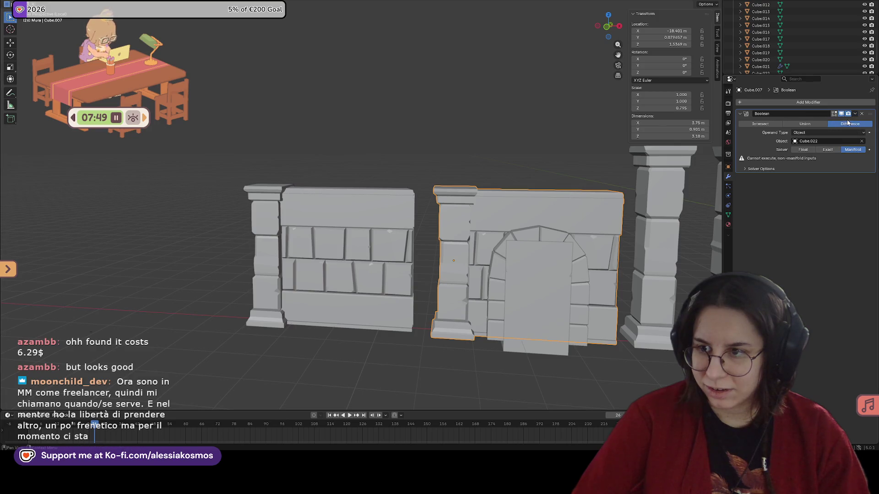
# Remove the wall's Boolean, undo to bring it back and save the dungeon file.
pyautogui.click(862, 115)
pyautogui.click(805, 102)
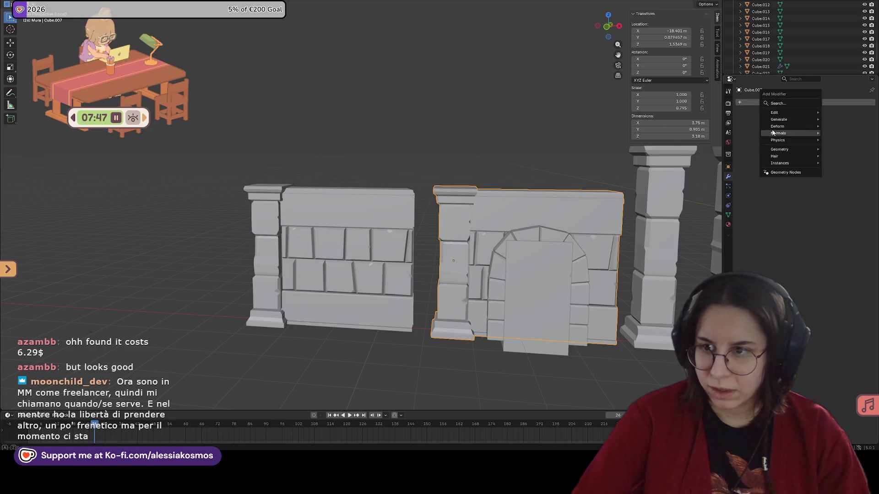
pyautogui.press('Escape')
pyautogui.hotkey('ctrl', 'z')
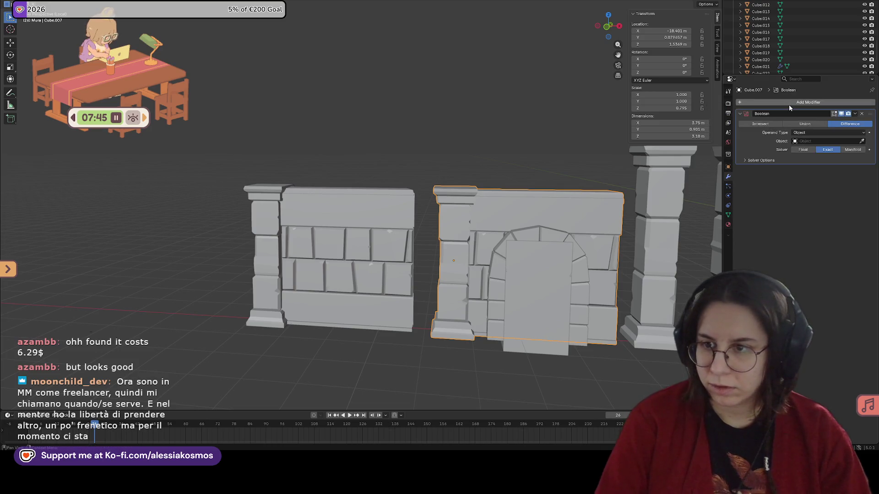
pyautogui.moveTo(481, 241)
pyautogui.mouseDown(button='middle')
pyautogui.moveTo(409, 233)
pyautogui.moveTo(378, 201)
pyautogui.moveTo(442, 199)
pyautogui.mouseUp(button='middle')
pyautogui.hotkey('ctrl', 's')
pyautogui.scroll(3, 409, 234)
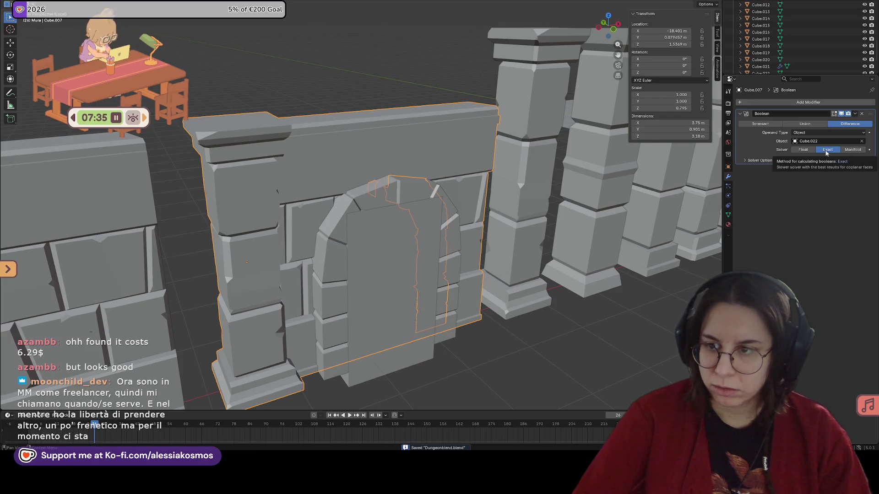
# Try the Manifold solver, save again, then switch the Boolean to the Float solver.
pyautogui.click(852, 149)
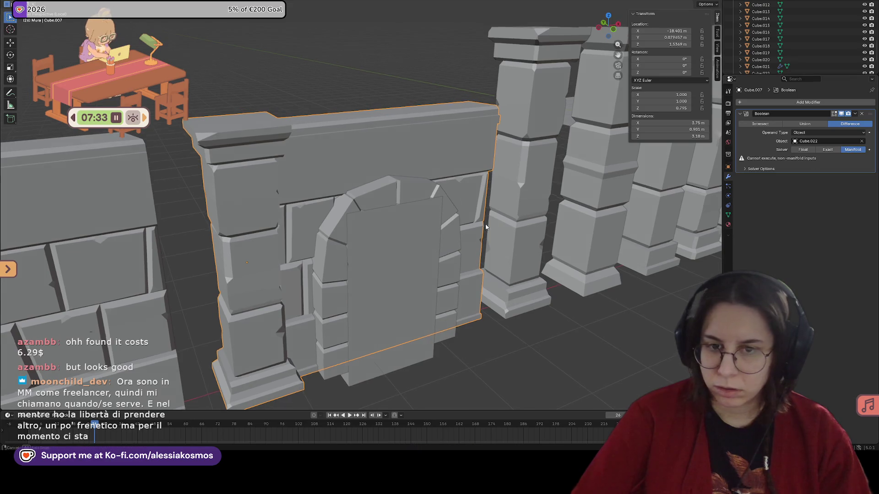
pyautogui.moveTo(486, 227); pyautogui.dragTo(437, 201, button='middle')
pyautogui.hotkey('ctrl', 's')
pyautogui.moveTo(414, 164); pyautogui.dragTo(607, 174, button='middle')
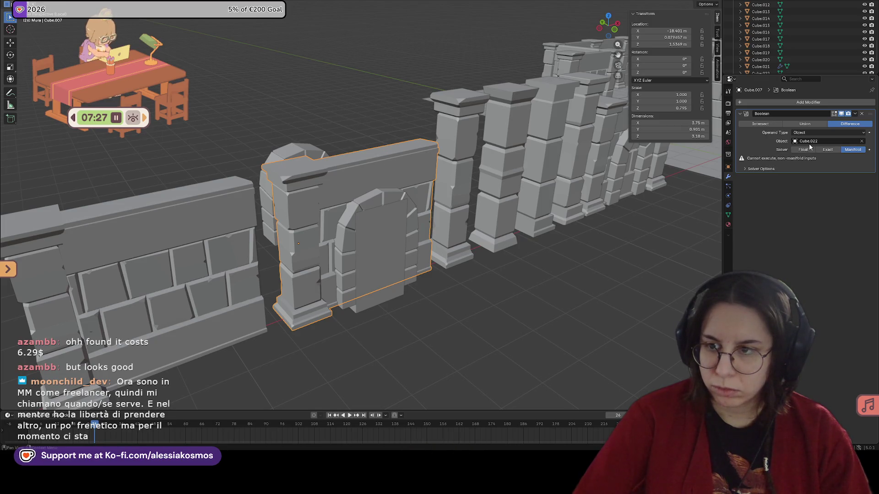
pyautogui.click(809, 150)
pyautogui.moveTo(536, 208)
pyautogui.mouseDown(button='middle')
pyautogui.moveTo(411, 205)
pyautogui.moveTo(410, 215)
pyautogui.mouseUp(button='middle')
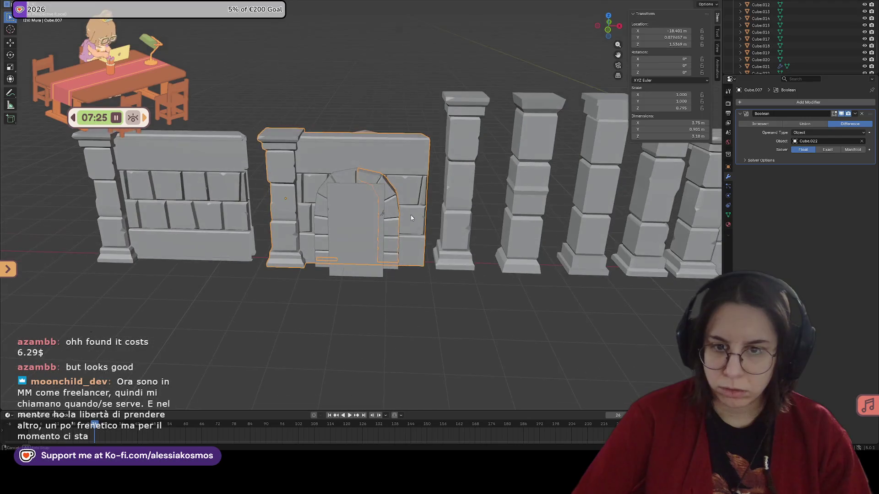
pyautogui.scroll(2, 374, 203)
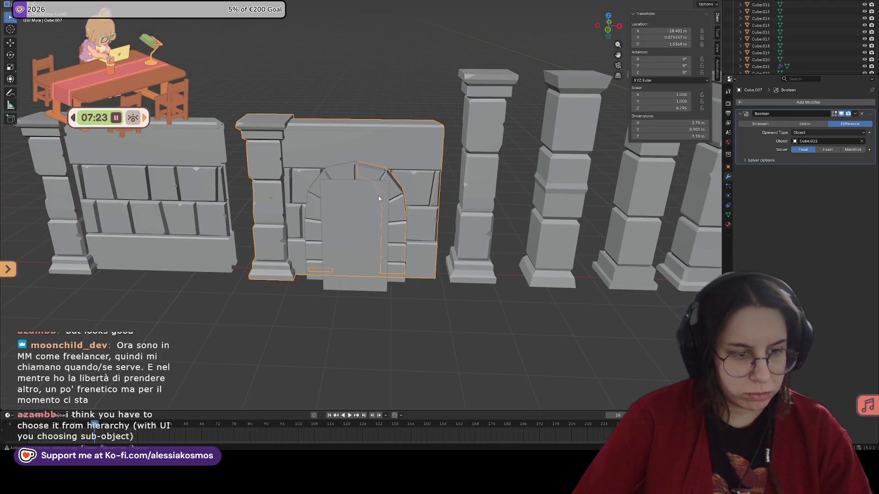
pyautogui.keyDown('shift'); pyautogui.moveTo(374, 205); pyautogui.dragTo(433, 225, button='middle'); pyautogui.keyUp('shift')
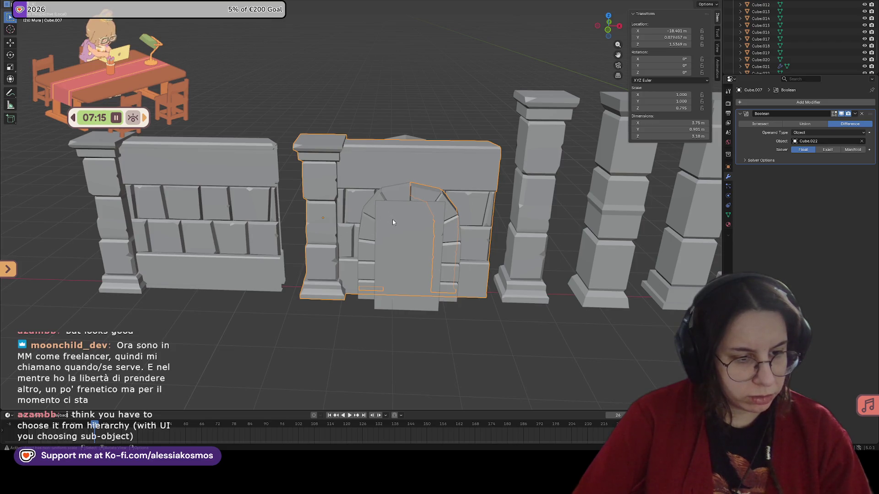
# Clear the cutter object, pick Cube.003 then Cube.002 from the dropdown and check the new cut.
pyautogui.click(831, 142)
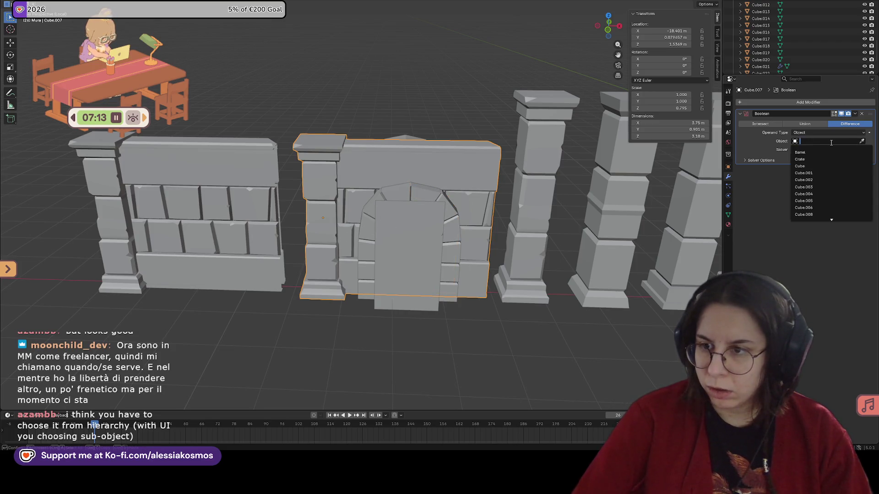
pyautogui.click(814, 187)
pyautogui.click(824, 141)
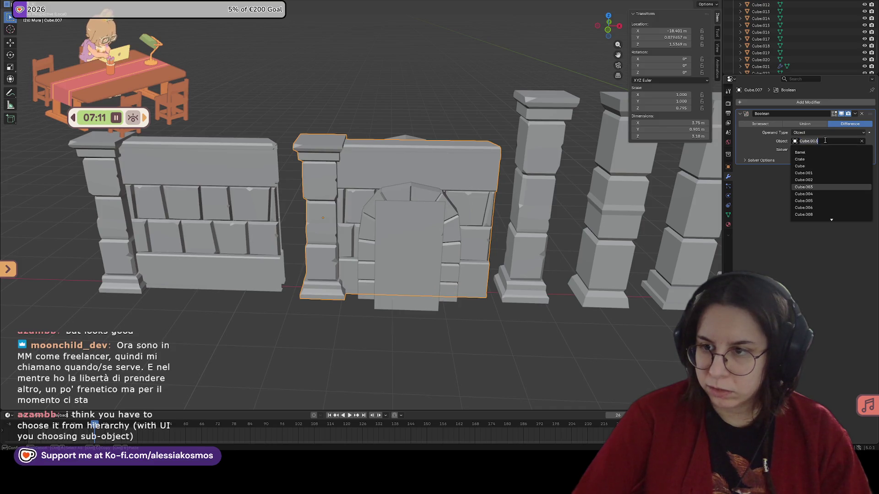
pyautogui.click(803, 180)
pyautogui.moveTo(481, 193)
pyautogui.mouseDown(button='middle')
pyautogui.moveTo(428, 180)
pyautogui.moveTo(468, 195)
pyautogui.mouseUp(button='middle')
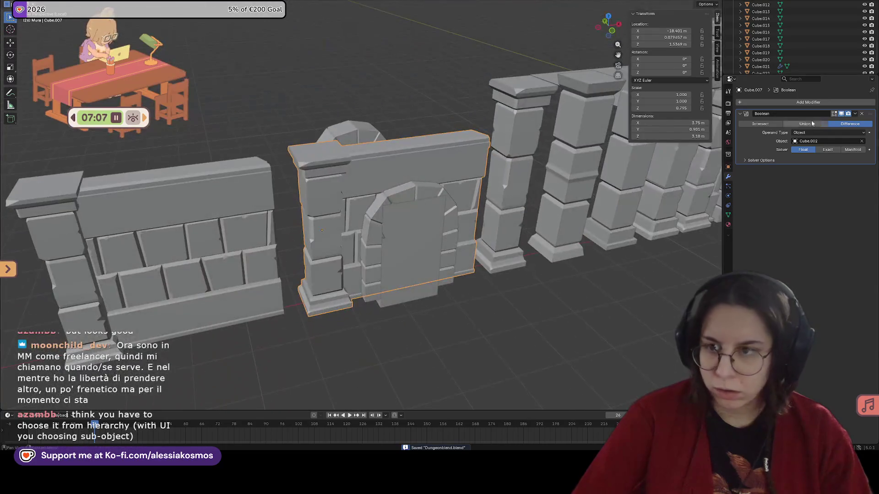
# Remove the wall's Boolean modifier and slide the arch wall along the Y axis.
pyautogui.click(854, 114)
pyautogui.moveTo(440, 269); pyautogui.dragTo(458, 267, button='middle')
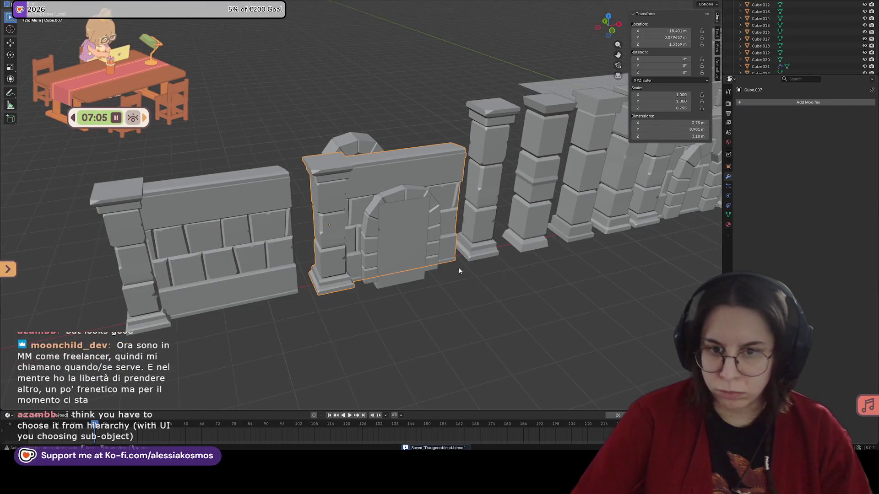
pyautogui.press('g')
pyautogui.press('y')
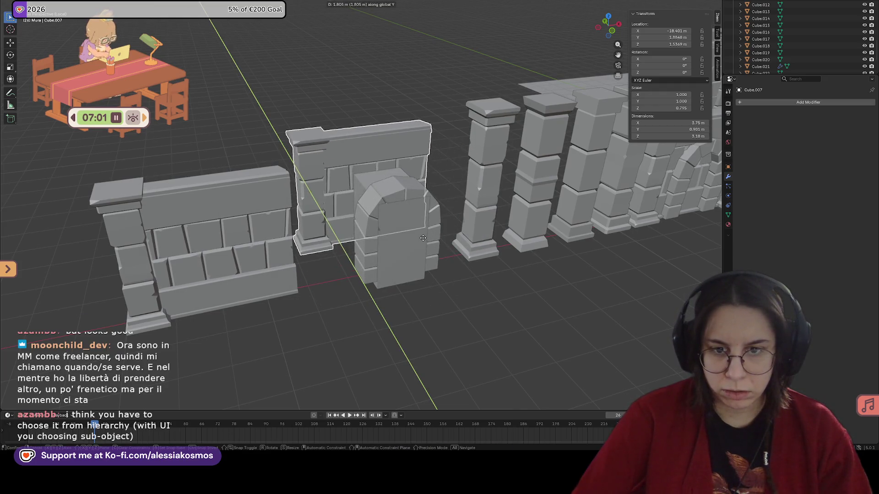
pyautogui.click(453, 252)
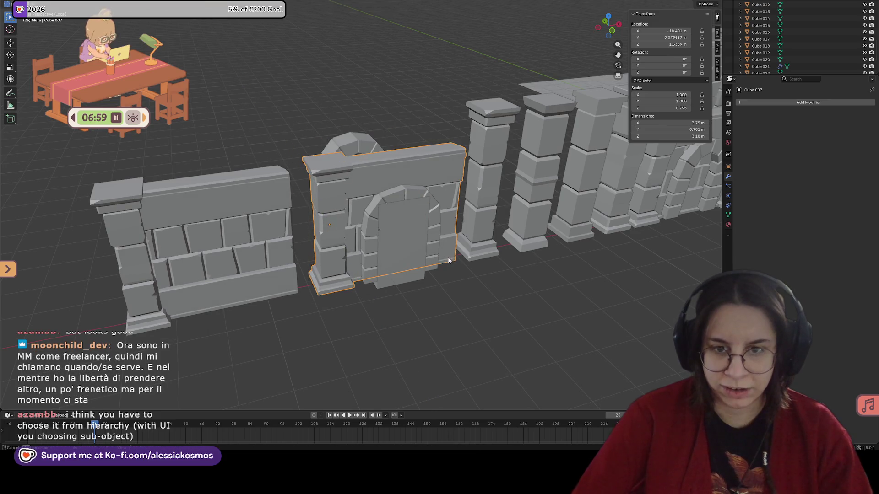
pyautogui.moveTo(449, 259); pyautogui.dragTo(481, 227, button='middle')
# Add a fresh Boolean difference to the arch wall cutting with Cube.002, solver set to Exact.
pyautogui.click(780, 103)
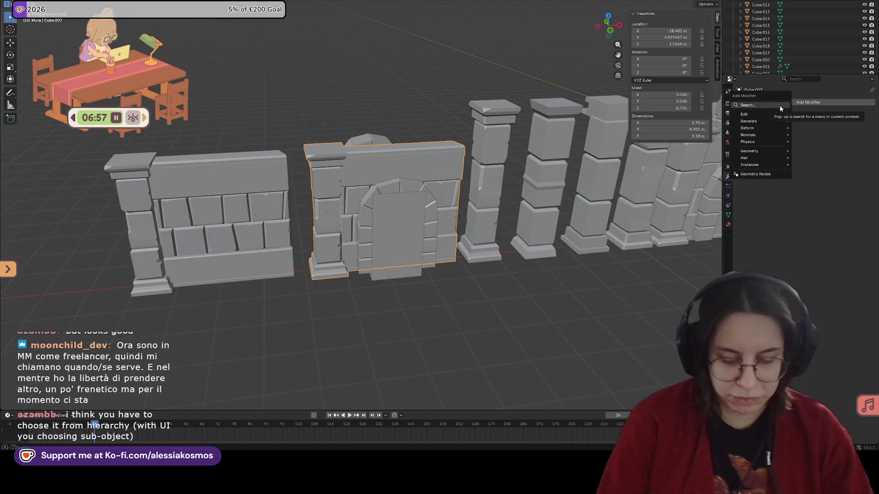
pyautogui.write('bool')
pyautogui.press('Return')
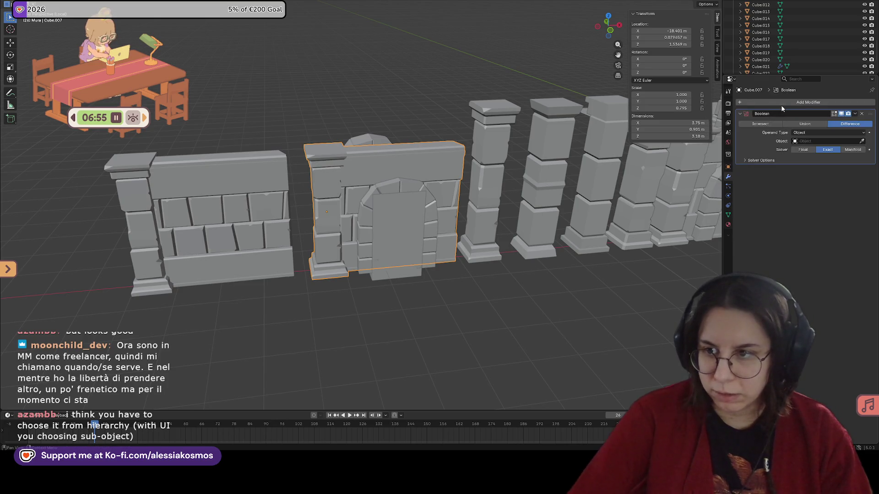
pyautogui.click(824, 141)
pyautogui.click(824, 183)
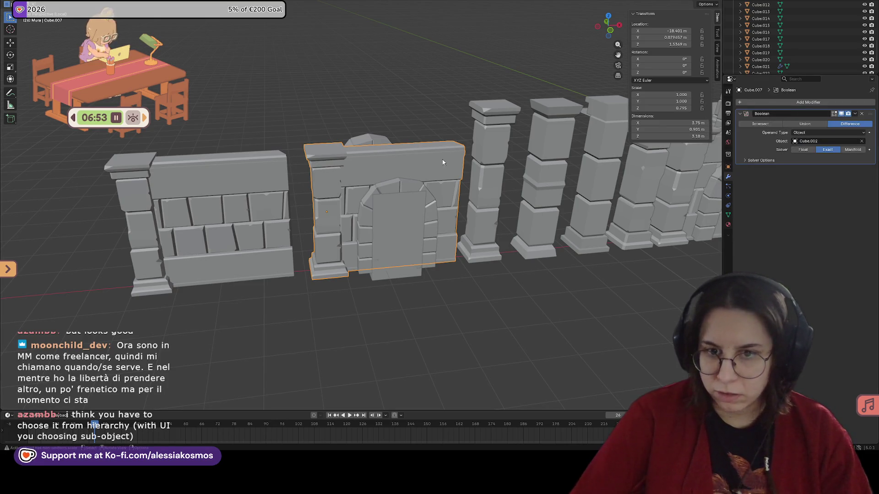
pyautogui.click(371, 177)
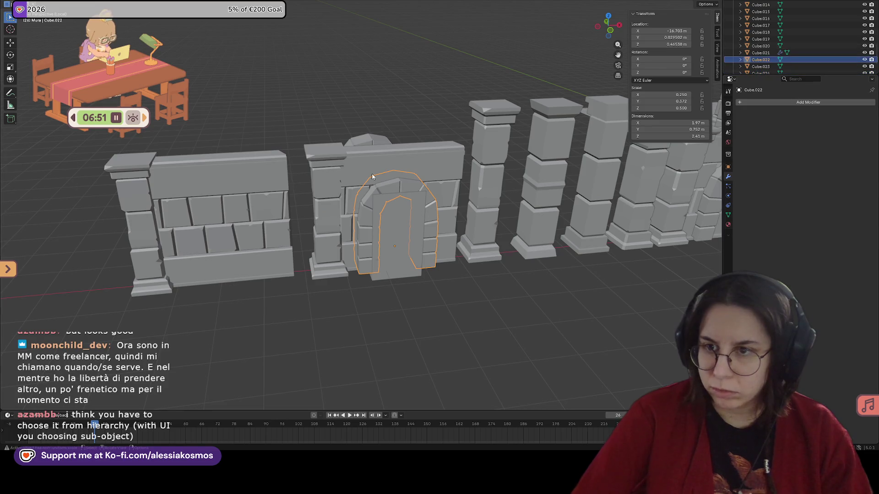
pyautogui.click(431, 166)
pyautogui.click(853, 150)
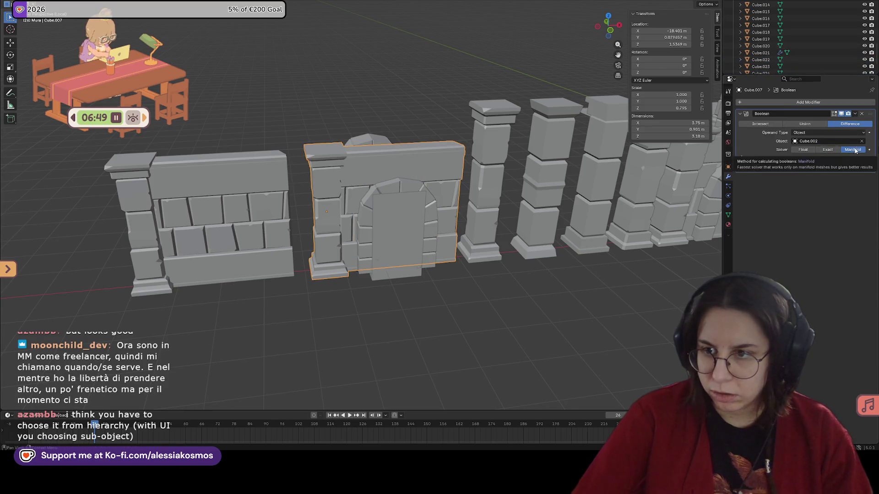
pyautogui.click(826, 150)
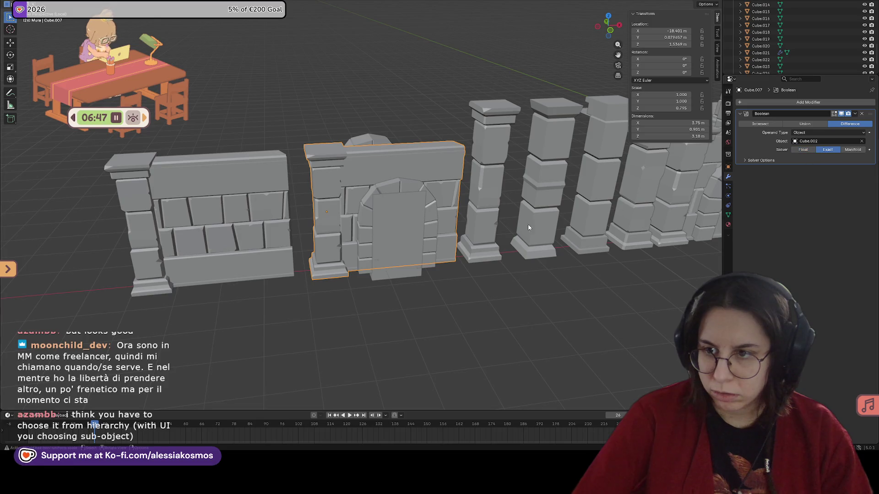
pyautogui.moveTo(528, 228)
pyautogui.mouseDown(button='middle')
pyautogui.moveTo(487, 238)
pyautogui.moveTo(452, 218)
pyautogui.mouseUp(button='middle')
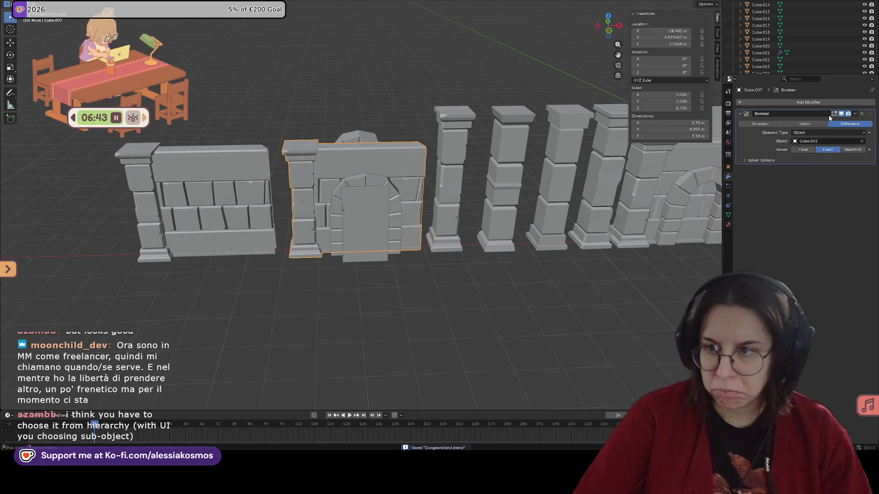
# Delete the Boolean modifier from the arch wall via its header dropdown.
pyautogui.click(856, 116)
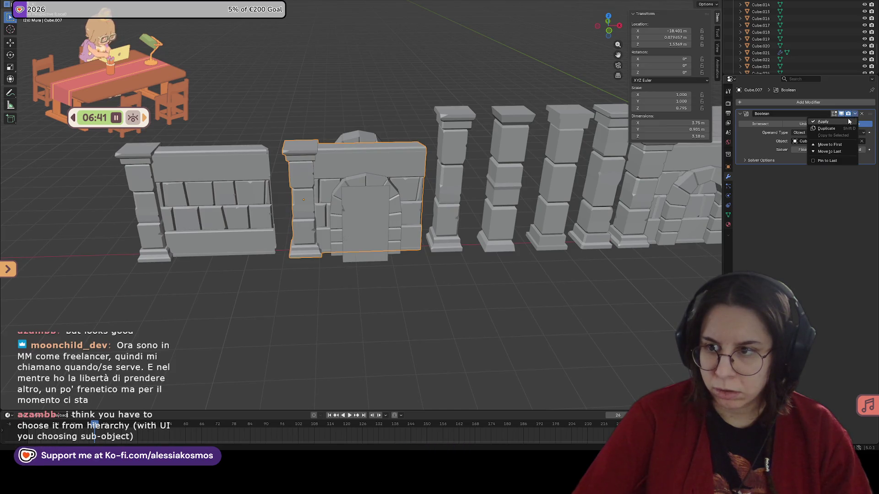
pyautogui.click(768, 150)
pyautogui.moveTo(605, 247)
pyautogui.mouseDown(button='middle')
pyautogui.moveTo(557, 252)
pyautogui.moveTo(543, 289)
pyautogui.moveTo(387, 295)
pyautogui.mouseUp(button='middle')
pyautogui.scroll(-5, 557, 252)
pyautogui.scroll(5, 549, 298)
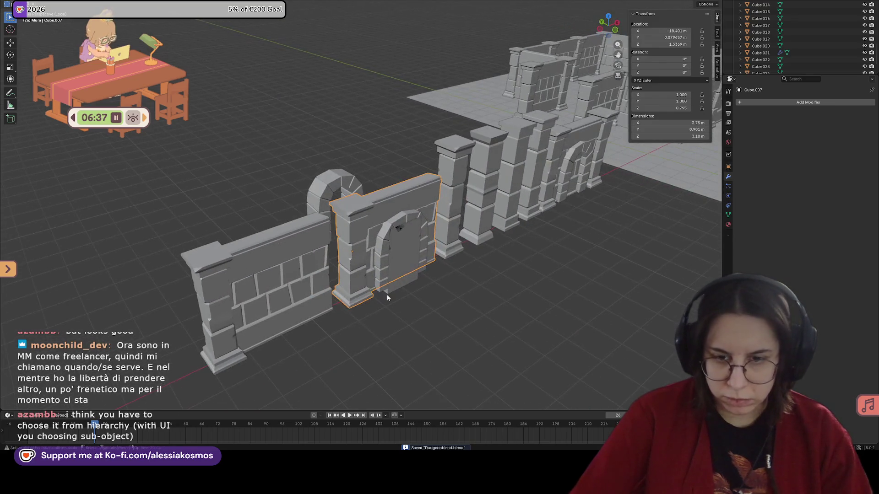
# Move the arch wall along Y back into line with the other panels.
pyautogui.press('g')
pyautogui.press('y')
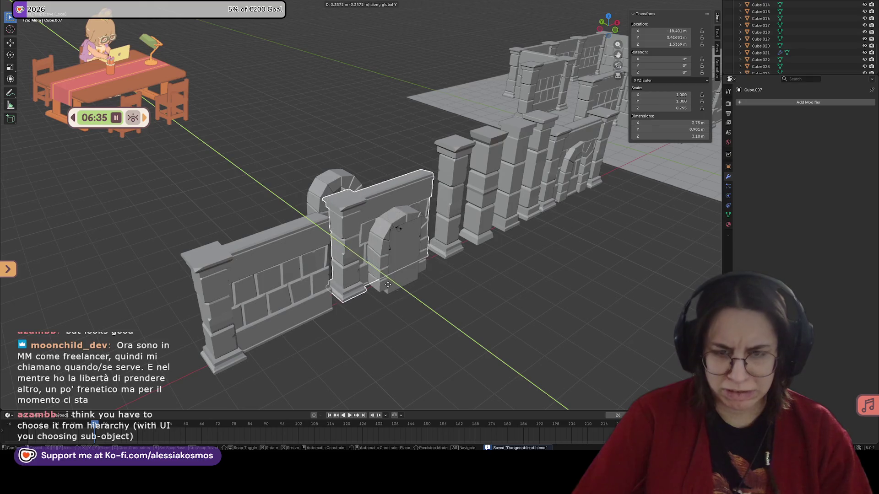
pyautogui.click(372, 283)
pyautogui.moveTo(371, 282)
pyautogui.mouseDown(button='middle')
pyautogui.moveTo(360, 278)
pyautogui.moveTo(432, 268)
pyautogui.mouseUp(button='middle')
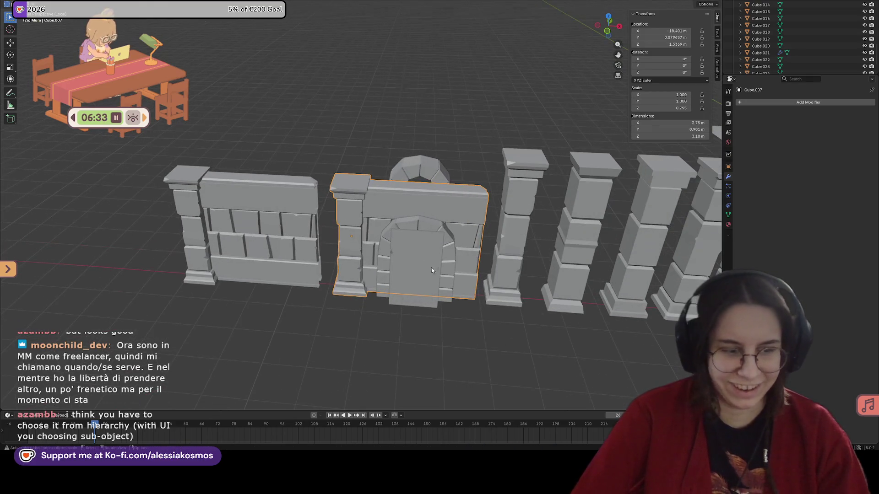
pyautogui.scroll(2, 469, 280)
pyautogui.scroll(2, 398, 233)
pyautogui.scroll(-3, 399, 233)
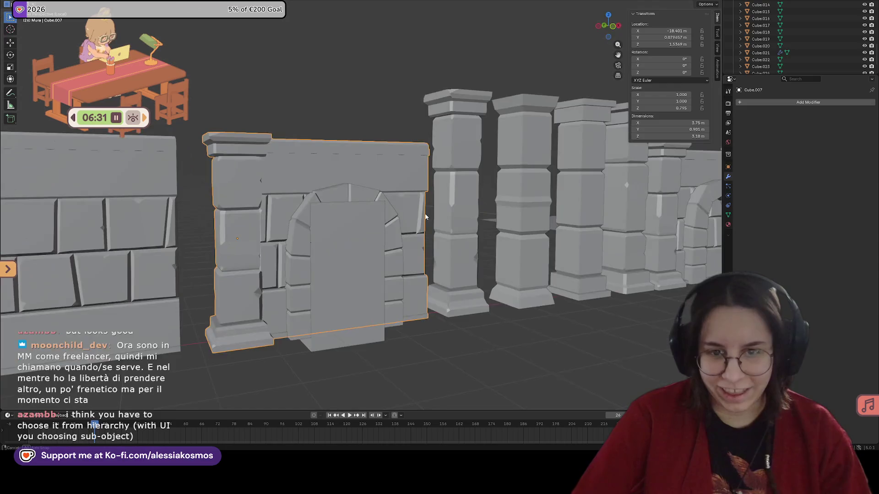
pyautogui.scroll(3, 399, 225)
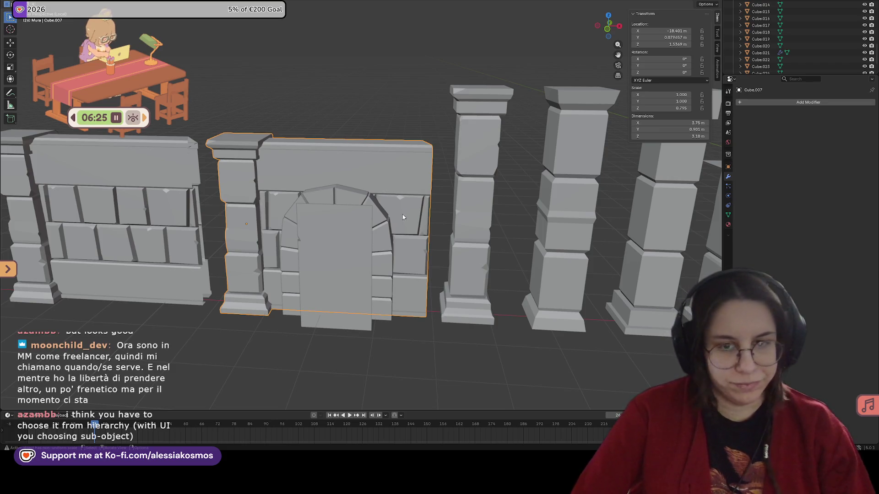
pyautogui.moveTo(194, 89); pyautogui.dragTo(361, 250, button='middle')
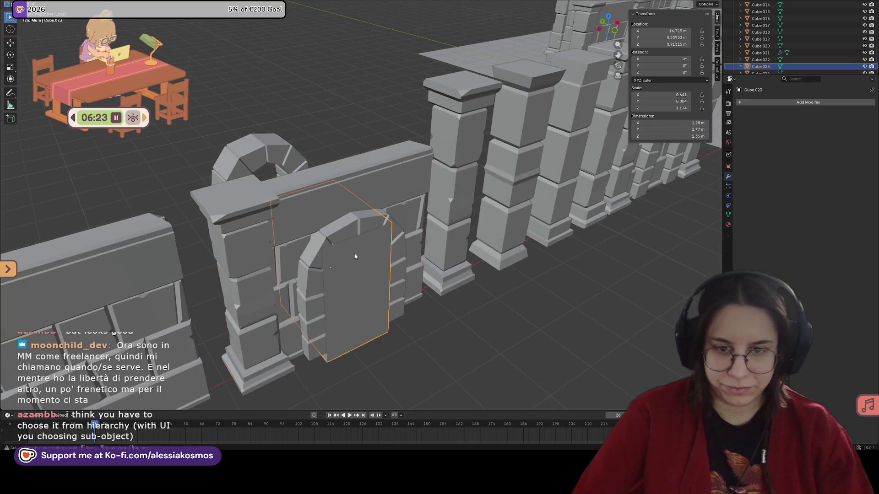
# Add a Boolean modifier to the arched wall and try Cube.023 as its cutter.
pyautogui.click(758, 104)
pyautogui.write('boo')
pyautogui.press('Return')
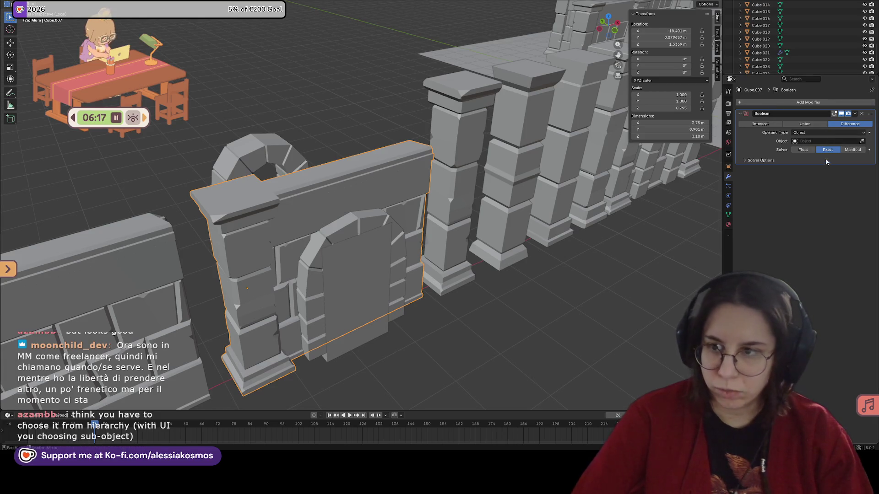
pyautogui.click(389, 268)
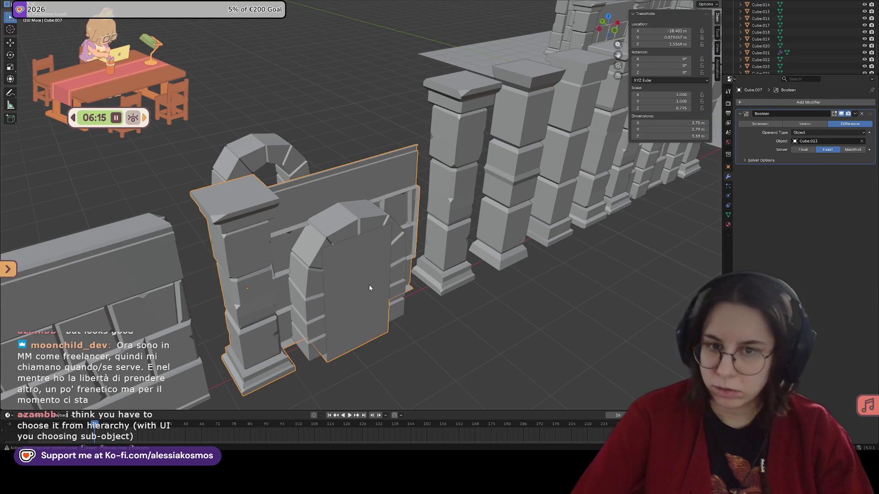
pyautogui.moveTo(369, 287)
pyautogui.mouseDown(button='middle')
pyautogui.moveTo(354, 260)
pyautogui.moveTo(407, 242)
pyautogui.moveTo(357, 259)
pyautogui.mouseUp(button='middle')
pyautogui.moveTo(357, 200)
pyautogui.mouseDown(button='middle')
pyautogui.moveTo(369, 217)
pyautogui.moveTo(411, 220)
pyautogui.moveTo(371, 226)
pyautogui.moveTo(396, 213)
pyautogui.mouseUp(button='middle')
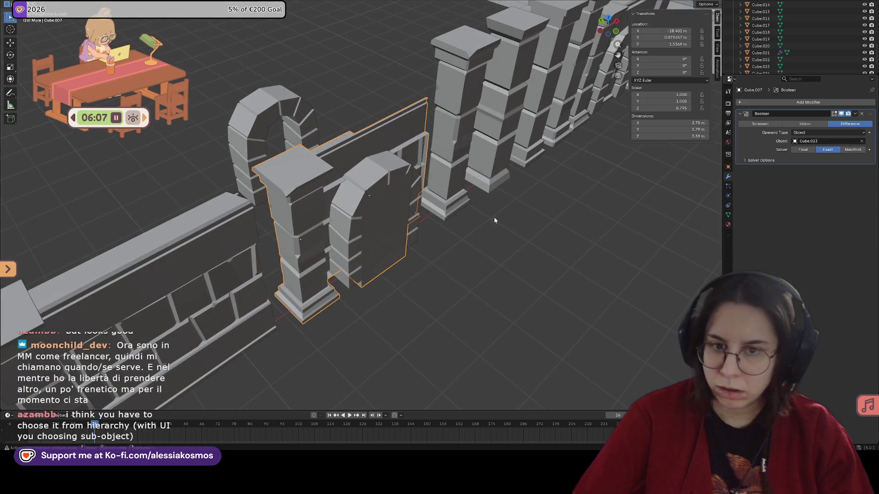
# Inspect the door-shaped cutter block and reselect the arched wall panel.
pyautogui.press('Tab')
pyautogui.press('Tab')
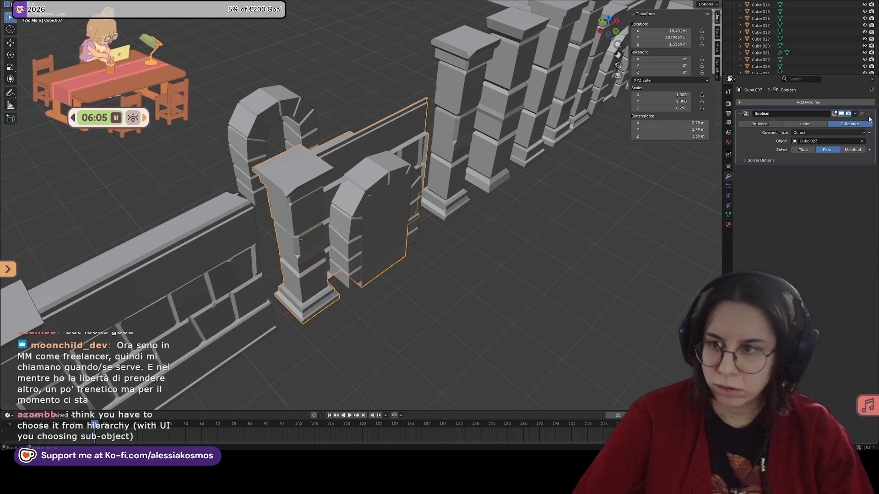
pyautogui.moveTo(412, 206)
pyautogui.mouseDown(button='middle')
pyautogui.moveTo(446, 169)
pyautogui.moveTo(357, 198)
pyautogui.mouseUp(button='middle')
pyautogui.click(356, 198)
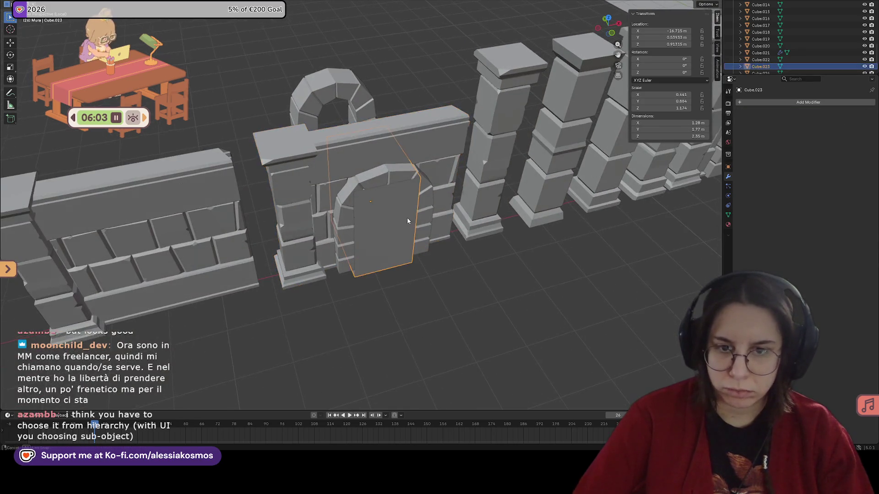
pyautogui.moveTo(407, 218); pyautogui.dragTo(746, 131, button='middle')
pyautogui.click(417, 217)
# Add another Boolean to the wall with the door block as cutter, set to Difference.
pyautogui.click(764, 104)
pyautogui.write('boo')
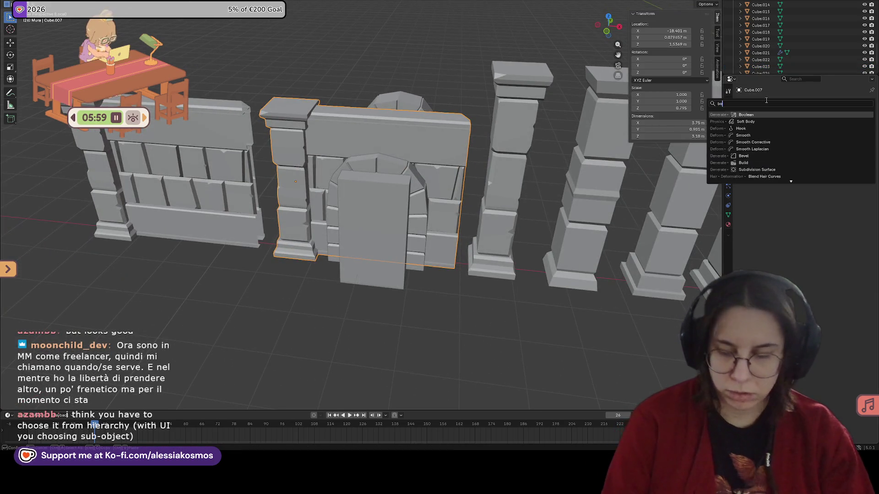
pyautogui.press('Return')
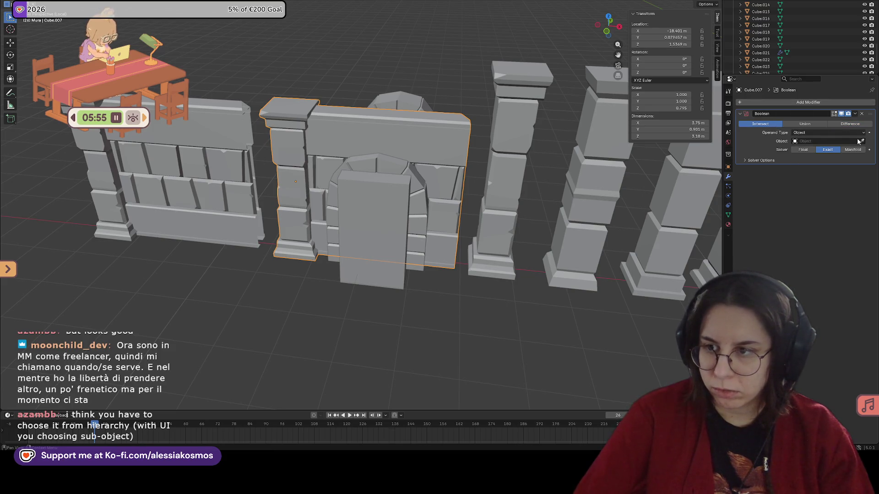
pyautogui.click(372, 211)
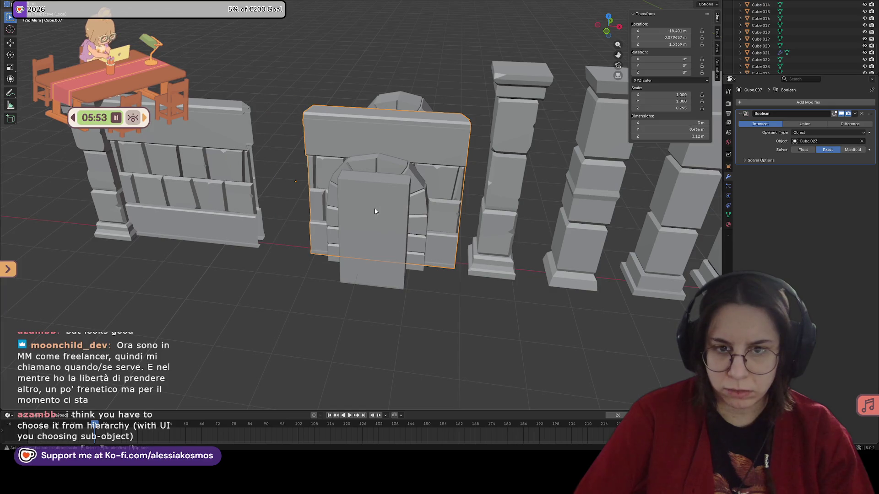
pyautogui.click(849, 123)
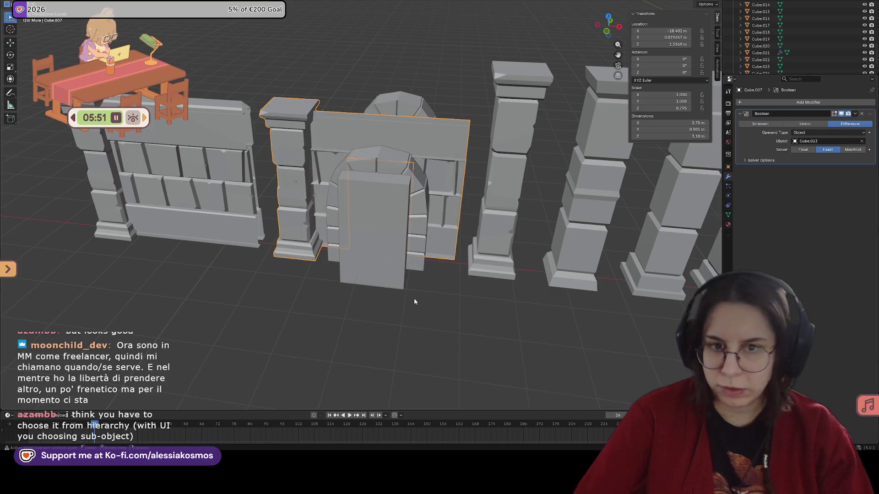
pyautogui.moveTo(415, 298); pyautogui.dragTo(369, 253, button='middle')
pyautogui.scroll(2, 369, 254)
# Check the door cut from several angles, then undo it back to an empty Intersect Boolean.
pyautogui.click(366, 250)
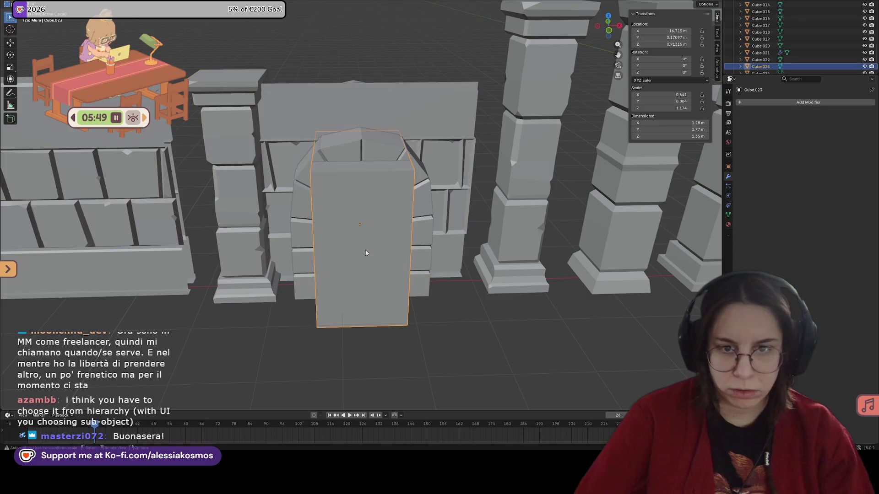
pyautogui.click(404, 143)
pyautogui.click(386, 115)
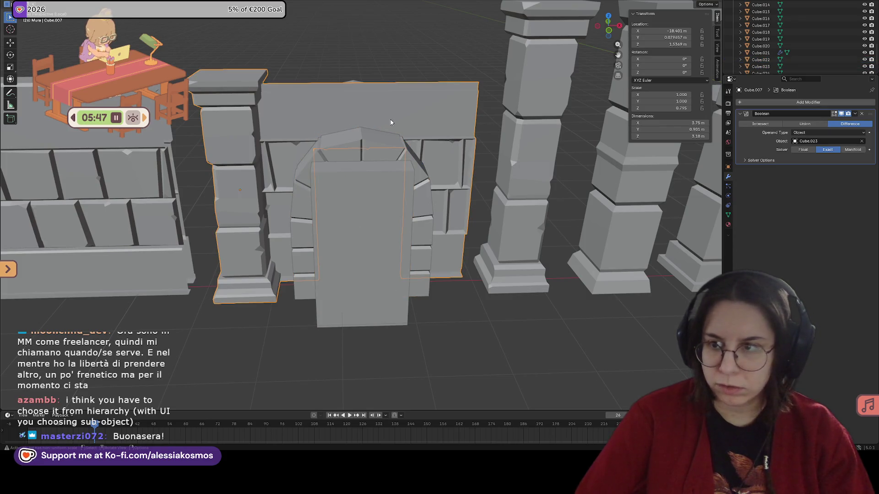
pyautogui.moveTo(390, 122)
pyautogui.mouseDown(button='middle')
pyautogui.moveTo(478, 164)
pyautogui.moveTo(465, 165)
pyautogui.moveTo(575, 156)
pyautogui.mouseUp(button='middle')
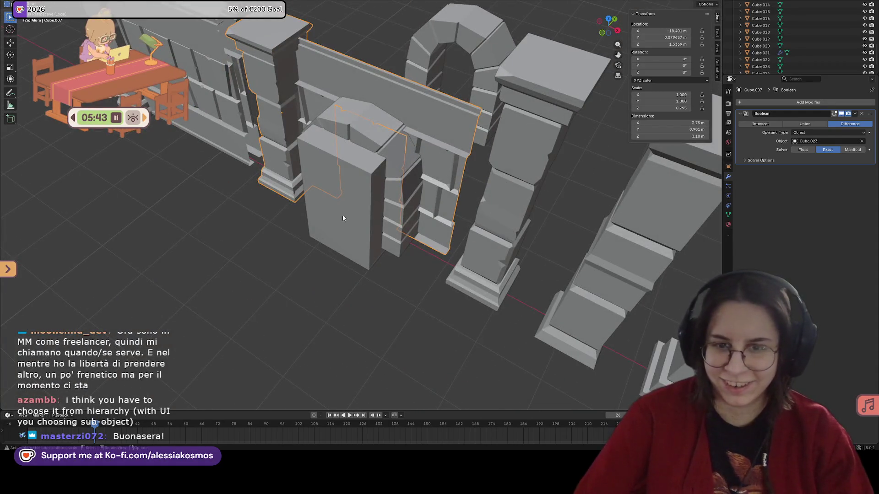
pyautogui.moveTo(343, 214); pyautogui.dragTo(305, 244, button='middle')
pyautogui.click(306, 246)
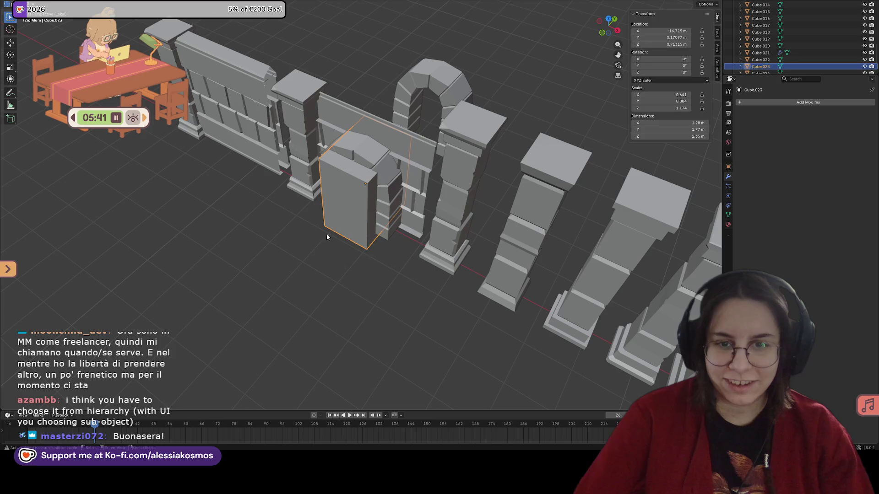
pyautogui.click(367, 145)
pyautogui.hotkey('ctrl', 'z')
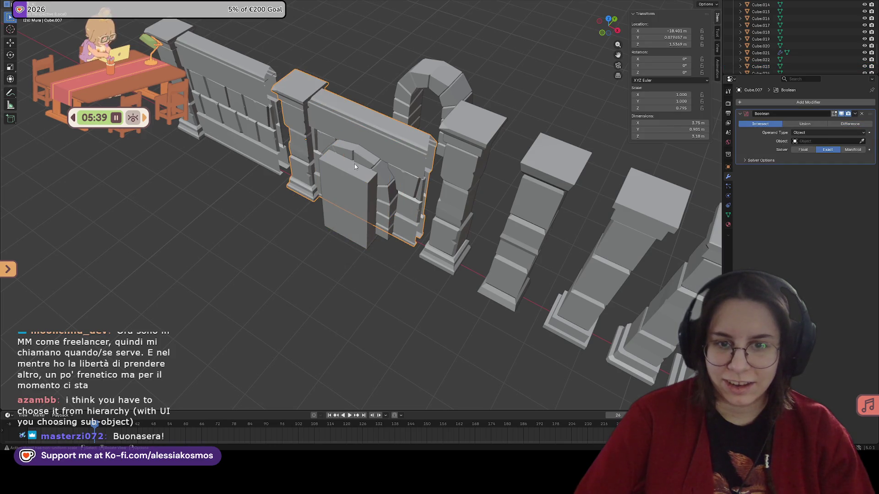
pyautogui.moveTo(355, 165); pyautogui.dragTo(358, 169, button='middle')
# Slide the door block Cube.023 along X onto the plain wall panel Cube.024.
pyautogui.moveTo(366, 135); pyautogui.dragTo(358, 165, button='middle')
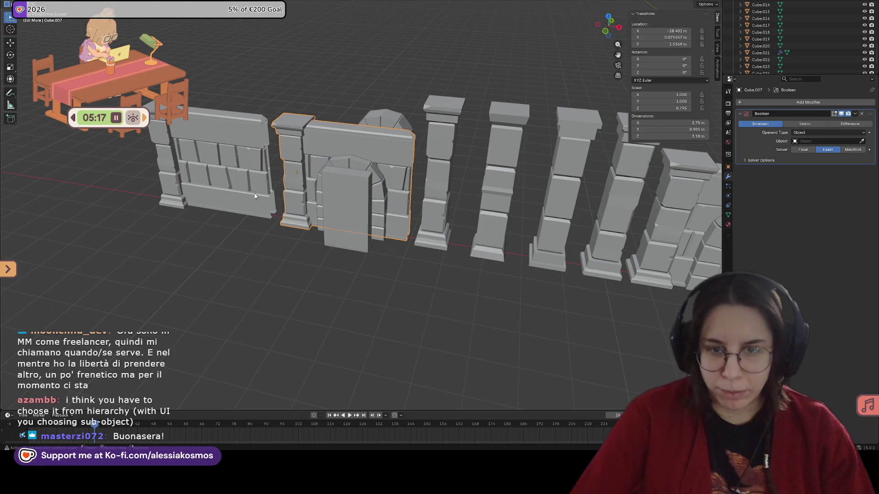
pyautogui.moveTo(372, 267)
pyautogui.mouseDown(button='middle')
pyautogui.moveTo(359, 267)
pyautogui.moveTo(450, 265)
pyautogui.moveTo(440, 241)
pyautogui.mouseUp(button='middle')
pyautogui.scroll(-3, 450, 265)
pyautogui.click(437, 238)
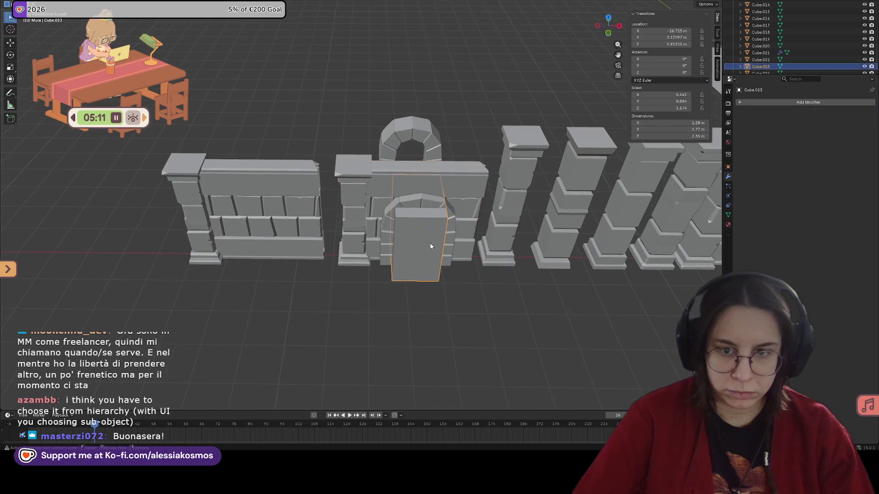
pyautogui.scroll(2, 438, 238)
pyautogui.press('g')
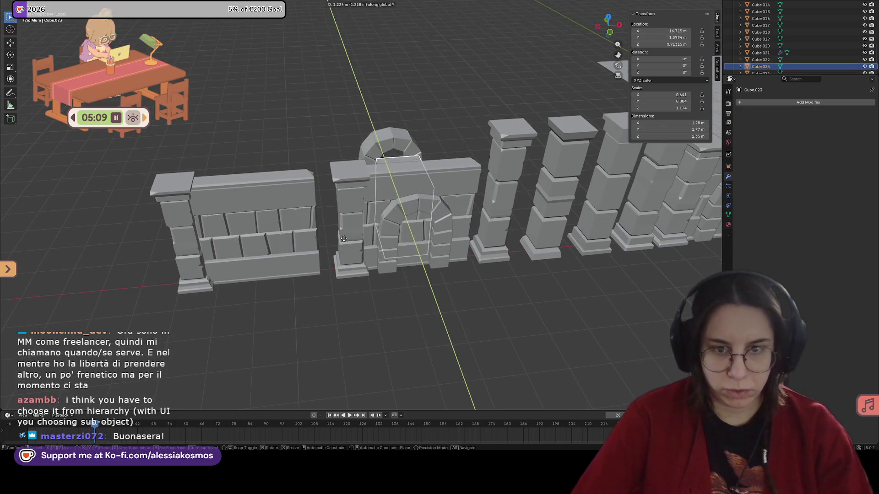
# Select the plain wall Cube.024 and bring up its Add Modifier list.
pyautogui.click(260, 193)
pyautogui.moveTo(260, 194); pyautogui.dragTo(295, 166, button='middle')
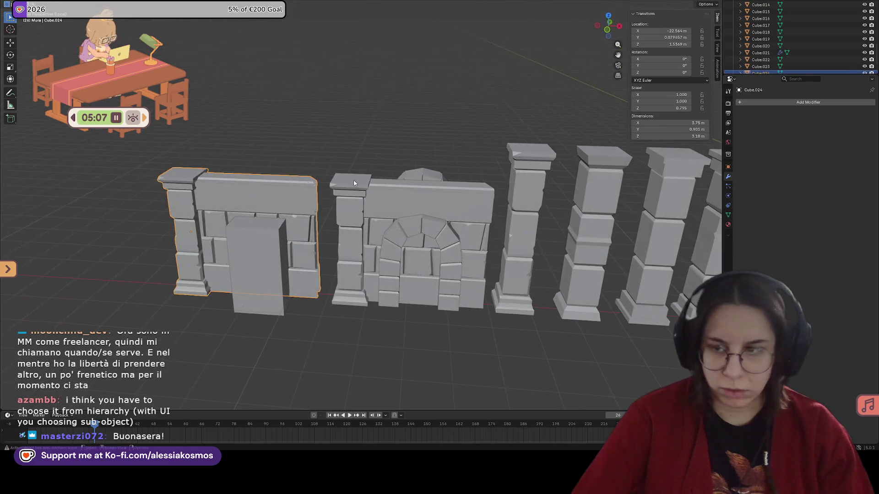
pyautogui.click(755, 103)
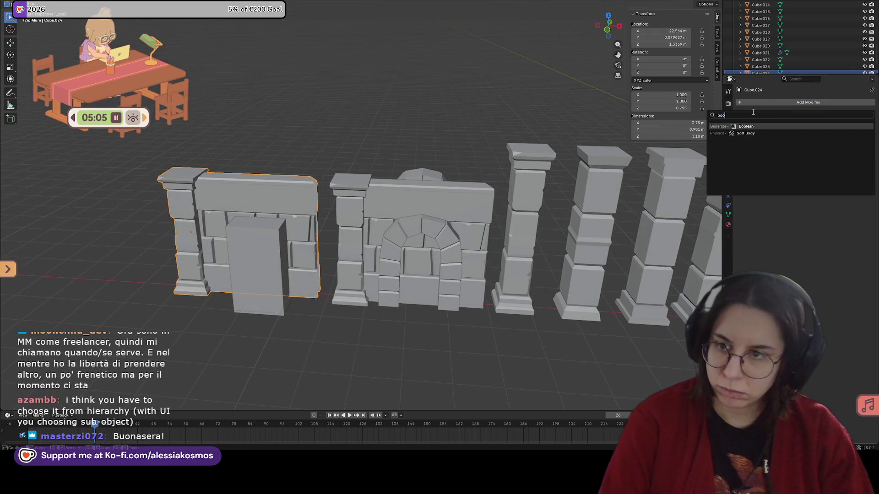
# Give Cube.024 a Boolean difference and browse the cutter object list without choosing one.
pyautogui.click(790, 132)
pyautogui.click(815, 140)
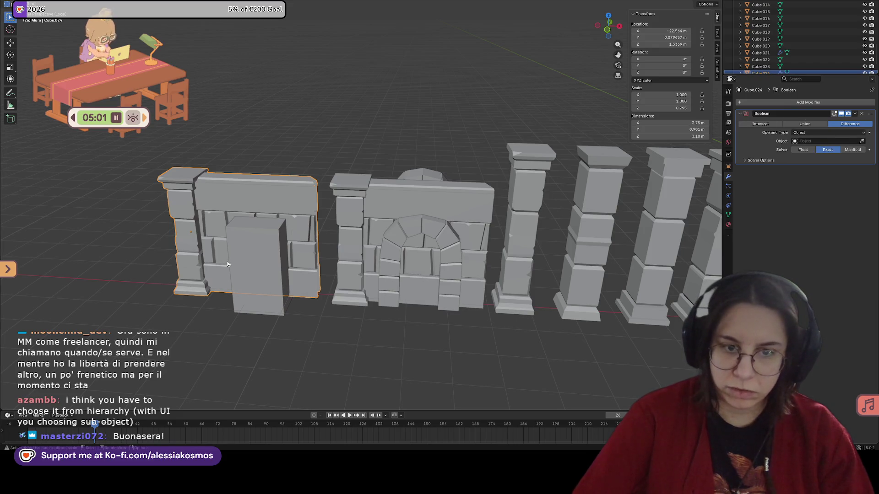
pyautogui.click(256, 247)
pyautogui.scroll(-2, 797, 41)
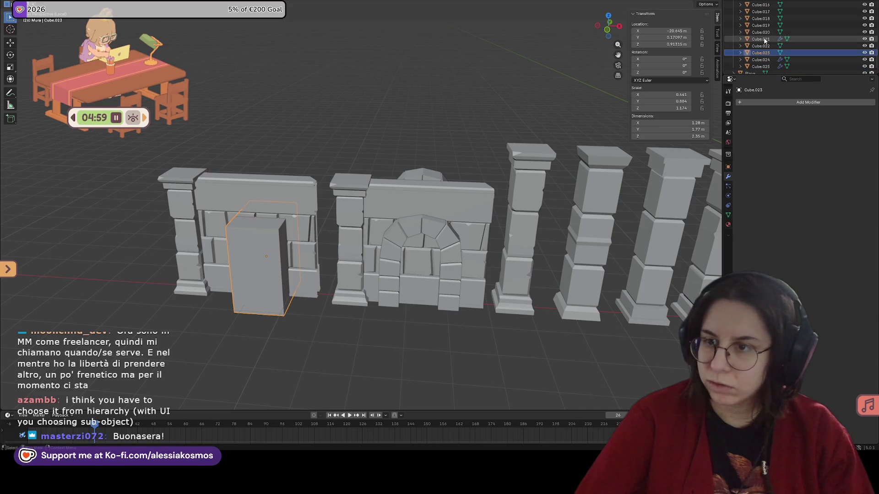
pyautogui.click(252, 237)
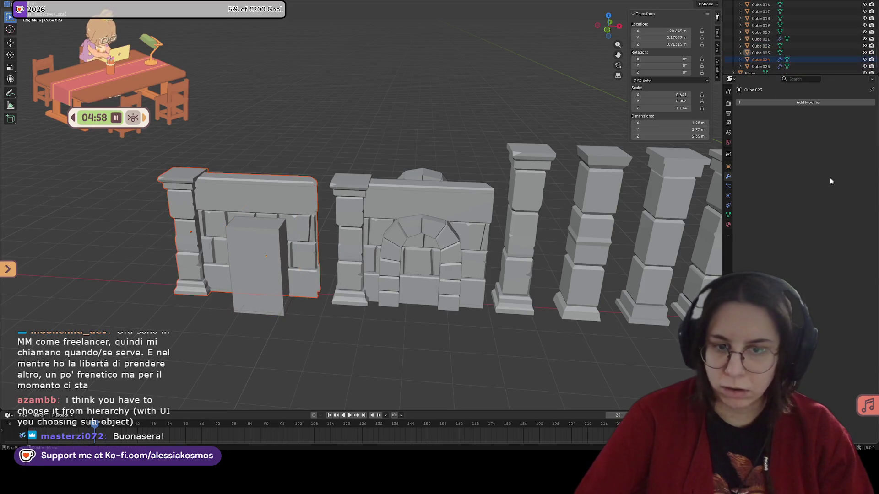
pyautogui.click(786, 102)
pyautogui.write('b')
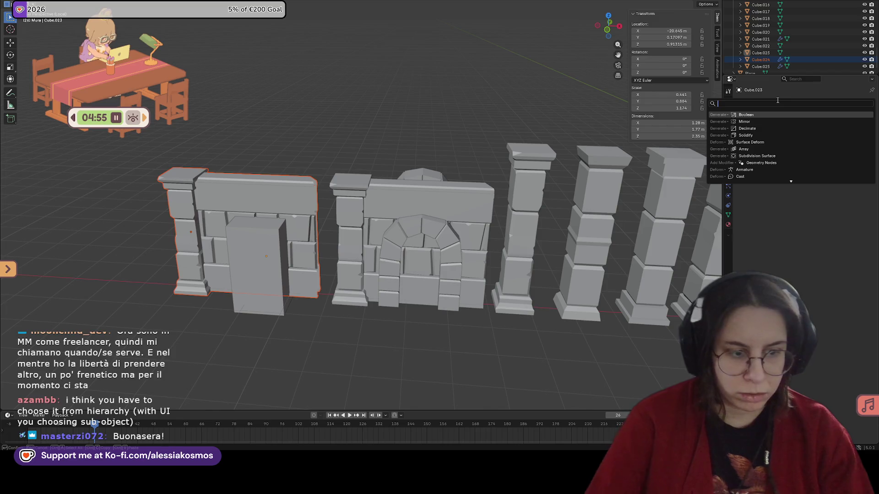
pyautogui.write('o')
pyautogui.press('Return')
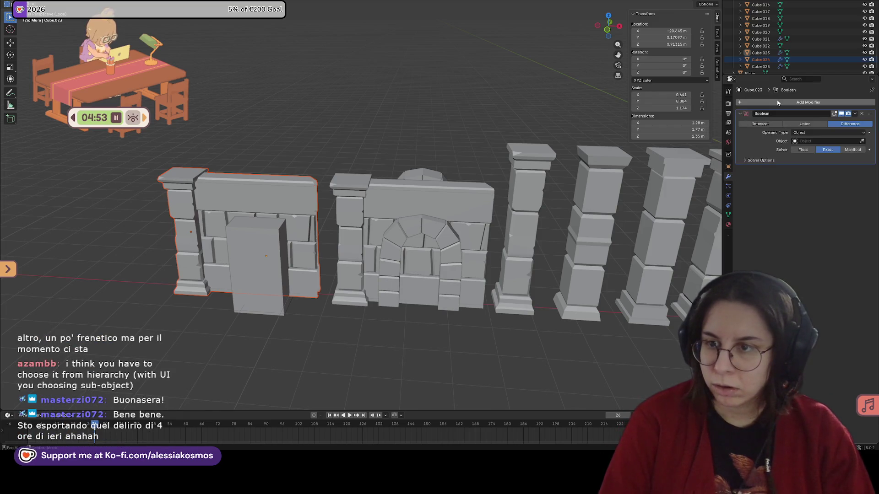
pyautogui.click(833, 141)
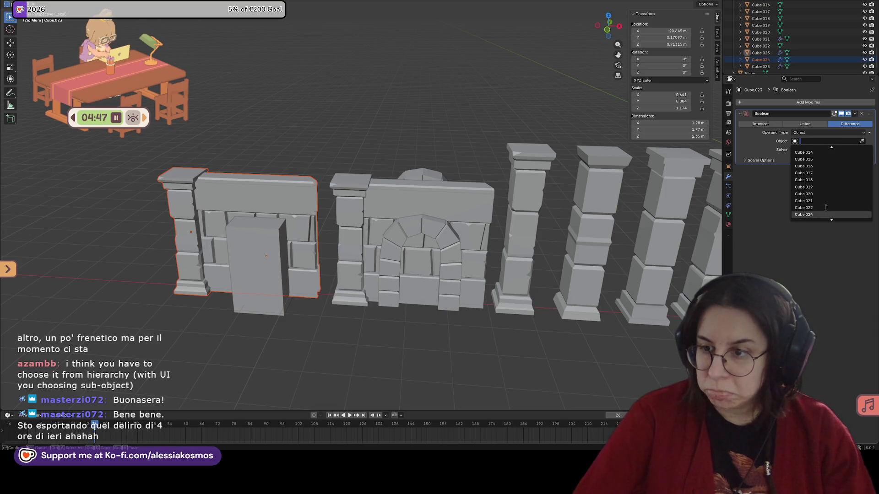
pyautogui.scroll(-1, 820, 213)
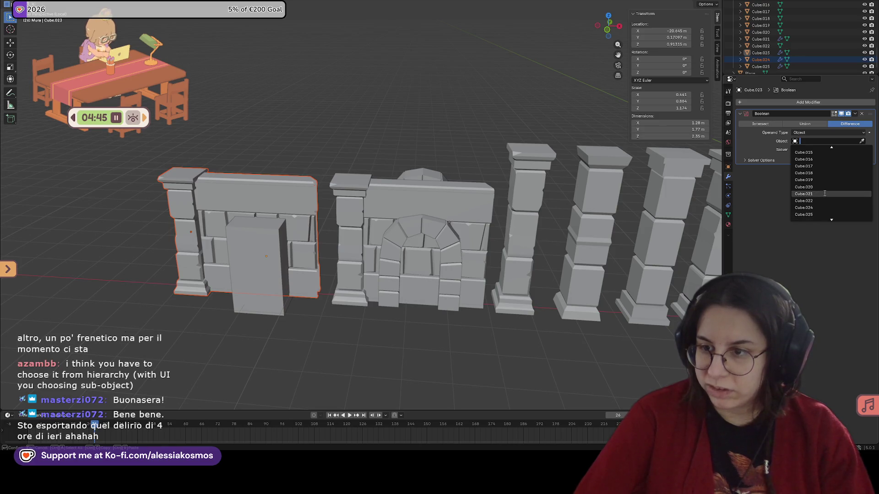
pyautogui.press('Down')
pyautogui.press('Down')
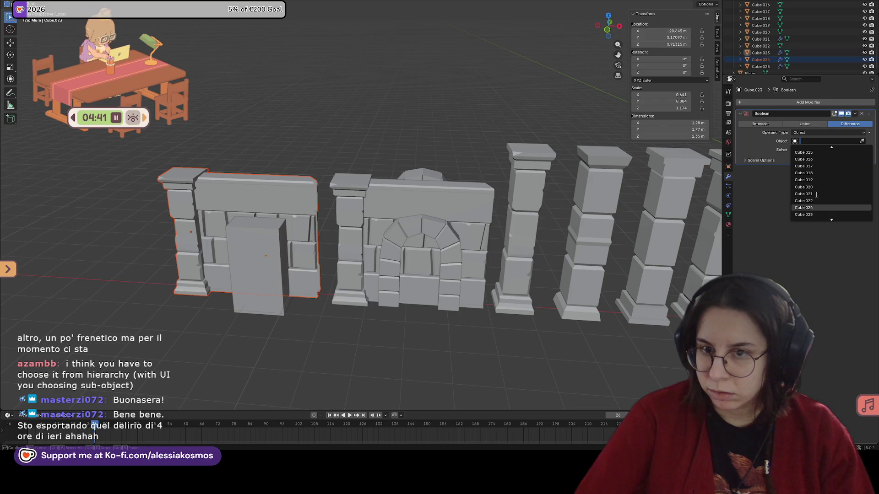
pyautogui.press('Escape')
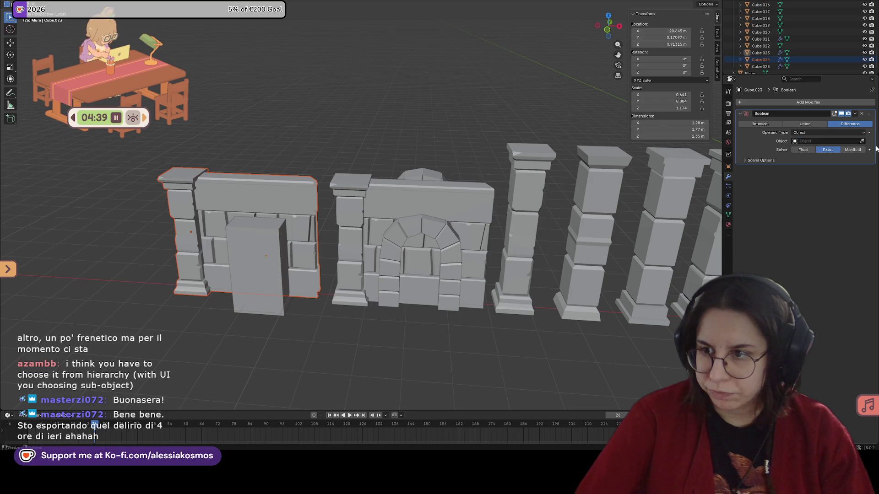
# Assign door block Cube.023 as the cutter with the Object eyedropper and save the file.
pyautogui.click(255, 264)
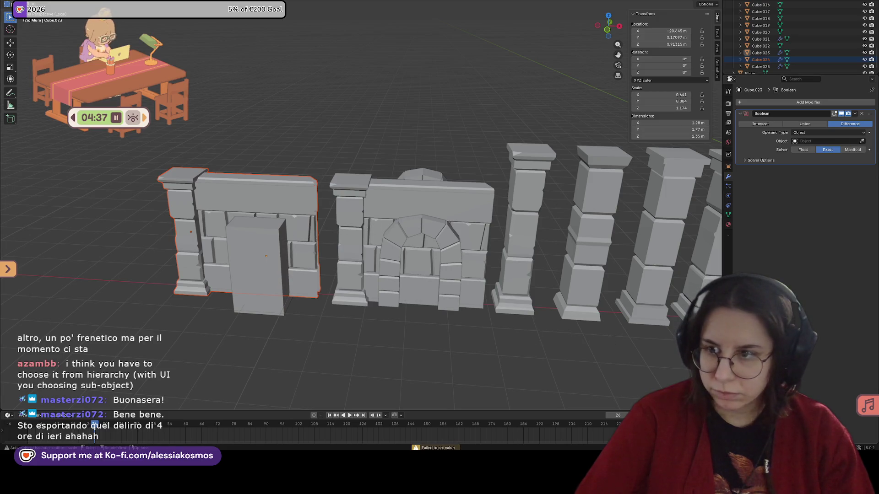
pyautogui.click(266, 322)
pyautogui.click(308, 225)
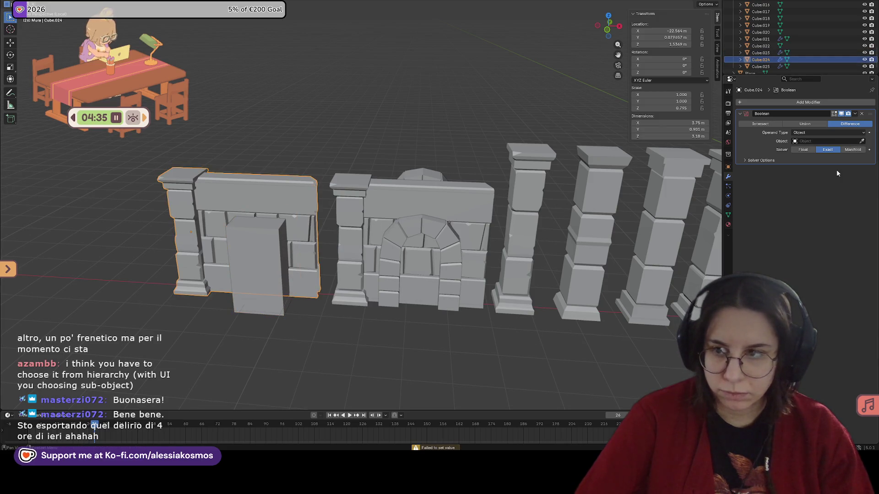
pyautogui.click(862, 141)
pyautogui.click(251, 263)
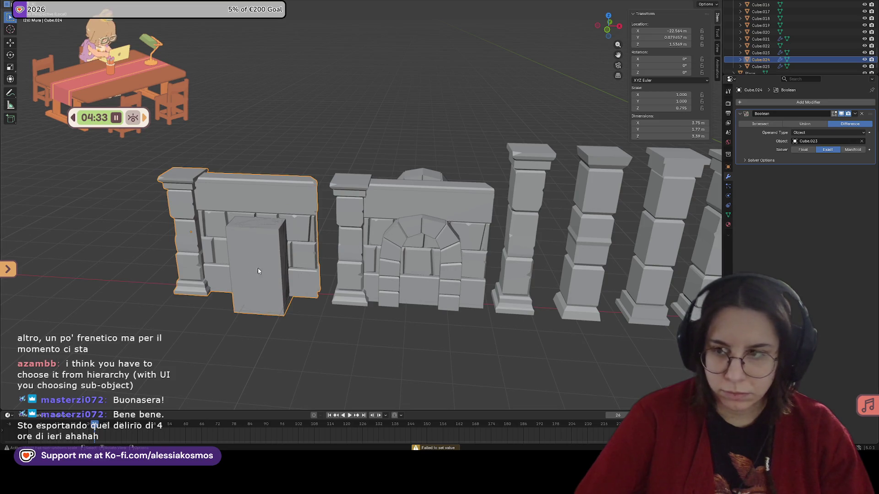
pyautogui.moveTo(258, 267); pyautogui.dragTo(438, 317, button='middle')
pyautogui.hotkey('ctrl', 's')
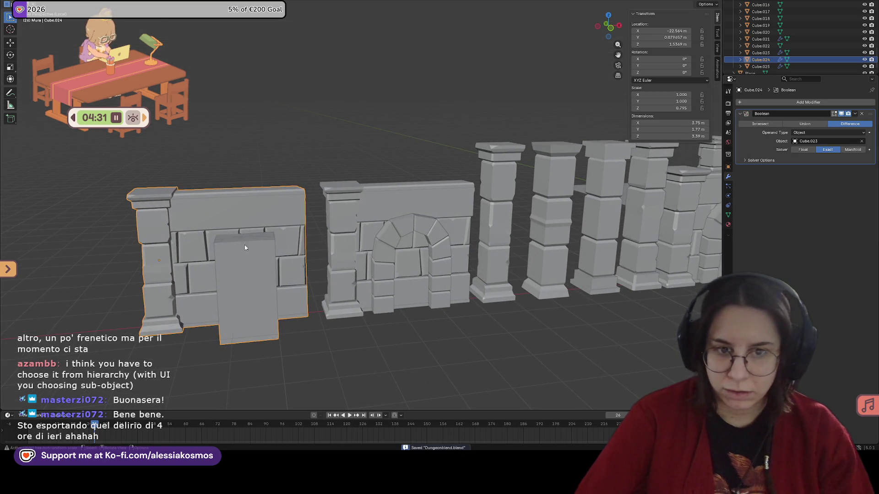
# Apply the door cut to the wall panel and slide it sideways along Y.
pyautogui.moveTo(262, 204)
pyautogui.mouseDown(button='middle')
pyautogui.moveTo(272, 222)
pyautogui.moveTo(411, 211)
pyautogui.moveTo(287, 218)
pyautogui.moveTo(303, 248)
pyautogui.moveTo(386, 249)
pyautogui.moveTo(373, 269)
pyautogui.mouseUp(button='middle')
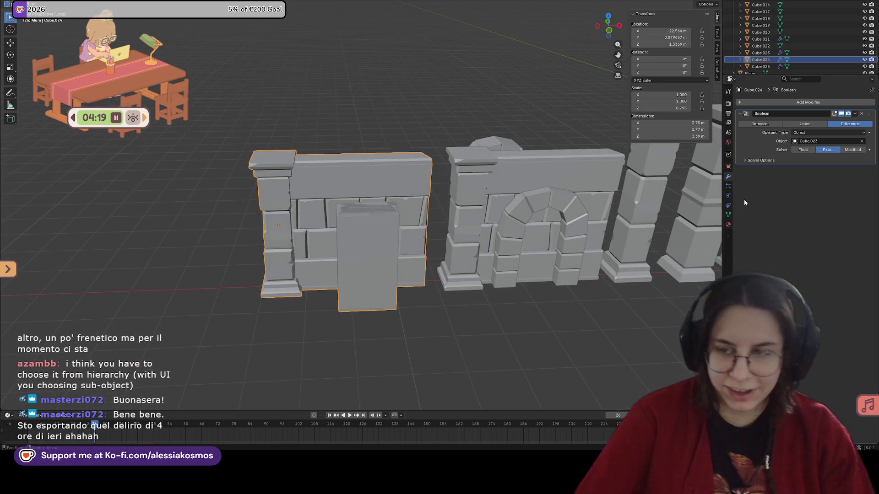
pyautogui.click(855, 113)
pyautogui.click(824, 122)
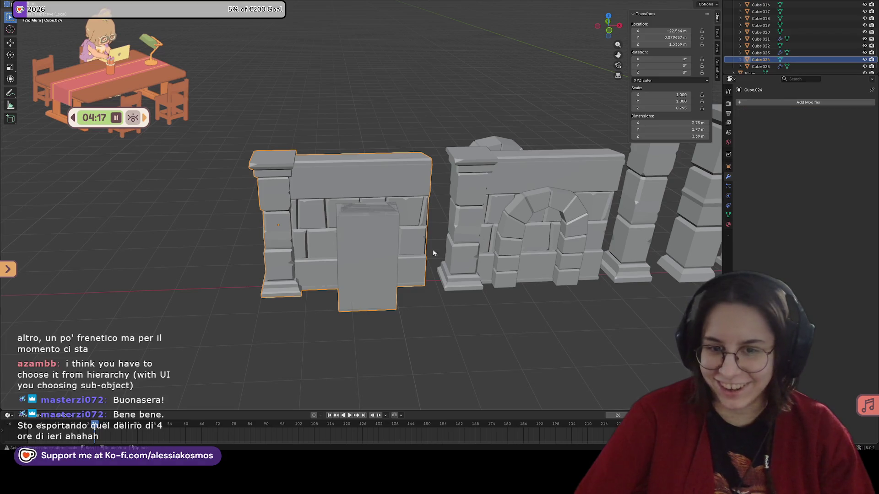
pyautogui.moveTo(433, 251); pyautogui.dragTo(412, 235, button='middle')
pyautogui.press('g')
pyautogui.press('y')
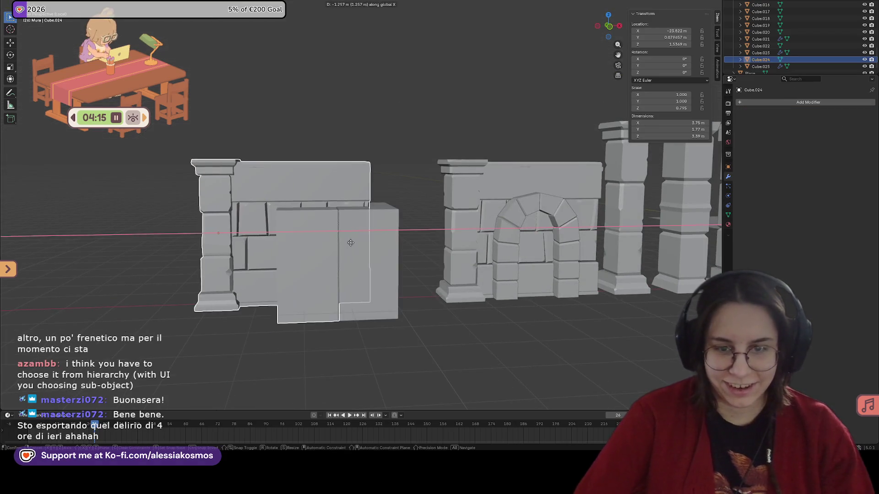
pyautogui.click(402, 245)
# Undo back until the wall panel Cube.024 sits around the door block again.
pyautogui.click(335, 248)
pyautogui.hotkey('ctrl', 'z')
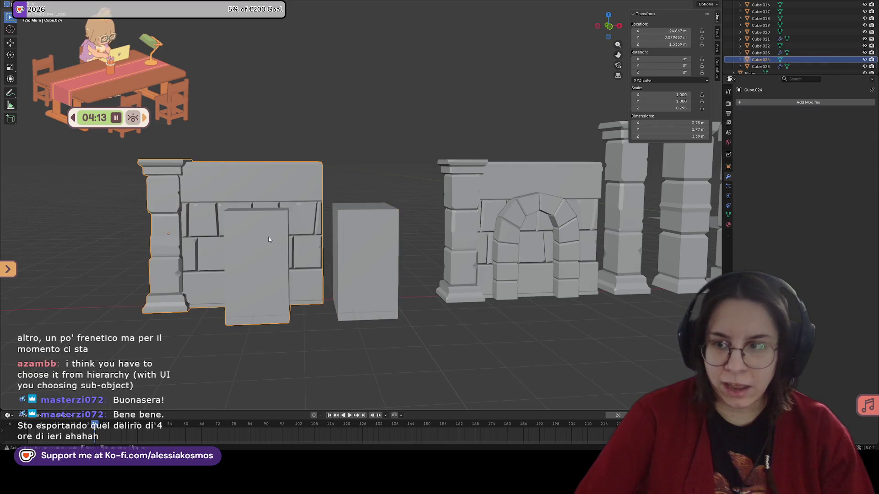
pyautogui.hotkey('ctrl', 'shift', 'z')
pyautogui.hotkey('ctrl', 'z')
pyautogui.hotkey('ctrl', 'z')
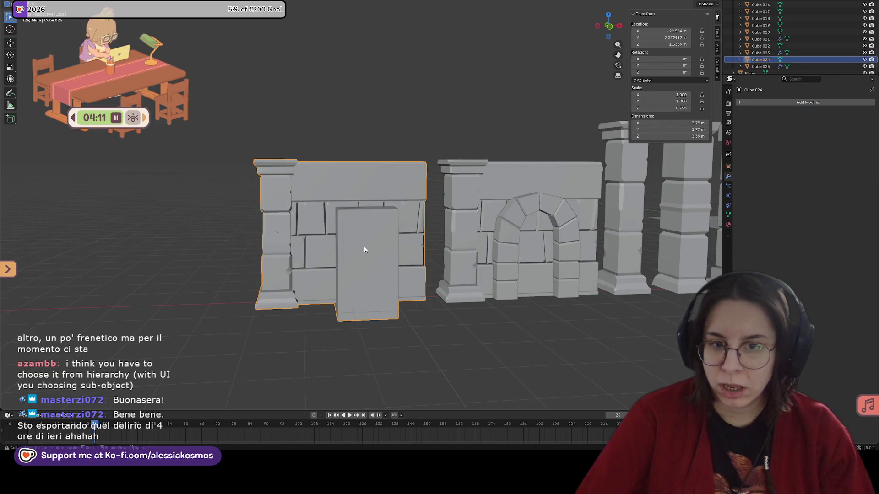
# Delete the misplaced Boolean modifier from the doorway cutter block Cube.023.
pyautogui.click(363, 250)
pyautogui.moveTo(364, 250)
pyautogui.mouseDown(button='middle')
pyautogui.moveTo(381, 255)
pyautogui.moveTo(589, 214)
pyautogui.mouseUp(button='middle')
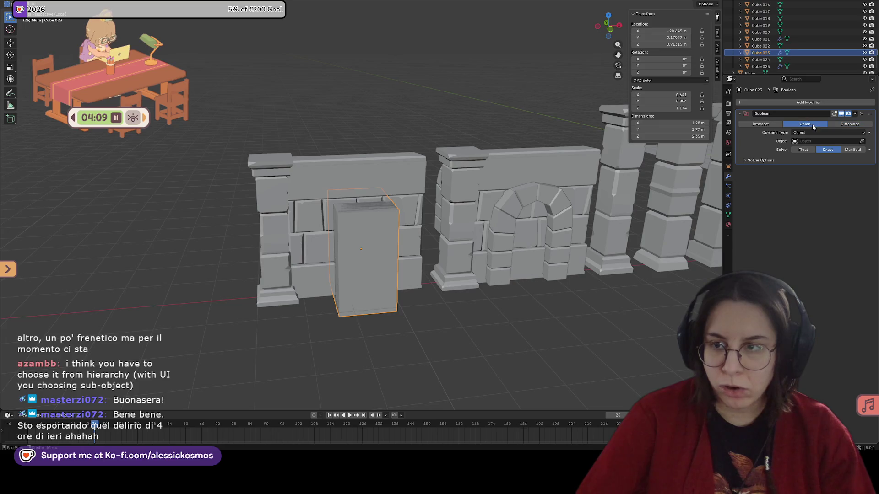
pyautogui.moveTo(415, 271); pyautogui.dragTo(421, 275, button='middle')
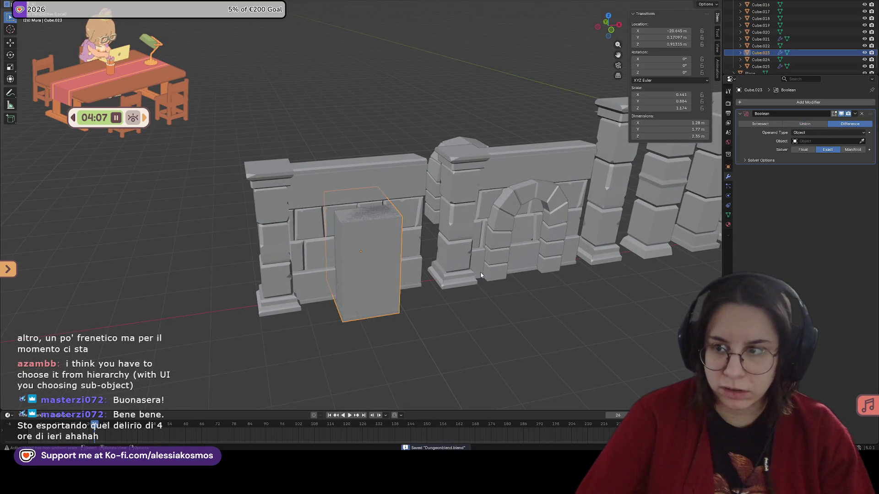
pyautogui.scroll(2, 480, 272)
pyautogui.click(373, 188)
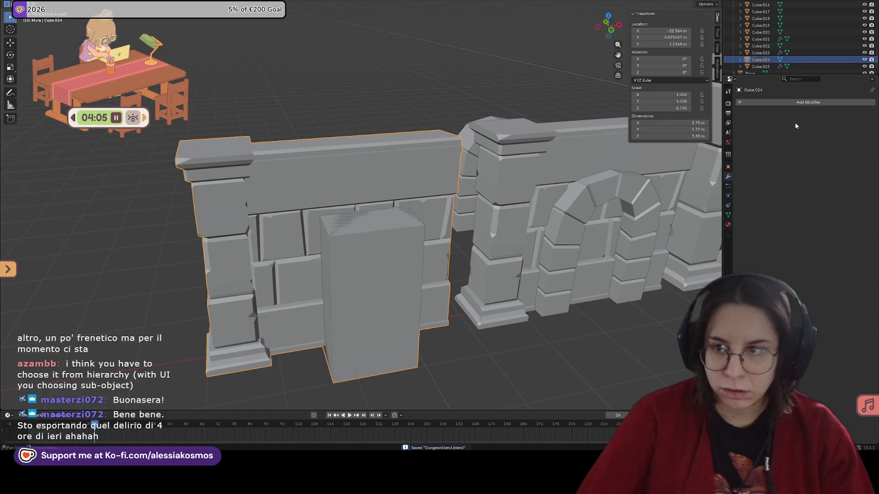
pyautogui.click(355, 236)
pyautogui.click(862, 114)
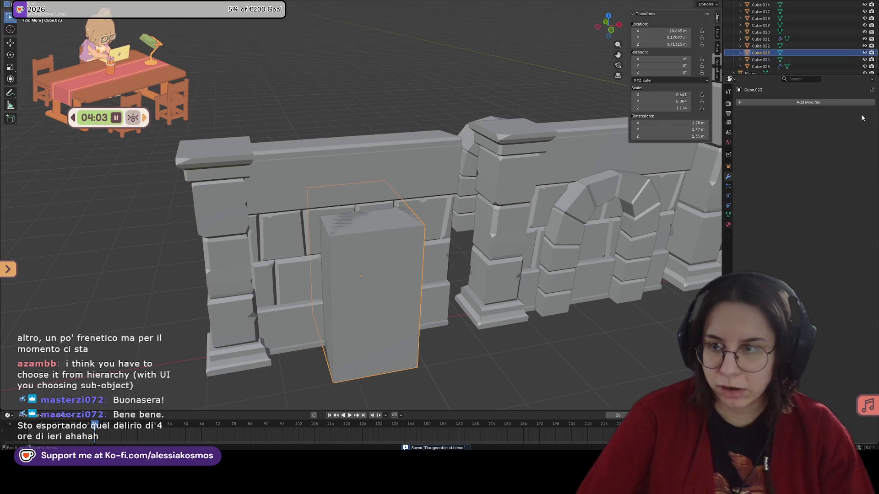
# Add a Boolean modifier to wall Cube.024, then remove it again.
pyautogui.click(383, 197)
pyautogui.click(835, 103)
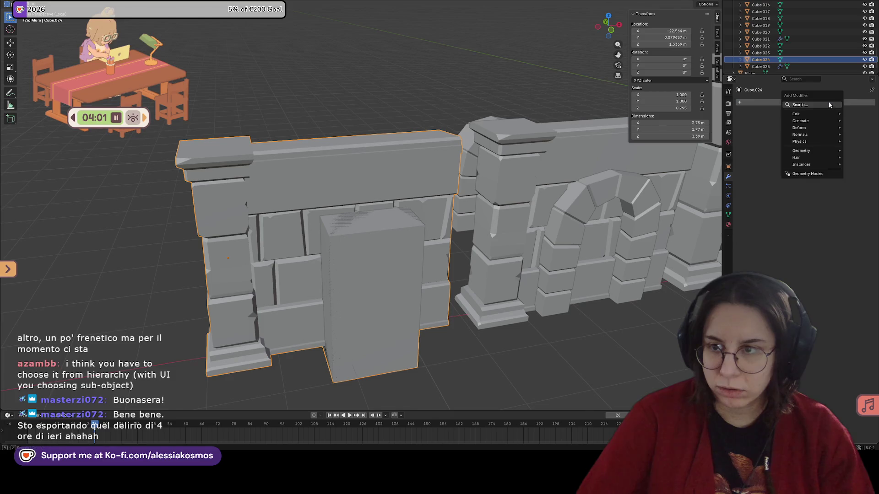
pyautogui.write('bool')
pyautogui.press('Return')
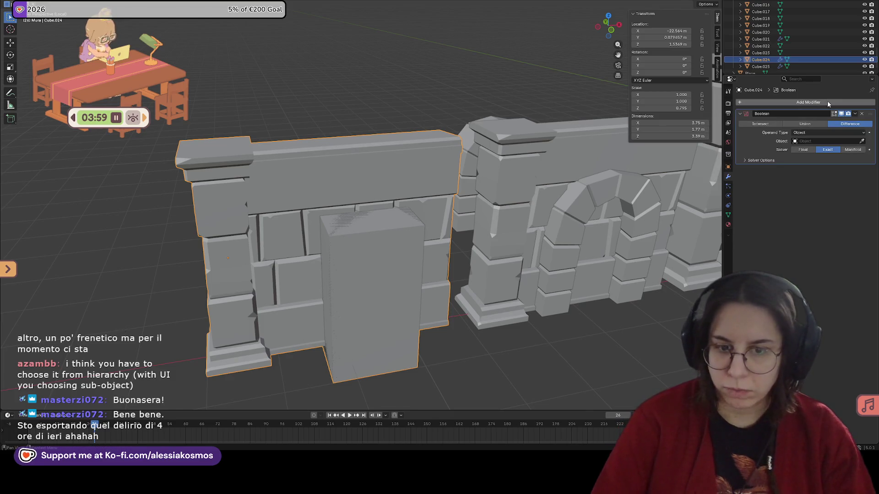
pyautogui.scroll(-3, 556, 165)
pyautogui.scroll(-3, 300, 246)
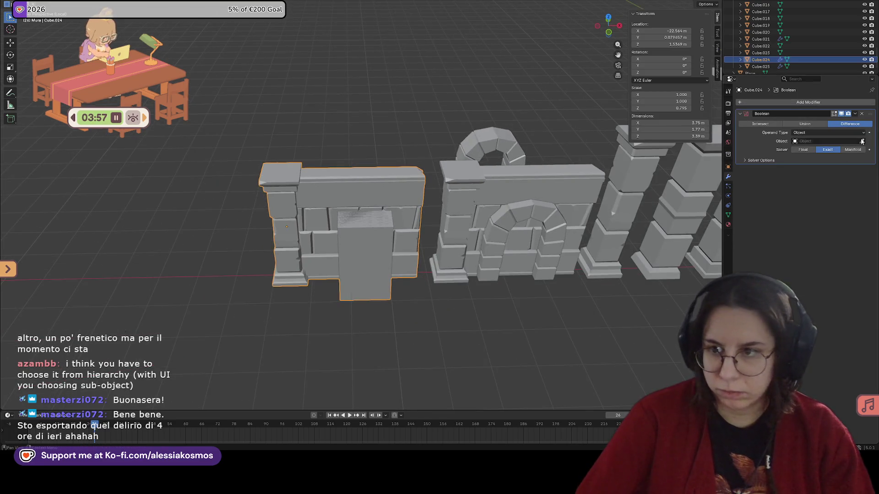
pyautogui.click(861, 113)
pyautogui.click(371, 245)
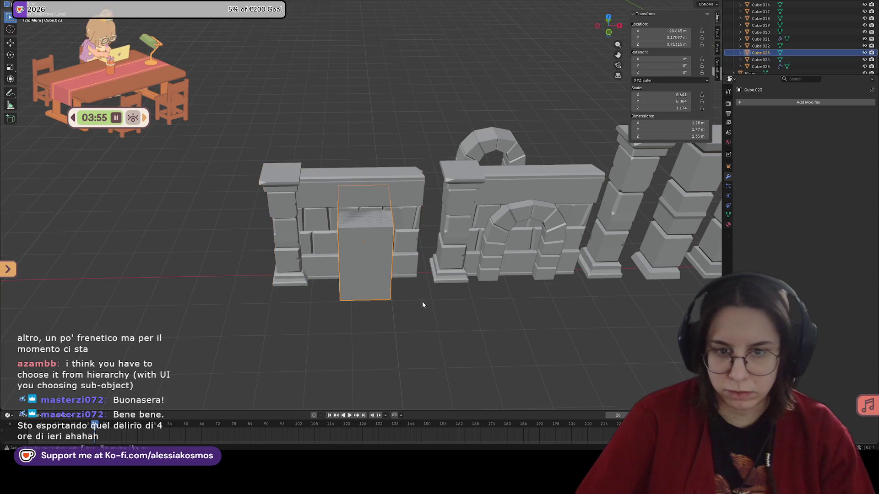
pyautogui.click(396, 187)
# Slide the wall away from the door block, then undo the move.
pyautogui.moveTo(397, 187); pyautogui.dragTo(430, 221, button='middle')
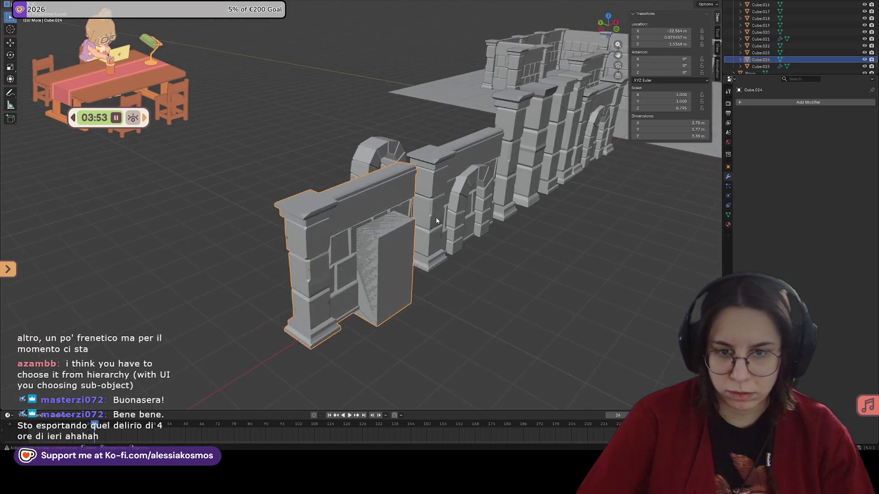
pyautogui.moveTo(431, 221); pyautogui.dragTo(275, 201)
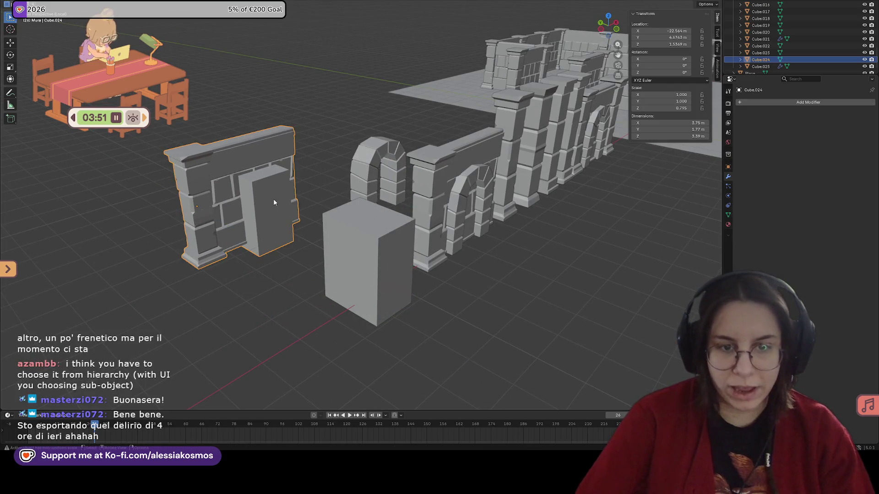
pyautogui.hotkey('ctrl', 'z')
pyautogui.hotkey('ctrl', 'z')
pyautogui.hotkey('ctrl', 'z')
pyautogui.hotkey('ctrl', 'z')
pyautogui.hotkey('ctrl', 'z')
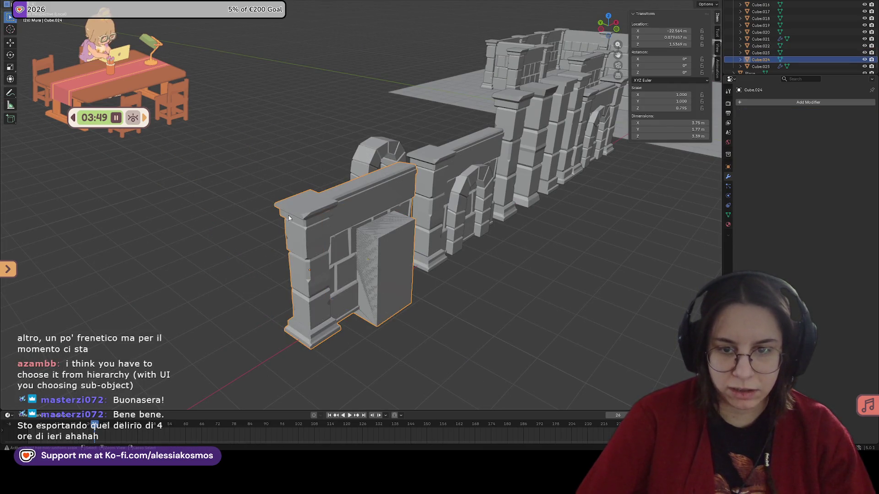
pyautogui.hotkey('ctrl', 'z')
pyautogui.hotkey('ctrl', 'z')
pyautogui.moveTo(289, 218); pyautogui.dragTo(457, 244, button='middle')
# Remove the Boolean modifier and undo back through earlier edits of the wall cut.
pyautogui.click(862, 113)
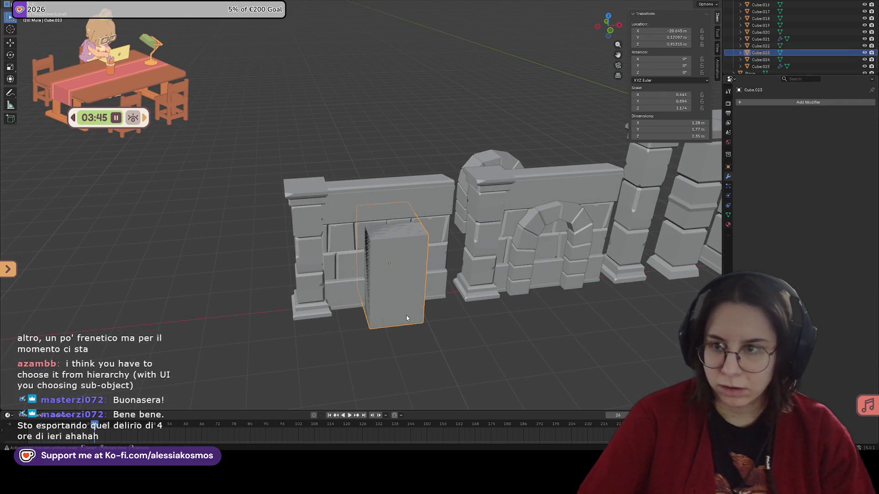
pyautogui.hotkey('ctrl', 'z')
pyautogui.hotkey('ctrl', 'z')
pyautogui.hotkey('ctrl', 'z')
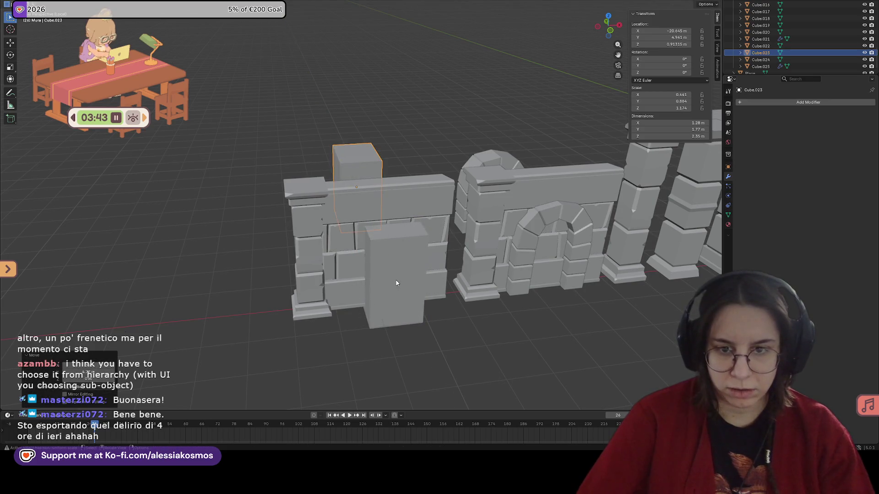
pyautogui.hotkey('ctrl', 'z')
pyautogui.hotkey('ctrl', 'z')
pyautogui.hotkey('ctrl', 'z')
pyautogui.hotkey('ctrl', 'z')
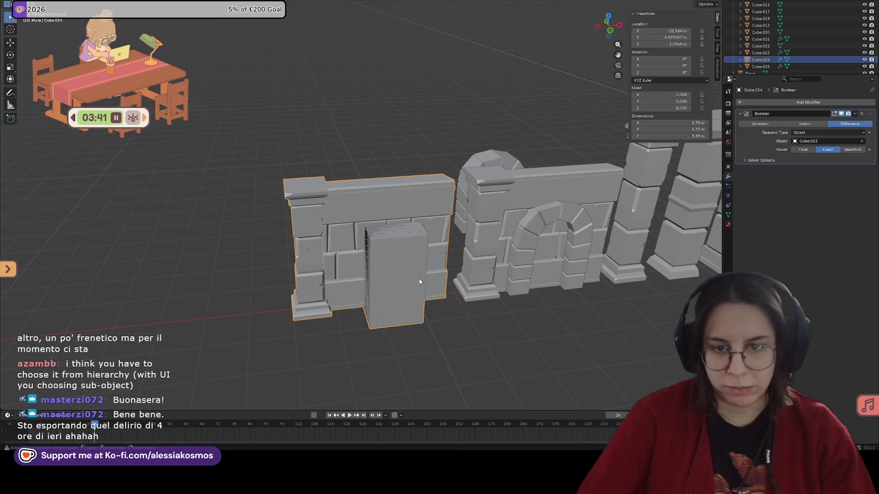
pyautogui.hotkey('ctrl', 'z')
pyautogui.hotkey('ctrl', 'z')
pyautogui.hotkey('ctrl', 'z')
pyautogui.hotkey('ctrl', 'z')
pyautogui.hotkey('ctrl', 'z')
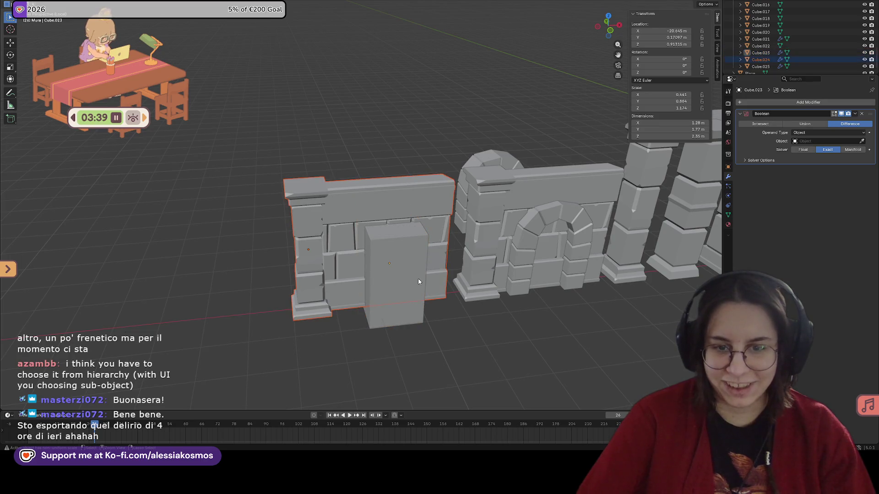
pyautogui.hotkey('ctrl', 'z')
pyautogui.hotkey('ctrl', 'z')
pyautogui.hotkey('ctrl', 'z')
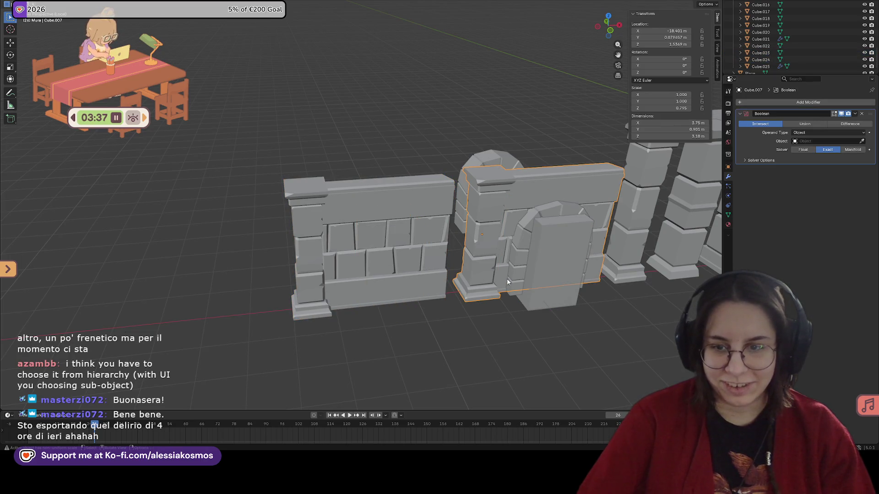
pyautogui.hotkey('ctrl', 'z')
pyautogui.hotkey('ctrl', 'z')
# Restore the wall's Boolean, set Cube.023 as its cutting object and save.
pyautogui.click(380, 252)
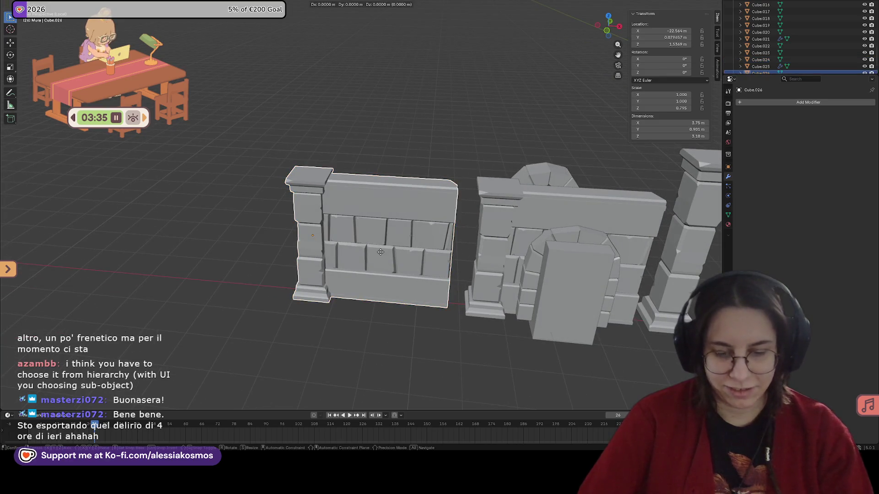
pyautogui.press('g')
pyautogui.press('y')
pyautogui.press('Escape')
pyautogui.click(571, 283)
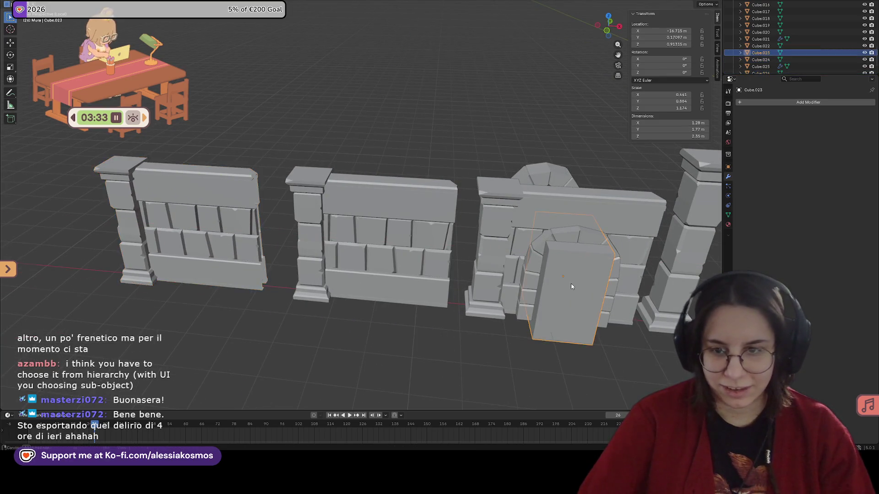
pyautogui.hotkey('ctrl', 'z')
pyautogui.hotkey('ctrl', 'z')
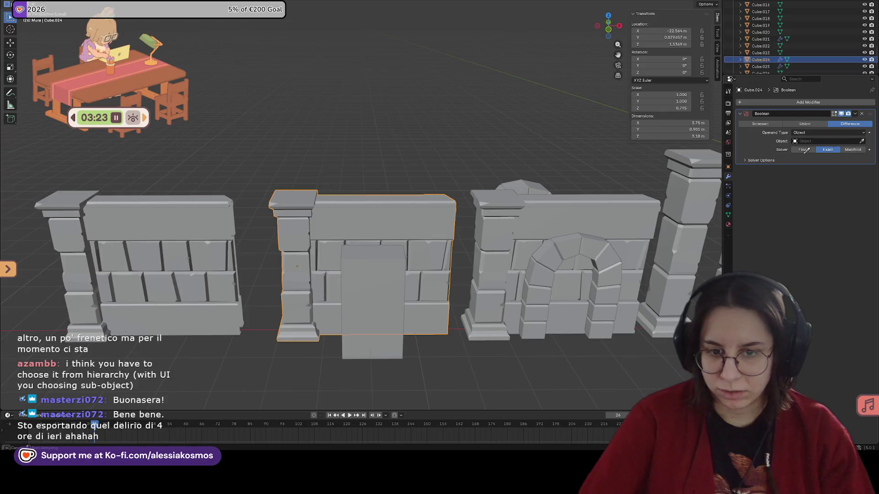
pyautogui.click(358, 302)
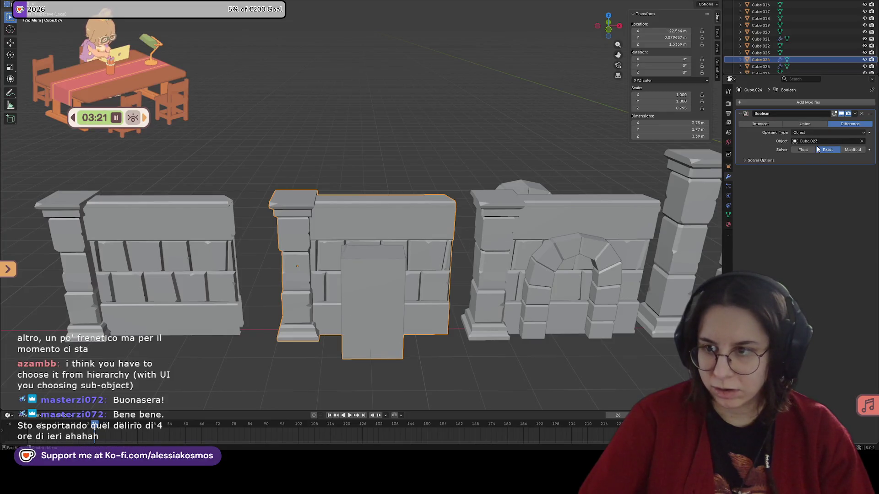
pyautogui.hotkey('ctrl', 's')
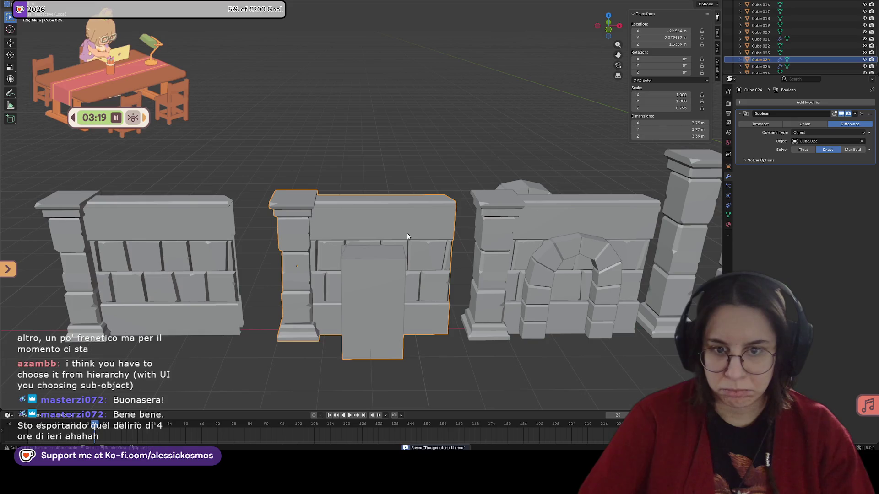
# Clear and reassign Cube.023 as the Boolean's cutting object, then save.
pyautogui.moveTo(444, 241)
pyautogui.mouseDown(button='middle')
pyautogui.moveTo(432, 221)
pyautogui.moveTo(445, 263)
pyautogui.moveTo(470, 262)
pyautogui.moveTo(409, 271)
pyautogui.mouseUp(button='middle')
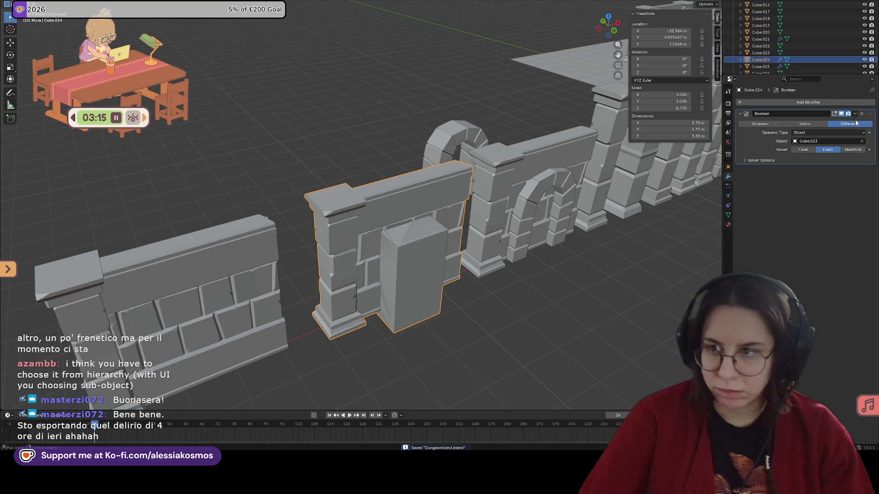
pyautogui.click(862, 143)
pyautogui.click(823, 141)
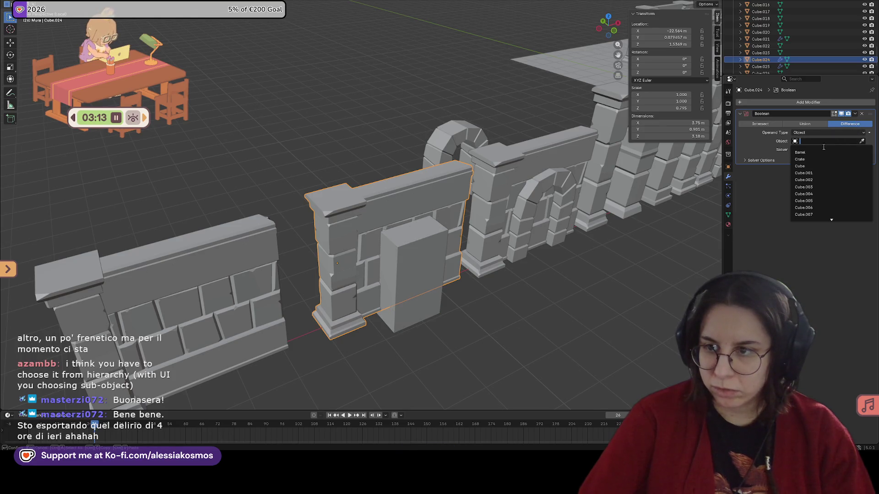
pyautogui.scroll(-3, 844, 195)
pyautogui.scroll(-3, 830, 198)
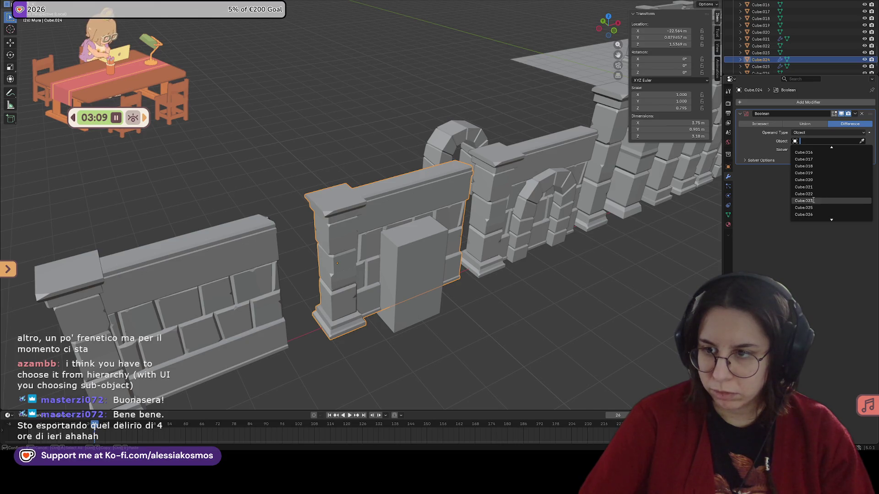
pyautogui.click(811, 200)
pyautogui.moveTo(765, 200); pyautogui.dragTo(802, 163, button='middle')
pyautogui.hotkey('ctrl', 's')
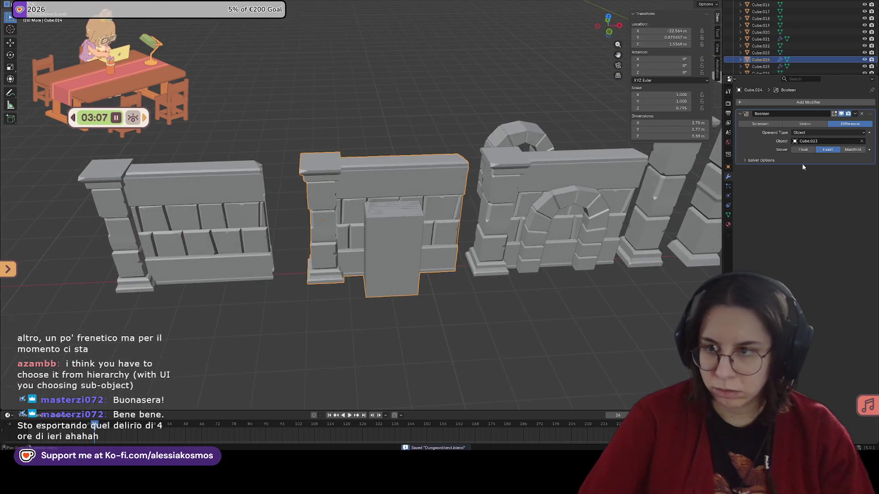
# Keep the solver on Exact, enable Hole Tolerant for the cut and save.
pyautogui.click(853, 150)
pyautogui.click(828, 151)
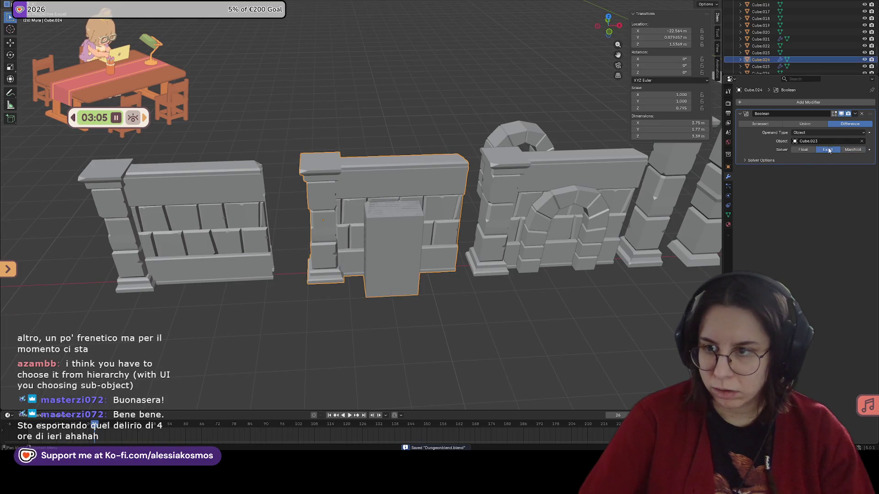
pyautogui.moveTo(673, 220); pyautogui.dragTo(527, 182, button='middle')
pyautogui.click(746, 160)
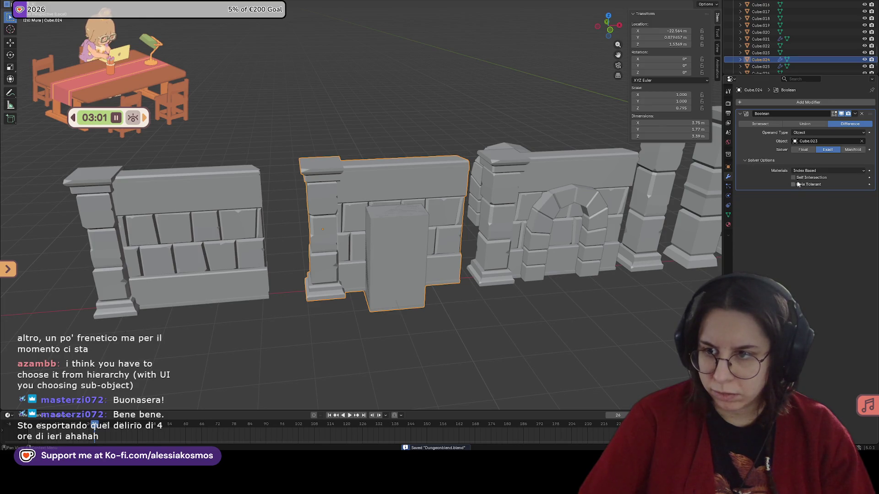
pyautogui.click(750, 160)
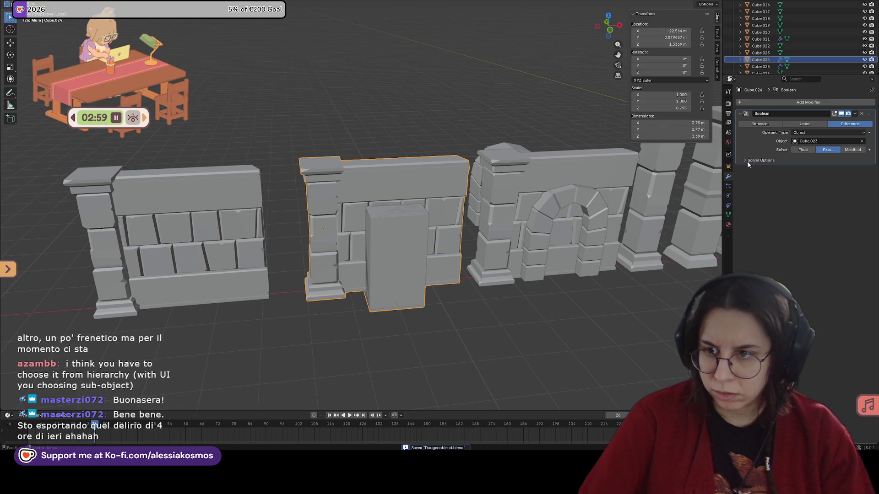
pyautogui.click(794, 185)
pyautogui.moveTo(492, 205); pyautogui.dragTo(876, 214, button='middle')
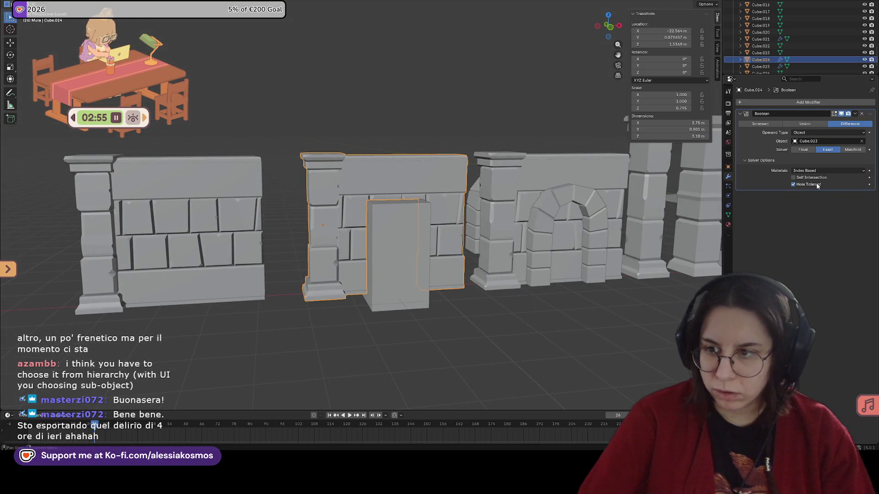
pyautogui.moveTo(465, 222); pyautogui.dragTo(404, 190, button='middle')
pyautogui.hotkey('ctrl', 's')
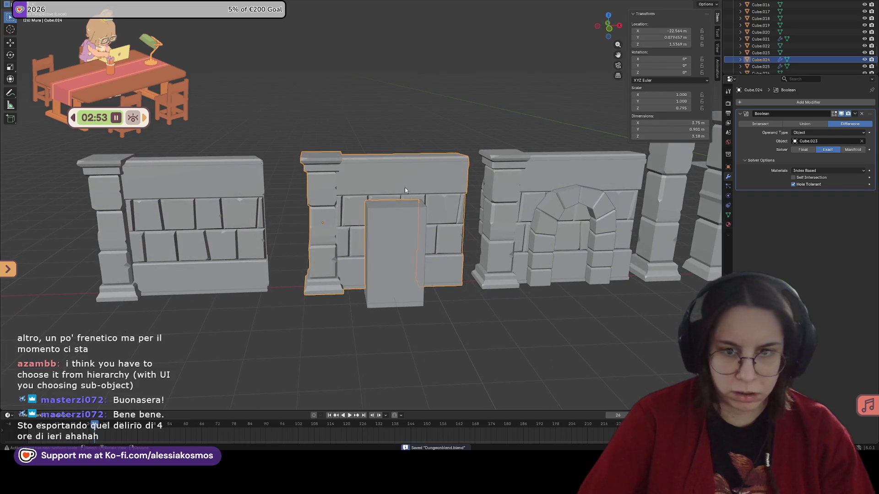
# Remove the Boolean cut from the middle wall, cancel a Y move, then undo to restore the cut.
pyautogui.click(860, 114)
pyautogui.click(842, 120)
pyautogui.moveTo(522, 233); pyautogui.dragTo(506, 243, button='middle')
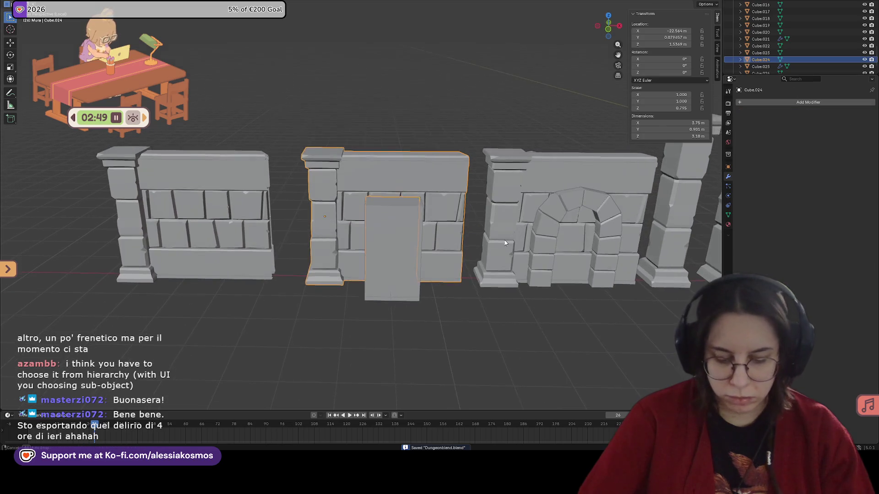
pyautogui.press('g')
pyautogui.press('y')
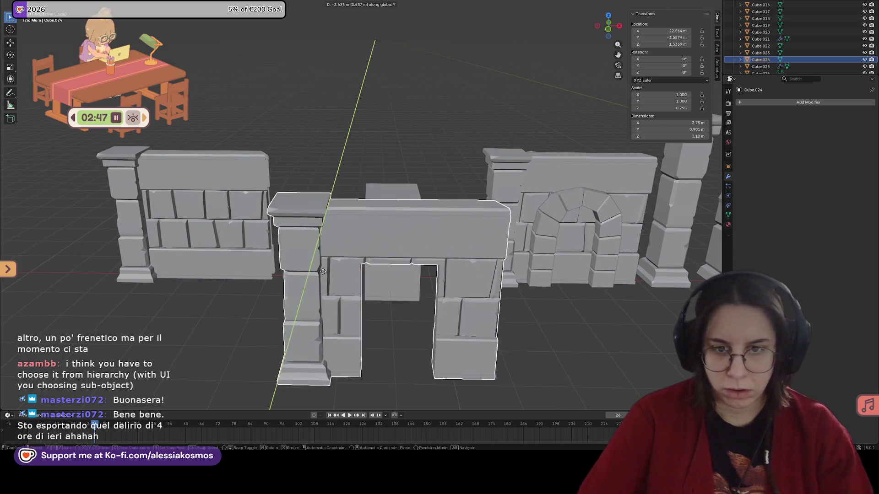
pyautogui.press('Escape')
pyautogui.hotkey('ctrl', 'z')
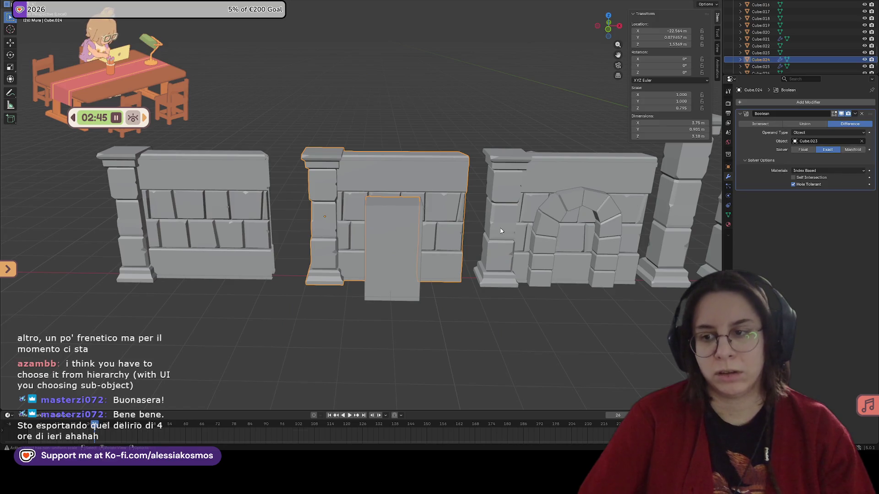
# Switch the solver to Manifold, delete the wall's Boolean and select the door-shaped cutter box.
pyautogui.click(853, 149)
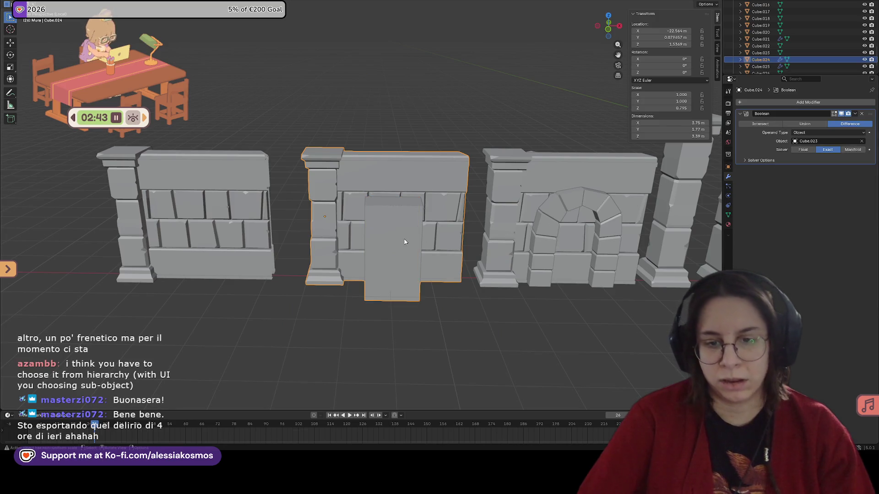
pyautogui.click(861, 112)
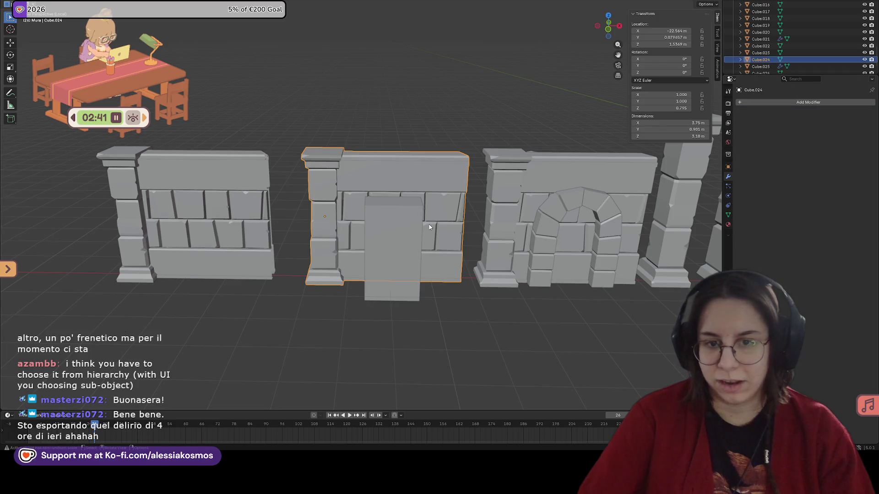
pyautogui.click(396, 229)
pyautogui.moveTo(396, 228); pyautogui.dragTo(415, 228, button='middle')
# Slide the door-shaped box Cube.023 along X over to the arched wall and save the file.
pyautogui.press('g')
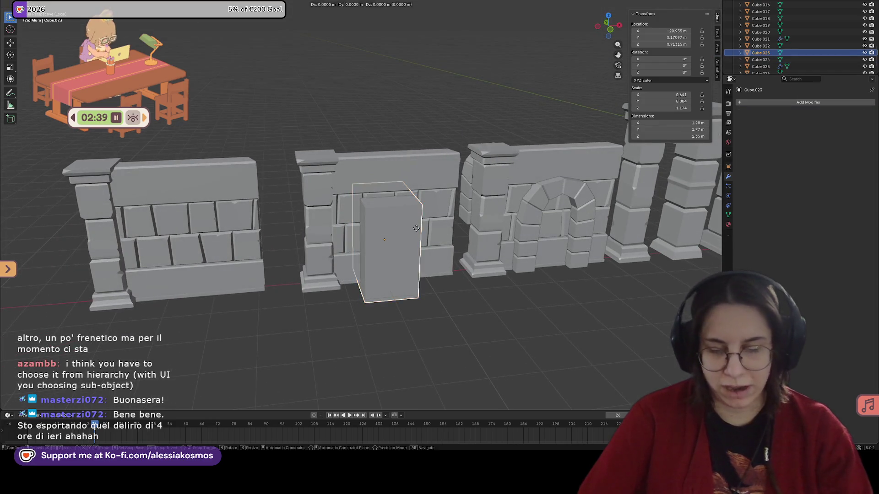
pyautogui.press('x')
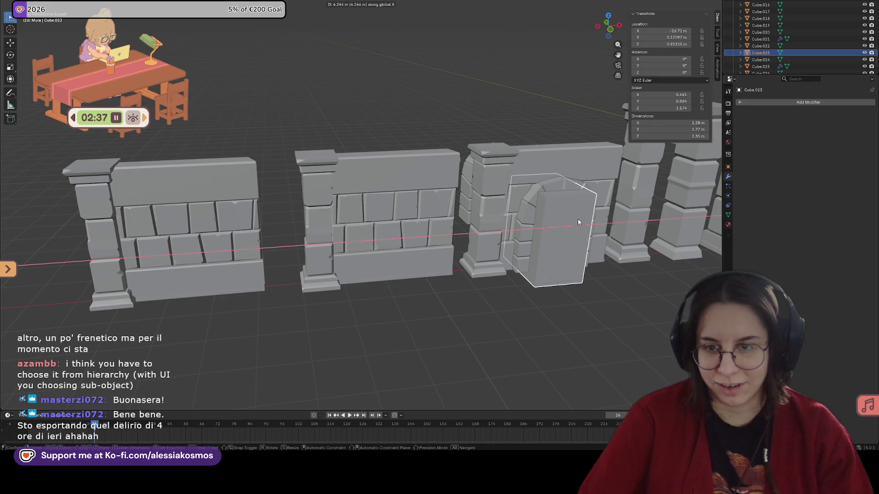
pyautogui.click(578, 219)
pyautogui.moveTo(577, 218); pyautogui.dragTo(524, 218, button='middle')
pyautogui.click(490, 167)
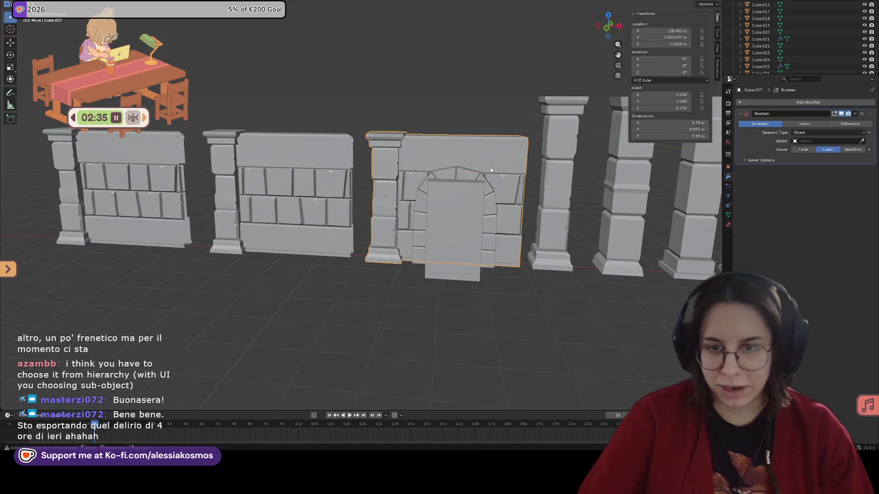
pyautogui.moveTo(491, 167); pyautogui.dragTo(492, 170, button='middle')
pyautogui.click(750, 159)
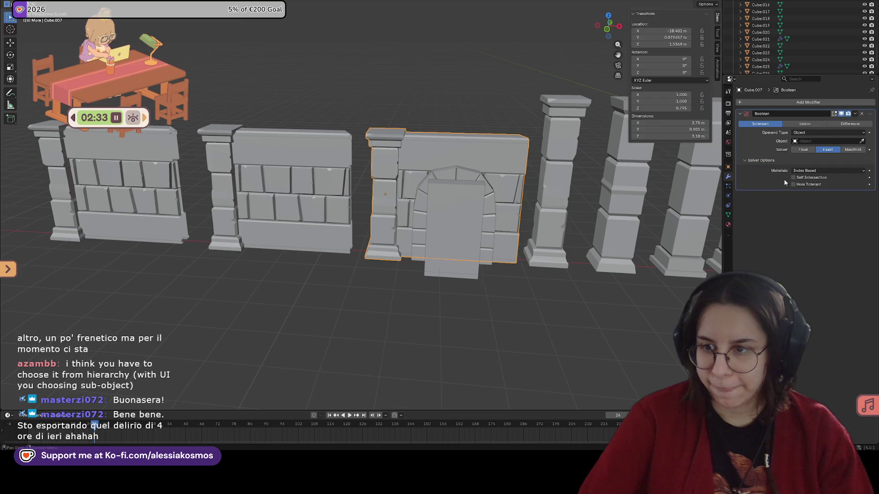
pyautogui.moveTo(609, 201); pyautogui.dragTo(597, 203, button='middle')
pyautogui.hotkey('ctrl', 's')
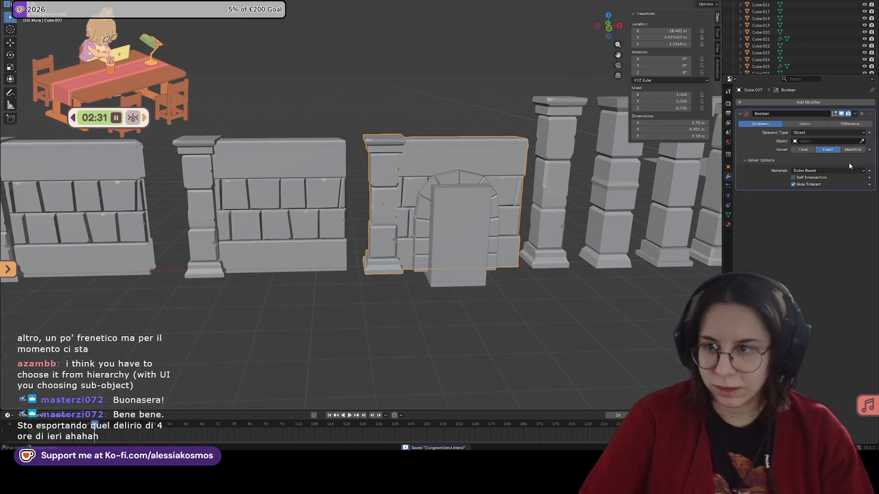
# Give the arched wall Cube.007 a trial Difference Boolean using the door box as cutter.
pyautogui.click(808, 142)
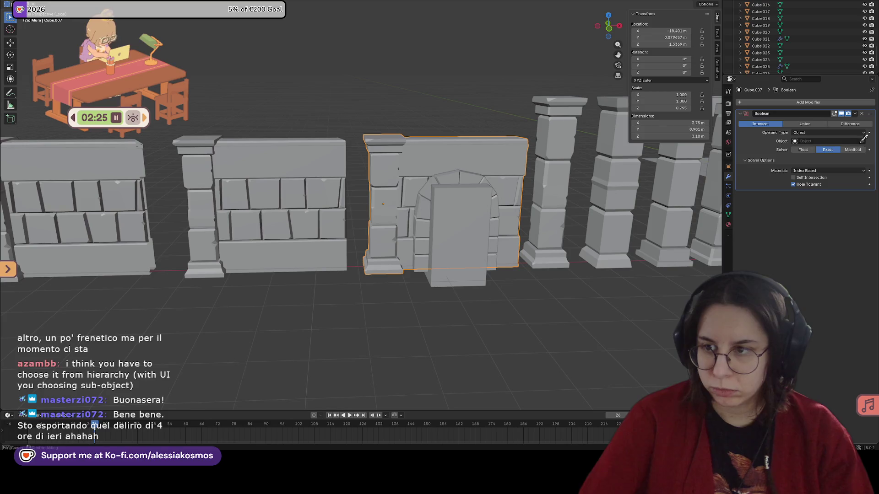
pyautogui.click(475, 180)
pyautogui.moveTo(473, 180)
pyautogui.mouseDown(button='middle')
pyautogui.moveTo(519, 190)
pyautogui.moveTo(474, 190)
pyautogui.mouseUp(button='middle')
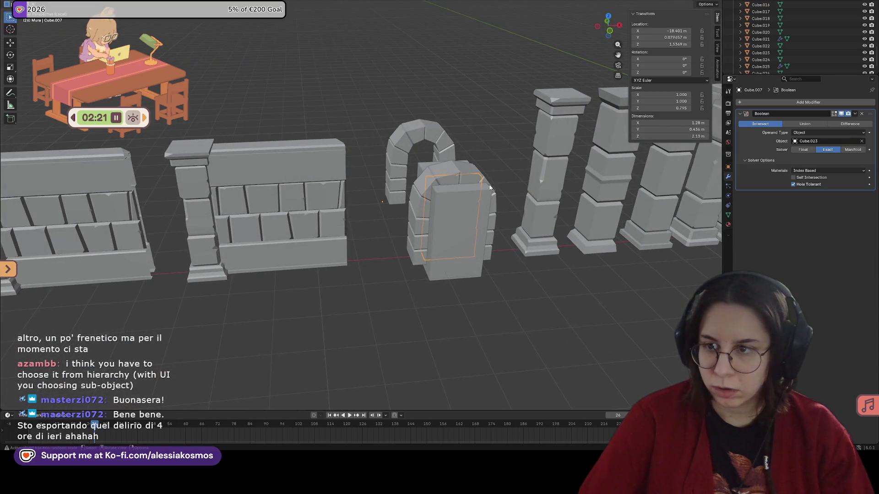
pyautogui.click(845, 124)
pyautogui.moveTo(450, 165)
pyautogui.mouseDown(button='middle')
pyautogui.moveTo(482, 175)
pyautogui.moveTo(766, 182)
pyautogui.mouseUp(button='middle')
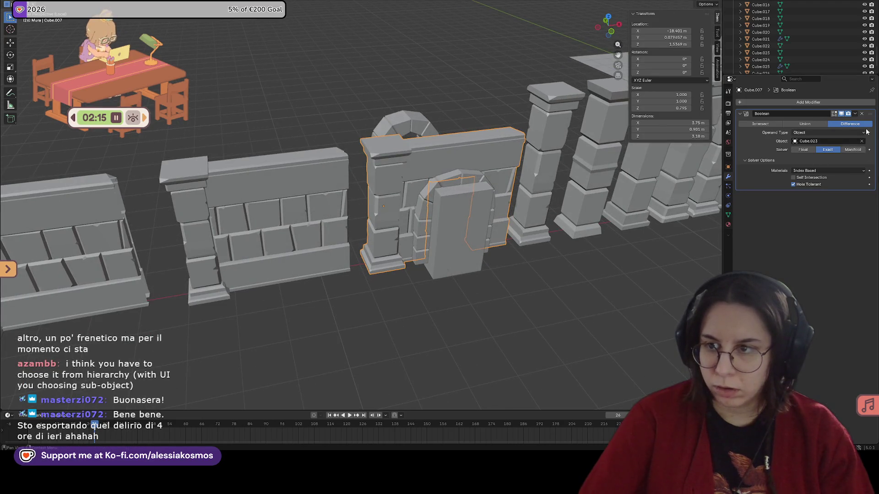
pyautogui.click(855, 113)
# Remove the trial Boolean, add a fresh one, and lift door box Cube.023 up out of the way.
pyautogui.click(830, 126)
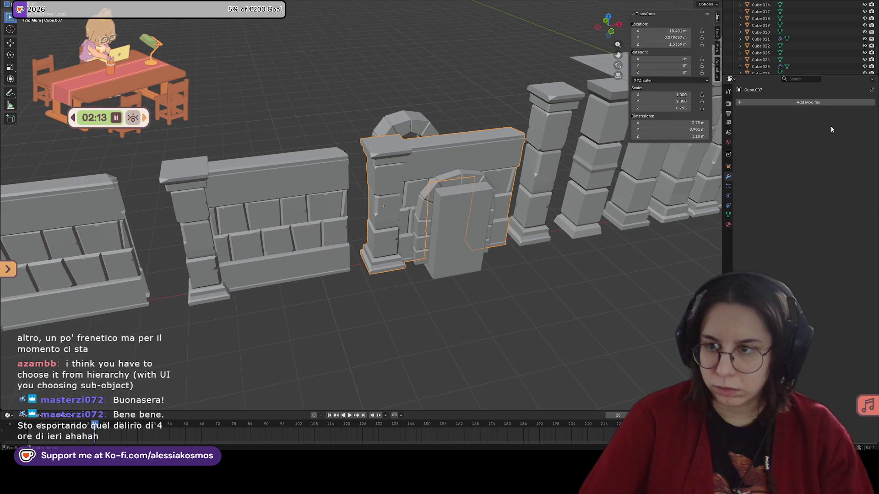
pyautogui.click(758, 103)
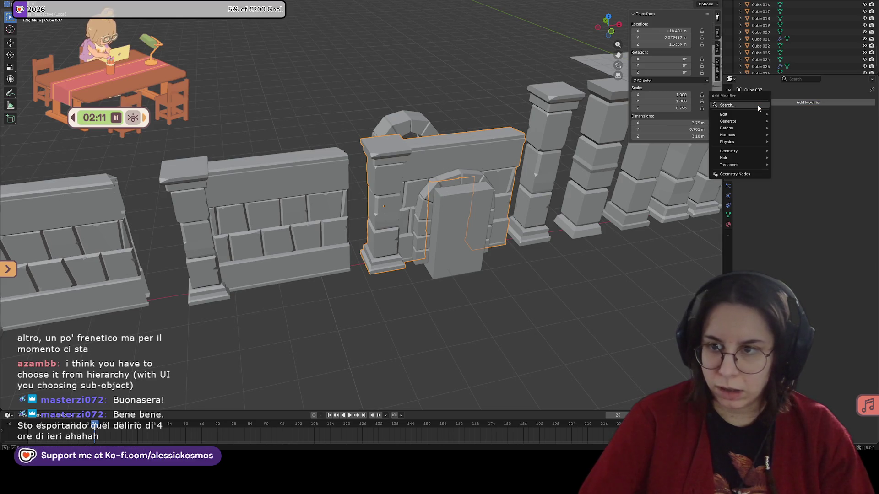
pyautogui.write('boo')
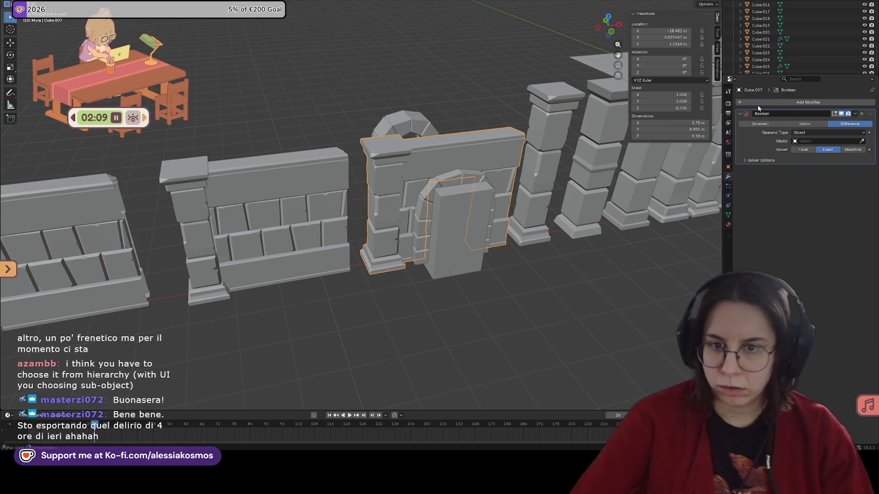
pyautogui.click(481, 212)
pyautogui.press('g')
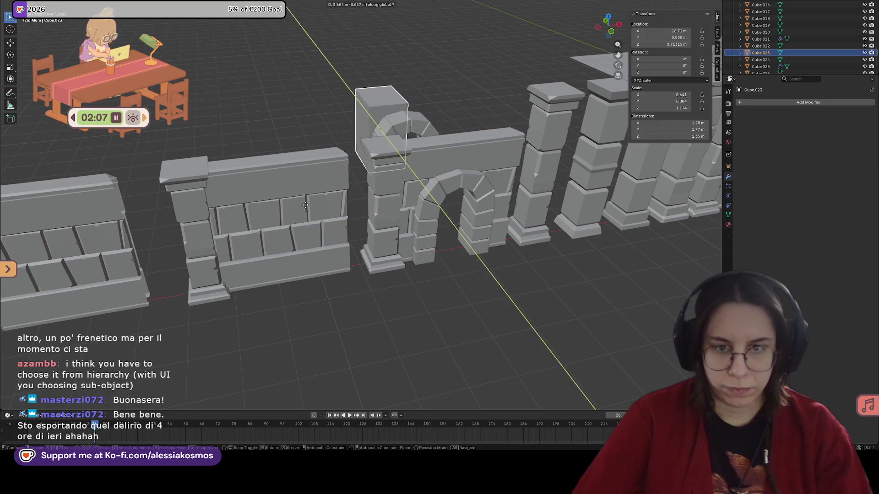
pyautogui.click(490, 177)
pyautogui.press('KP_1')
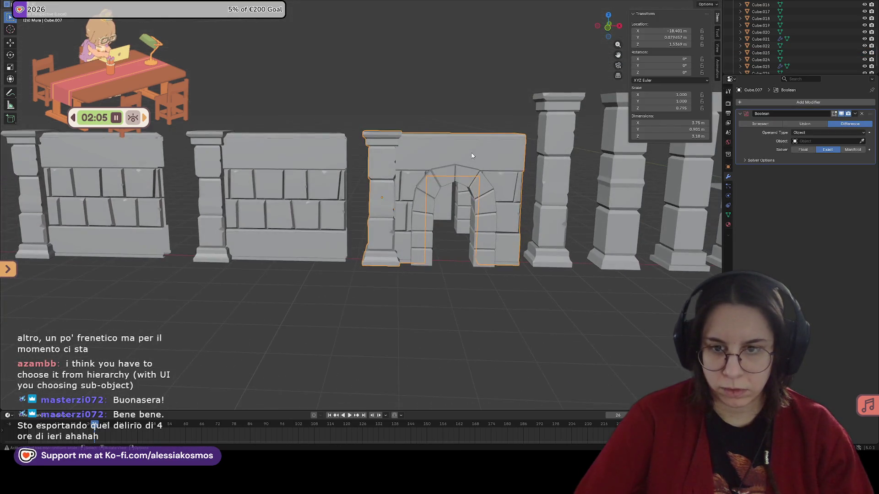
# Make the stone arch piece Cube.022 the cutting object of the wall's Boolean.
pyautogui.click(489, 223)
pyautogui.moveTo(489, 223); pyautogui.dragTo(500, 229, button='middle')
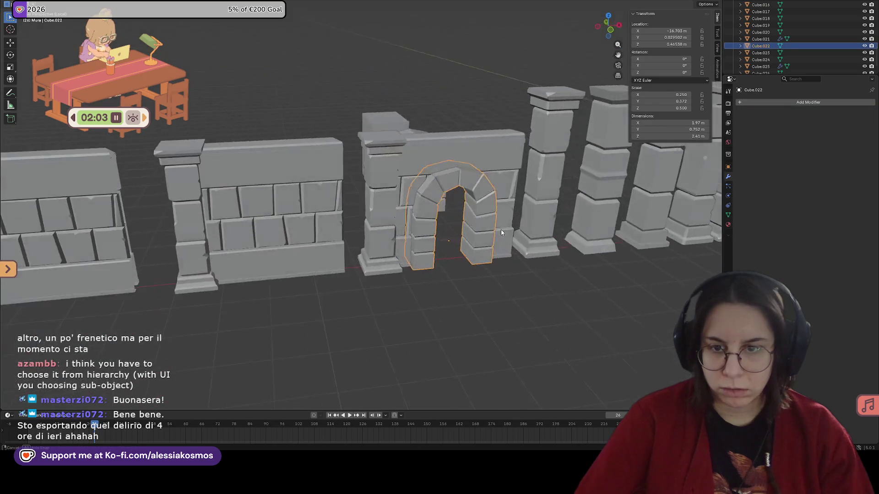
pyautogui.click(501, 230)
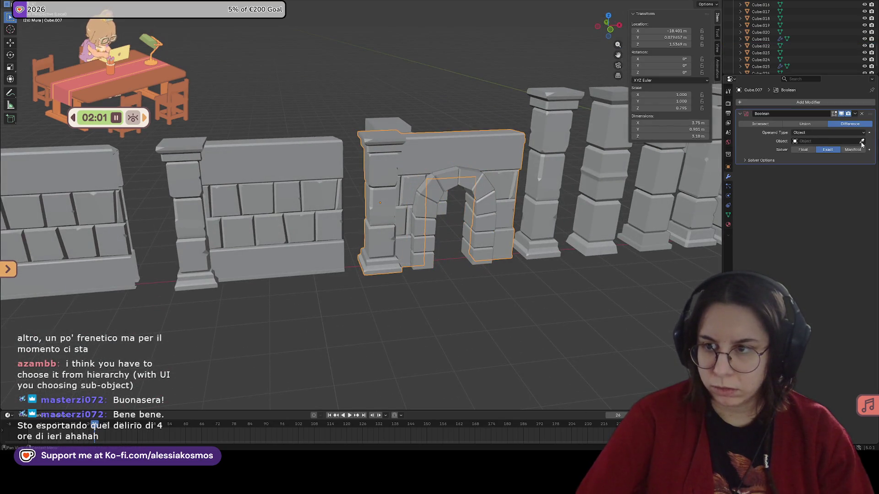
pyautogui.click(481, 190)
pyautogui.moveTo(480, 190)
pyautogui.mouseDown(button='middle')
pyautogui.moveTo(412, 198)
pyautogui.moveTo(567, 209)
pyautogui.mouseUp(button='middle')
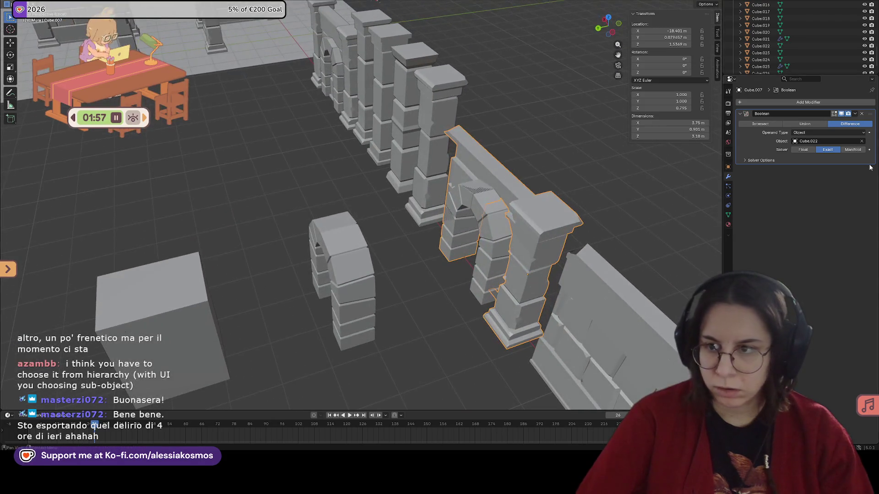
# Enable Hole Tolerant on the arch Boolean and apply it permanently to the wall panel.
pyautogui.click(760, 160)
pyautogui.click(793, 185)
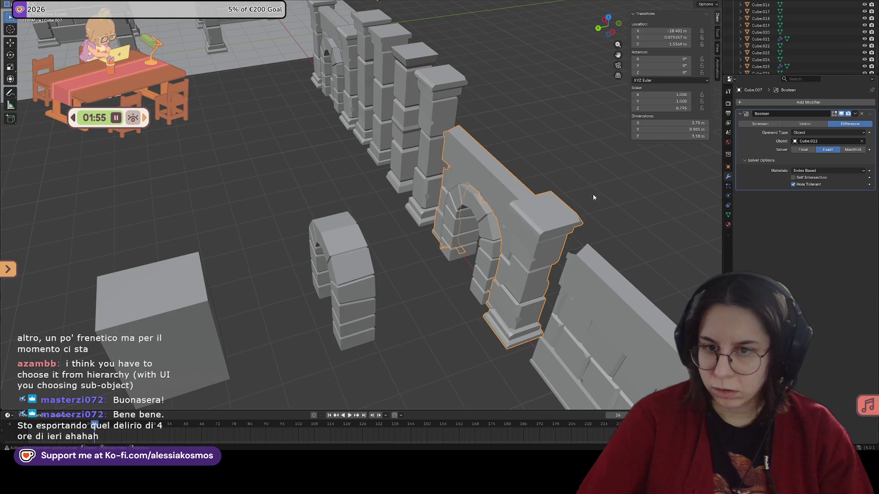
pyautogui.moveTo(593, 195)
pyautogui.mouseDown(button='middle')
pyautogui.moveTo(395, 225)
pyautogui.moveTo(441, 210)
pyautogui.mouseUp(button='middle')
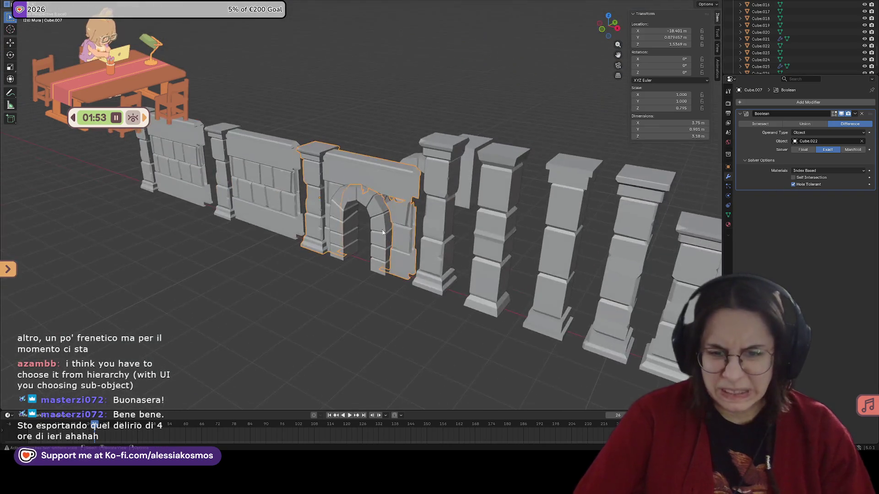
pyautogui.scroll(5, 442, 210)
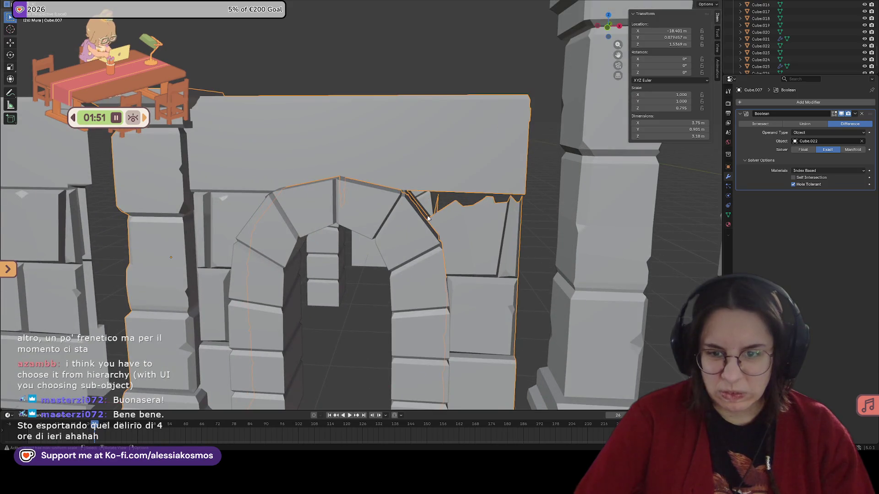
pyautogui.scroll(-2, 427, 219)
pyautogui.moveTo(424, 101); pyautogui.dragTo(417, 109, button='middle')
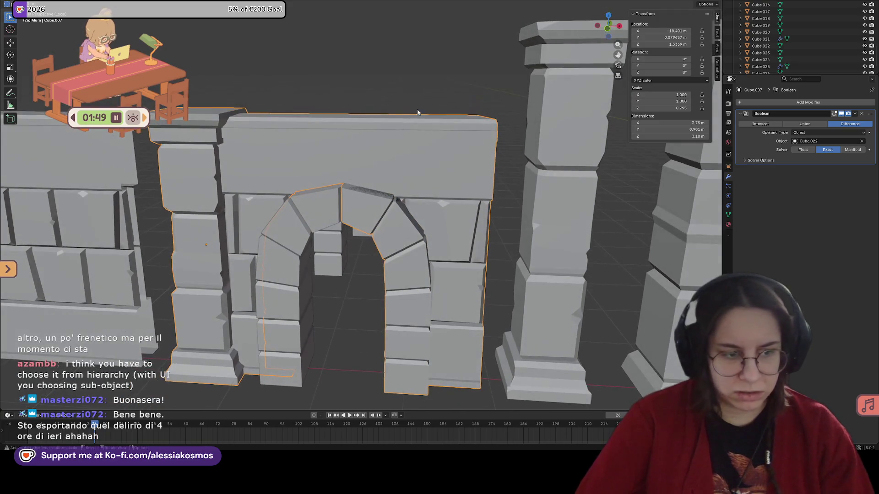
pyautogui.hotkey('ctrl', 'a')
pyautogui.scroll(-3, 405, 198)
pyautogui.scroll(-2, 405, 197)
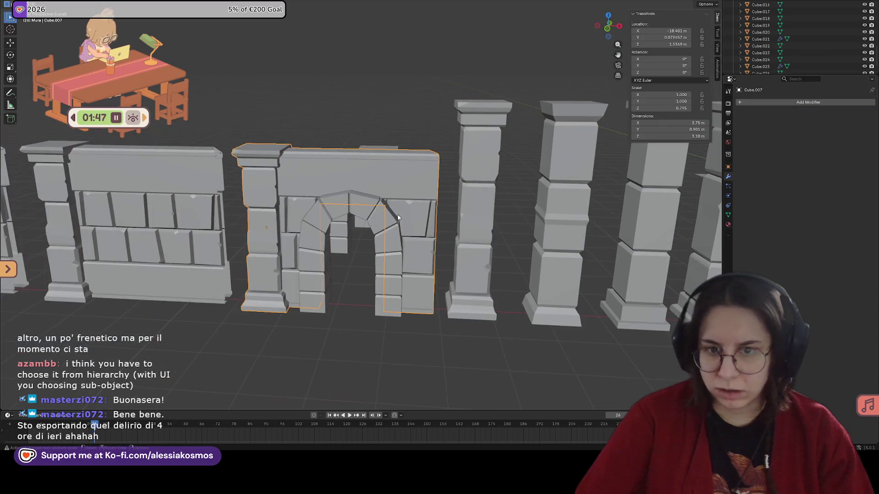
pyautogui.scroll(-1, 405, 197)
pyautogui.moveTo(405, 197); pyautogui.dragTo(428, 222, button='middle')
pyautogui.scroll(2, 428, 221)
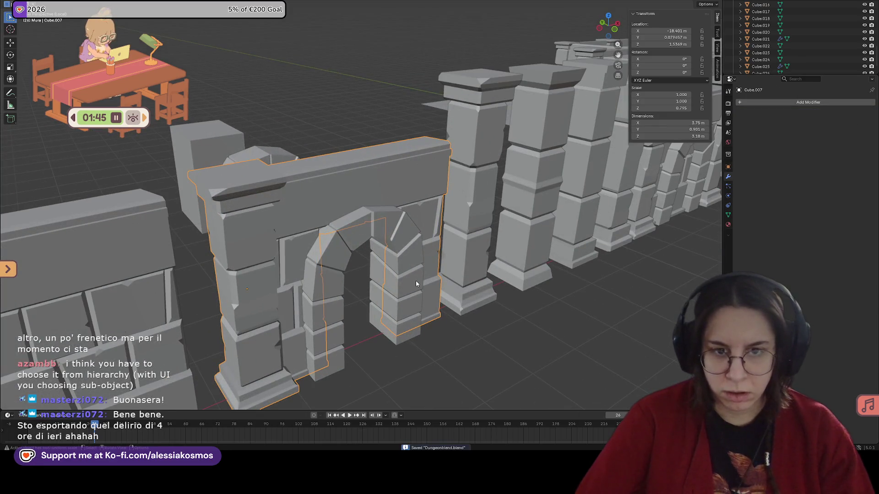
pyautogui.scroll(-3, 416, 283)
pyautogui.moveTo(444, 311)
pyautogui.mouseDown(button='middle')
pyautogui.moveTo(393, 289)
pyautogui.moveTo(428, 289)
pyautogui.moveTo(445, 316)
pyautogui.moveTo(467, 324)
pyautogui.mouseUp(button='middle')
pyautogui.scroll(-2, 393, 289)
pyautogui.scroll(-2, 392, 289)
pyautogui.scroll(-2, 384, 300)
pyautogui.scroll(-2, 429, 289)
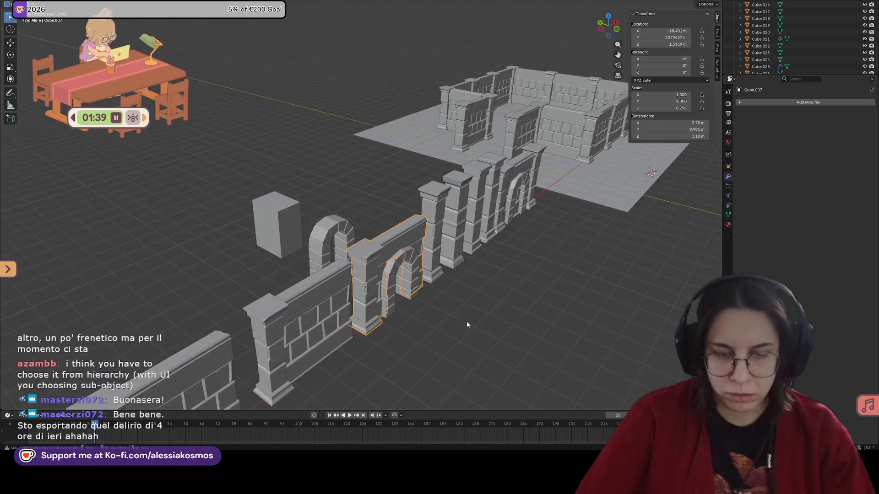
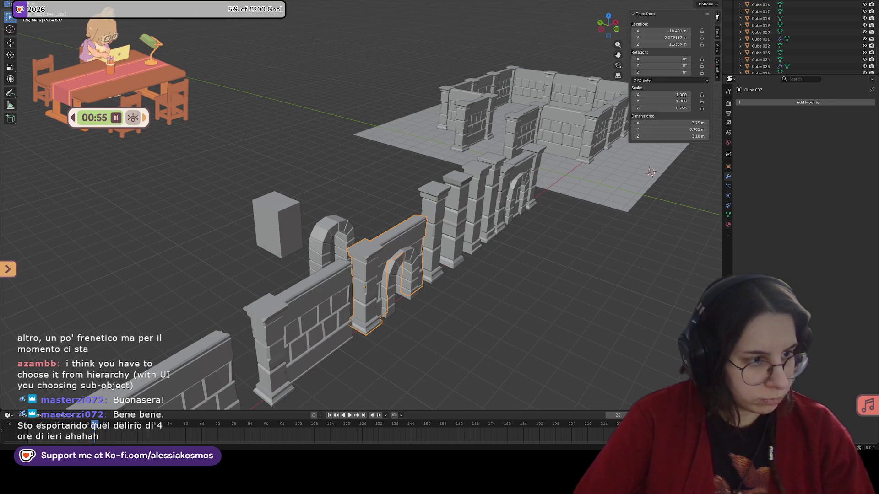
# Inspect the pointed arch, wall plane and pillar pieces by selecting each in turn from a low front view.
pyautogui.moveTo(190, 216)
pyautogui.mouseDown(button='middle')
pyautogui.moveTo(484, 265)
pyautogui.moveTo(478, 214)
pyautogui.mouseUp(button='middle')
pyautogui.click(477, 214)
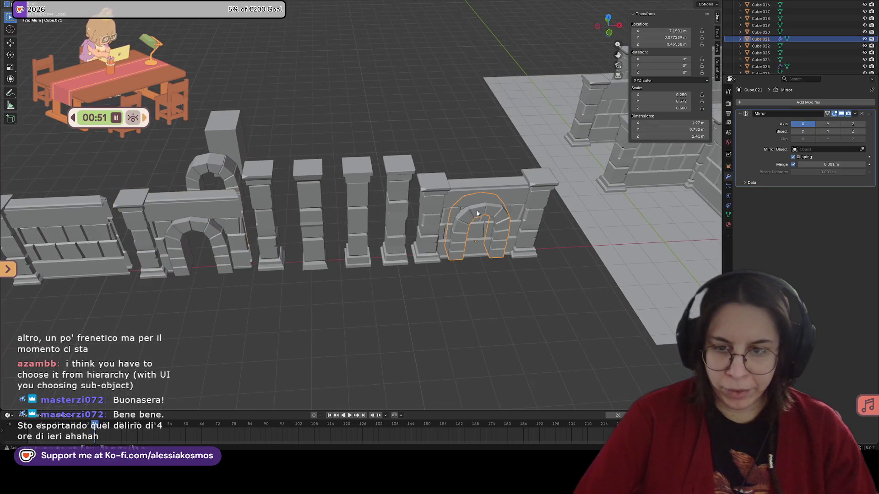
pyautogui.click(473, 182)
pyautogui.keyDown('shift'); pyautogui.click(528, 195); pyautogui.keyUp('shift')
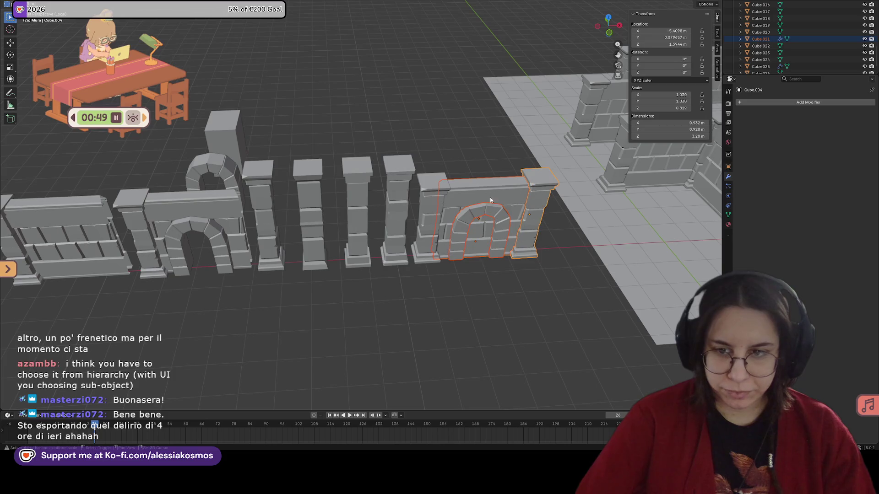
pyautogui.click(444, 166)
pyautogui.moveTo(443, 166)
pyautogui.mouseDown(button='middle')
pyautogui.moveTo(312, 257)
pyautogui.moveTo(416, 232)
pyautogui.moveTo(270, 211)
pyautogui.moveTo(339, 237)
pyautogui.moveTo(362, 327)
pyautogui.moveTo(419, 257)
pyautogui.mouseUp(button='middle')
pyautogui.click(269, 210)
pyautogui.click(279, 212)
pyautogui.click(416, 241)
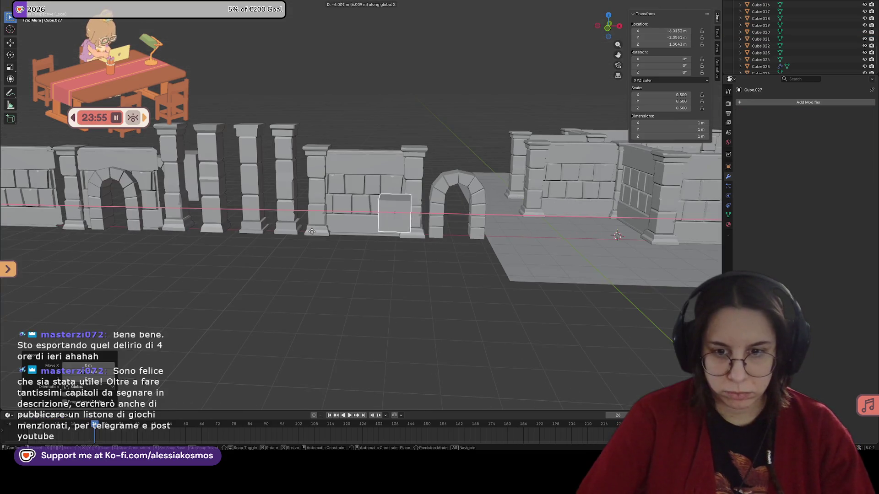
# Lower the new cube vertically (G Z) down to the foot of the stone wall.
pyautogui.moveTo(305, 231); pyautogui.dragTo(475, 235, button='middle')
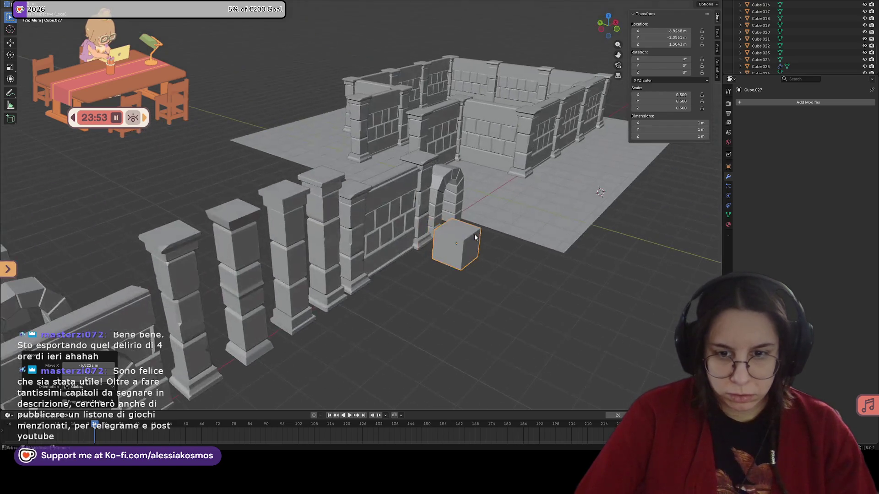
pyautogui.moveTo(473, 240); pyautogui.dragTo(364, 225, button='middle')
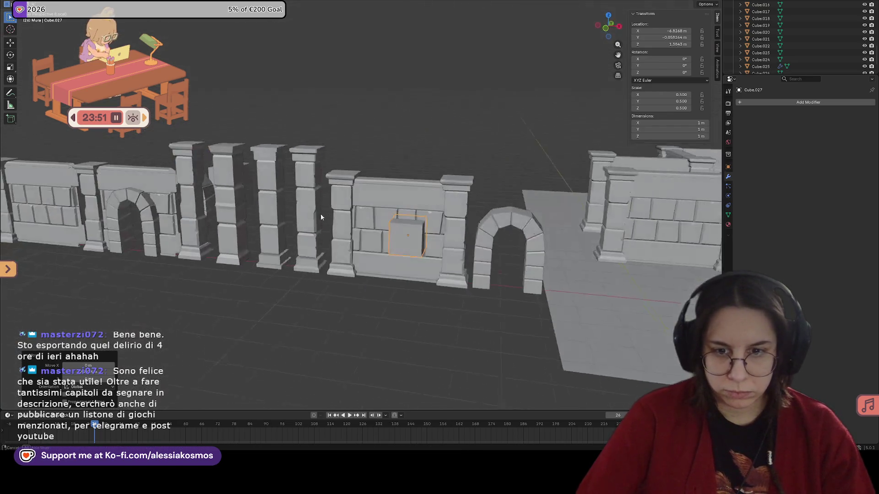
pyautogui.press('g')
pyautogui.press('z')
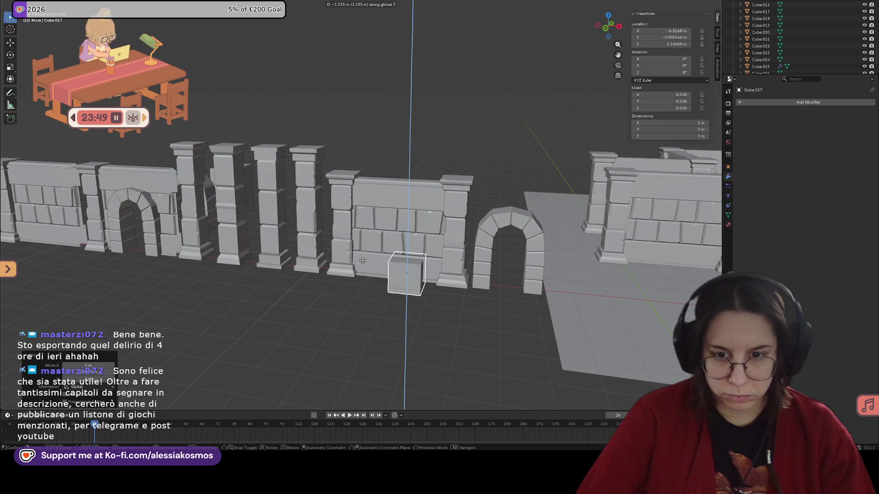
pyautogui.click(362, 256)
pyautogui.moveTo(362, 256); pyautogui.dragTo(416, 235, button='middle')
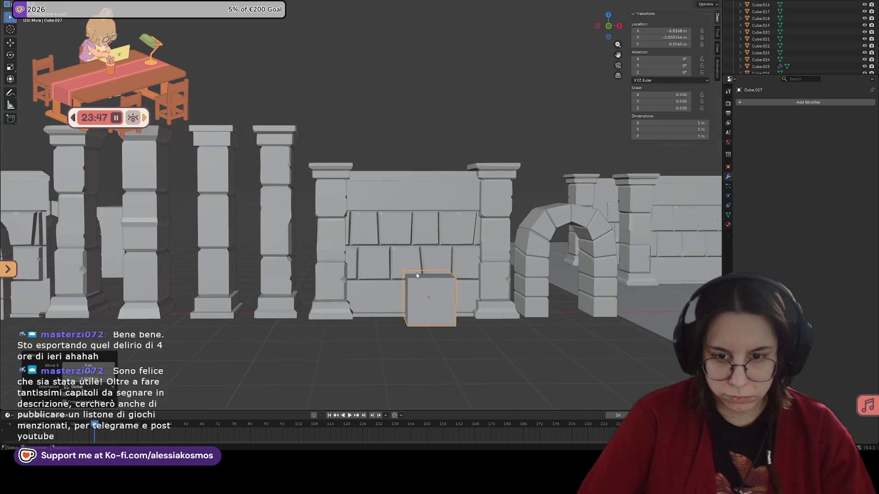
pyautogui.scroll(3, 366, 238)
pyautogui.scroll(2, 367, 238)
pyautogui.scroll(1, 374, 247)
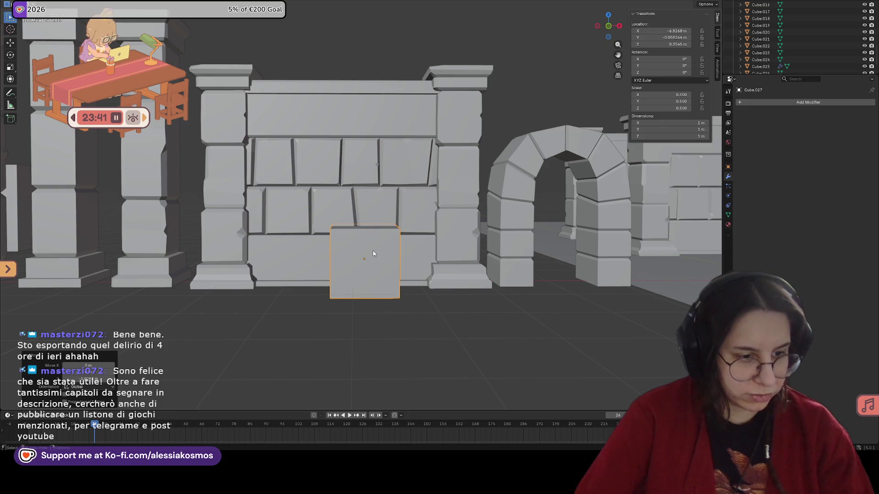
# Fine-tune the cube's height so it sits against the wall's bottom course.
pyautogui.moveTo(374, 252)
pyautogui.mouseDown(button='middle')
pyautogui.moveTo(376, 243)
pyautogui.moveTo(338, 268)
pyautogui.moveTo(383, 240)
pyautogui.moveTo(350, 255)
pyautogui.moveTo(374, 239)
pyautogui.moveTo(384, 242)
pyautogui.mouseUp(button='middle')
pyautogui.scroll(2, 376, 244)
pyautogui.press('g')
pyautogui.press('z')
pyautogui.click(359, 237)
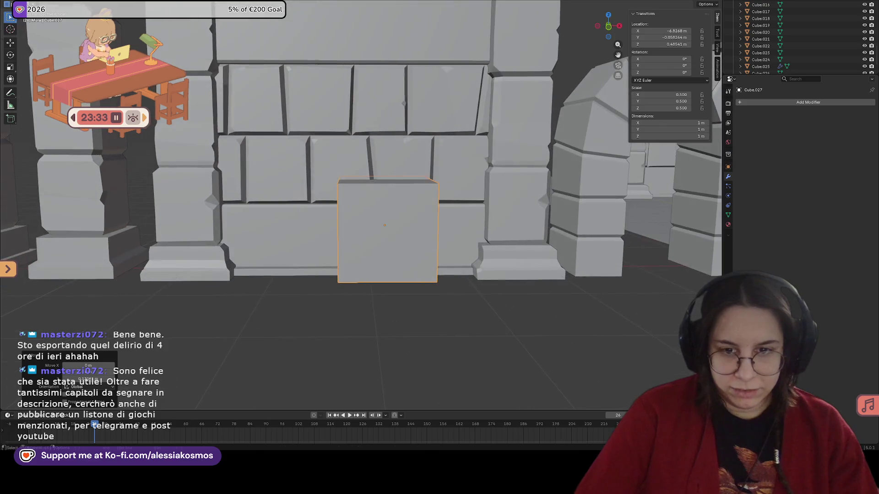
# Narrow the cube's width along X and shift it left into place in the wall base.
pyautogui.press('s')
pyautogui.press('y')
pyautogui.press('Escape')
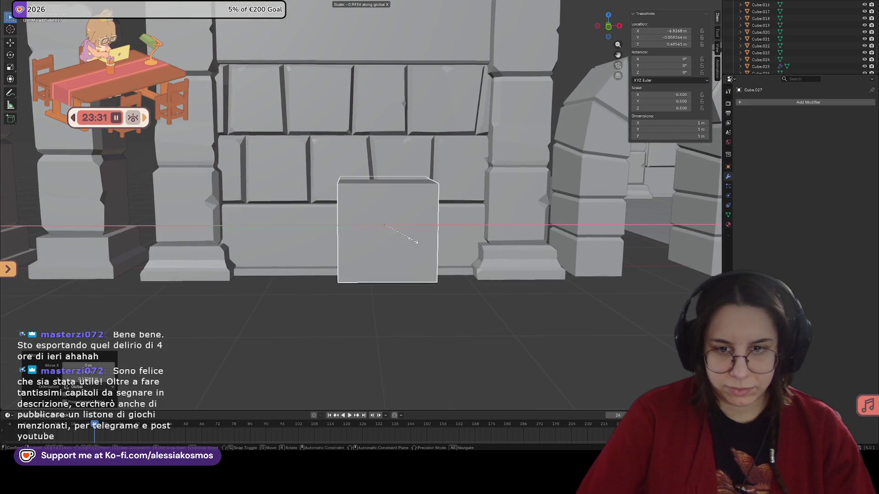
pyautogui.press('s')
pyautogui.press('x')
pyautogui.click(405, 241)
pyautogui.press('g')
pyautogui.press('x')
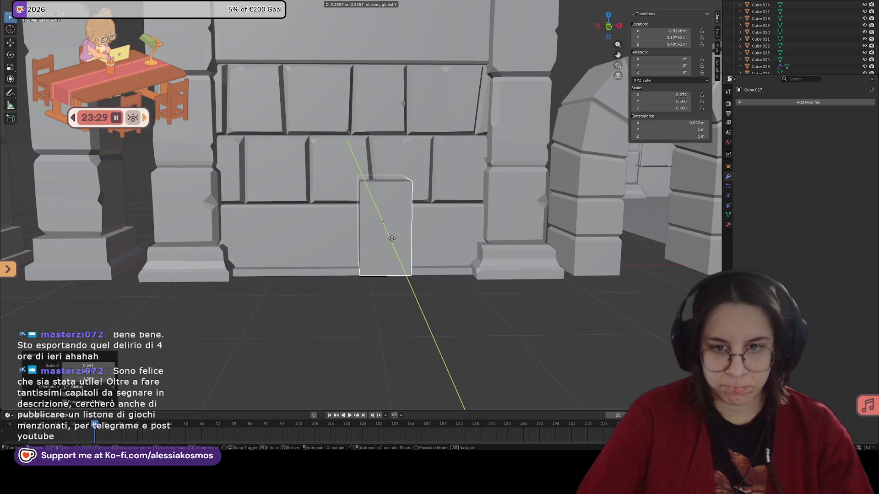
pyautogui.click(334, 240)
pyautogui.moveTo(334, 241)
pyautogui.mouseDown(button='middle')
pyautogui.moveTo(347, 230)
pyautogui.moveTo(336, 218)
pyautogui.mouseUp(button='middle')
pyautogui.press('g')
pyautogui.press('x')
pyautogui.click(337, 230)
# Shorten the cube's height along Z and settle its vertical position on the lower course.
pyautogui.press('s')
pyautogui.press('z')
pyautogui.click(336, 219)
pyautogui.press('g')
pyautogui.press('z')
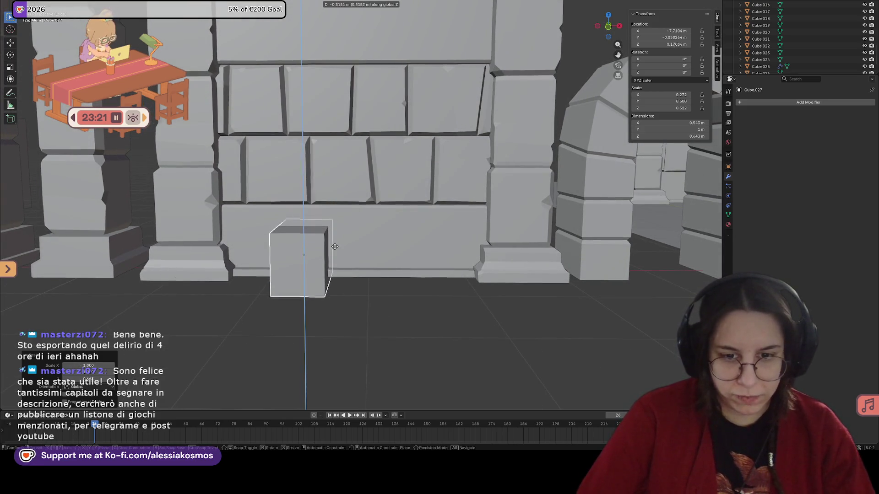
pyautogui.click(334, 246)
pyautogui.moveTo(334, 246); pyautogui.dragTo(340, 231, button='middle')
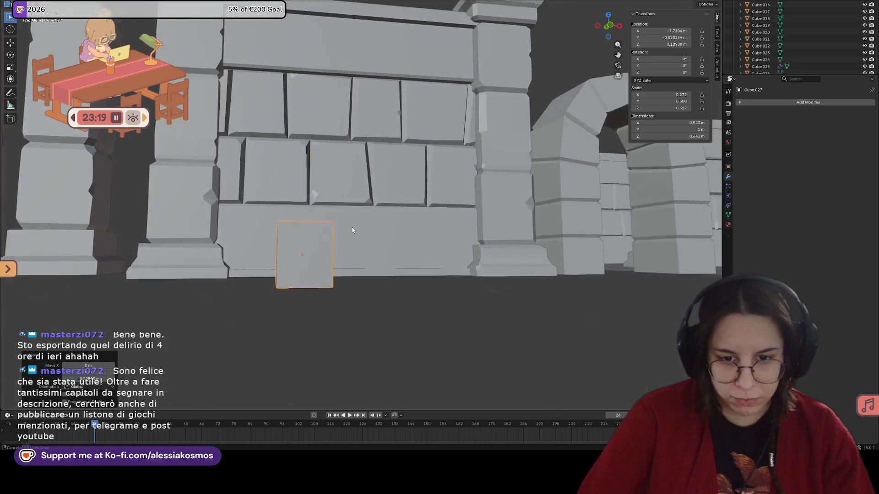
pyautogui.press('g')
pyautogui.press('z')
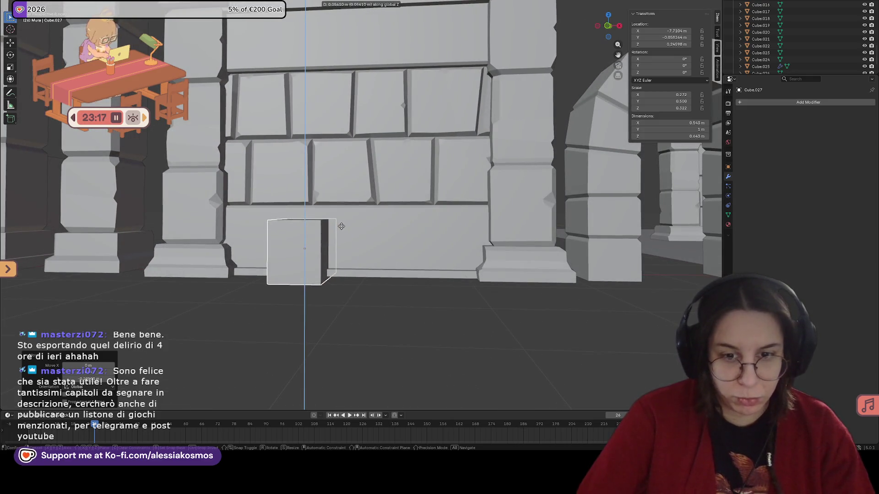
pyautogui.click(342, 226)
# Thin the cube's depth along Y in two passes into a flat block about 0.54 × 0.65 × 0.64 m.
pyautogui.moveTo(343, 223)
pyautogui.mouseDown(button='middle')
pyautogui.moveTo(414, 247)
pyautogui.moveTo(439, 275)
pyautogui.moveTo(362, 282)
pyautogui.mouseUp(button='middle')
pyautogui.scroll(-5, 464, 305)
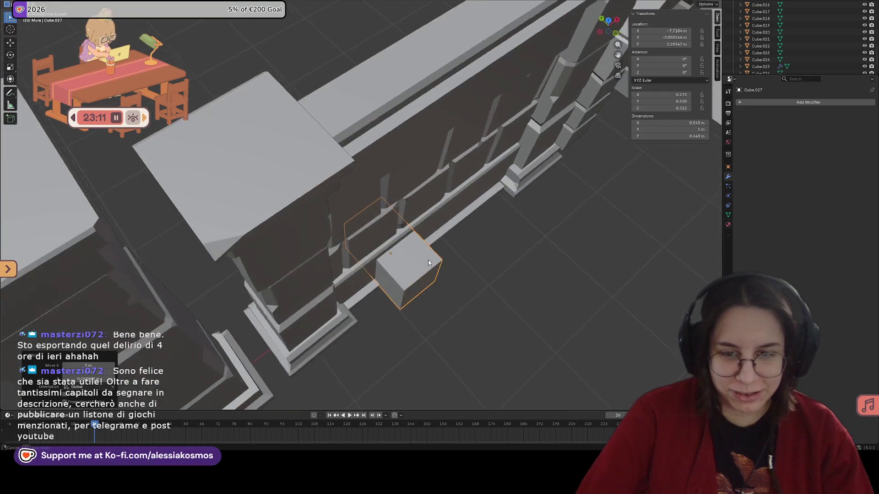
pyautogui.moveTo(428, 260)
pyautogui.mouseDown(button='middle')
pyautogui.moveTo(368, 248)
pyautogui.moveTo(379, 245)
pyautogui.mouseUp(button='middle')
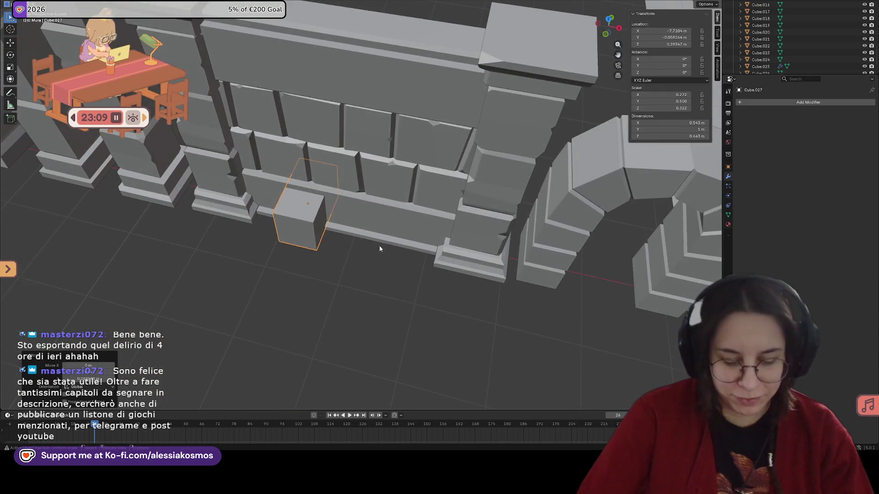
pyautogui.press('s')
pyautogui.press('y')
pyautogui.click(370, 212)
pyautogui.press('s')
pyautogui.press('y')
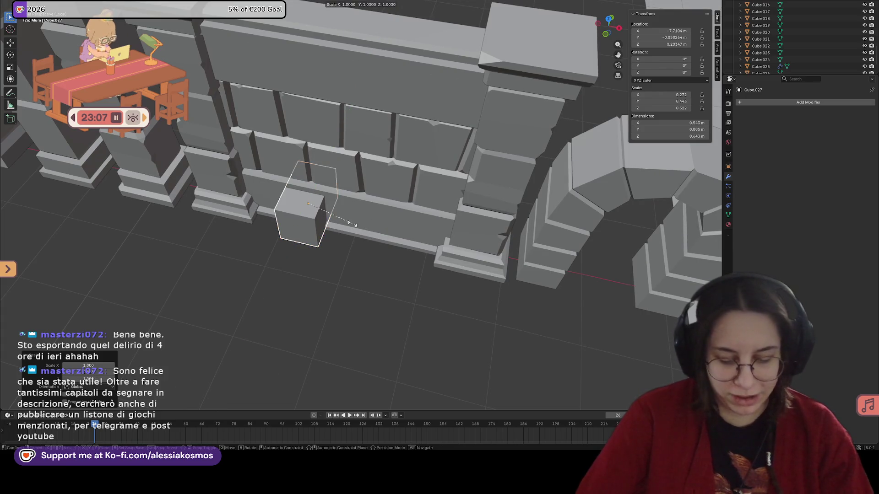
pyautogui.click(343, 206)
# Push the block back along Y flush into the wall and view it in front orthographic.
pyautogui.moveTo(343, 206); pyautogui.dragTo(340, 200, button='middle')
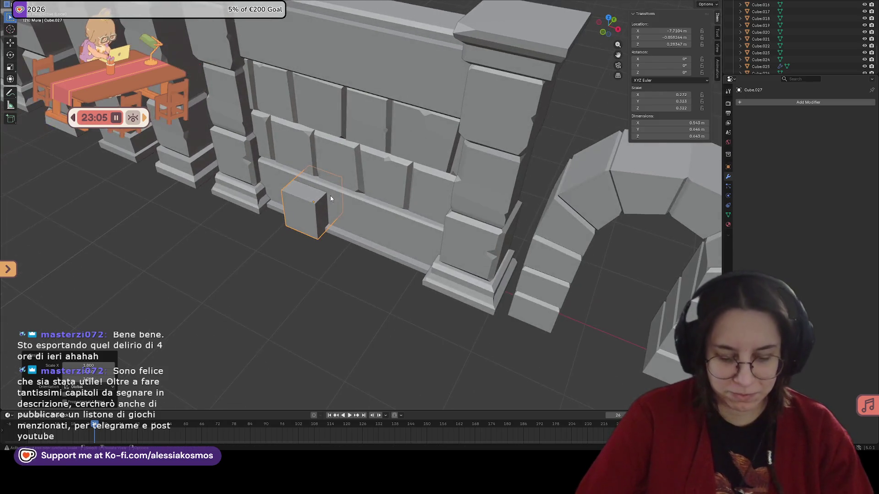
pyautogui.press('g')
pyautogui.press('y')
pyautogui.click(333, 195)
pyautogui.press('KP_1')
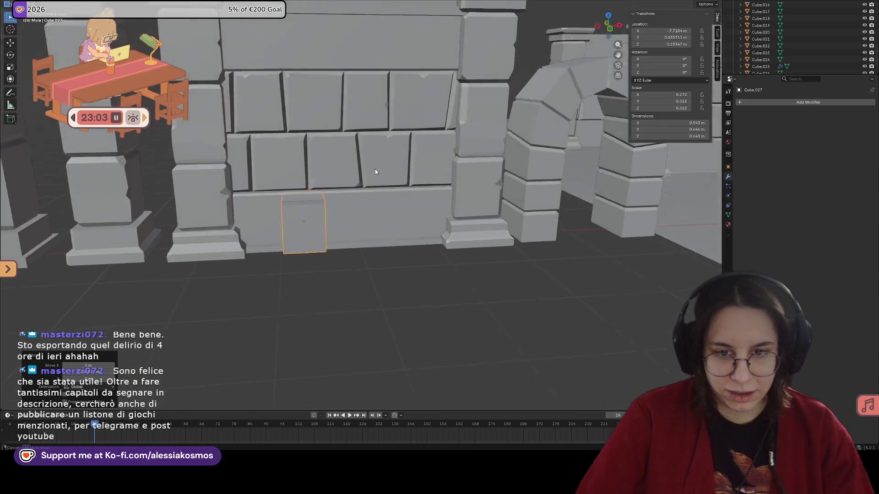
pyautogui.keyDown('shift'); pyautogui.moveTo(330, 212); pyautogui.dragTo(345, 245, button='middle'); pyautogui.keyUp('shift')
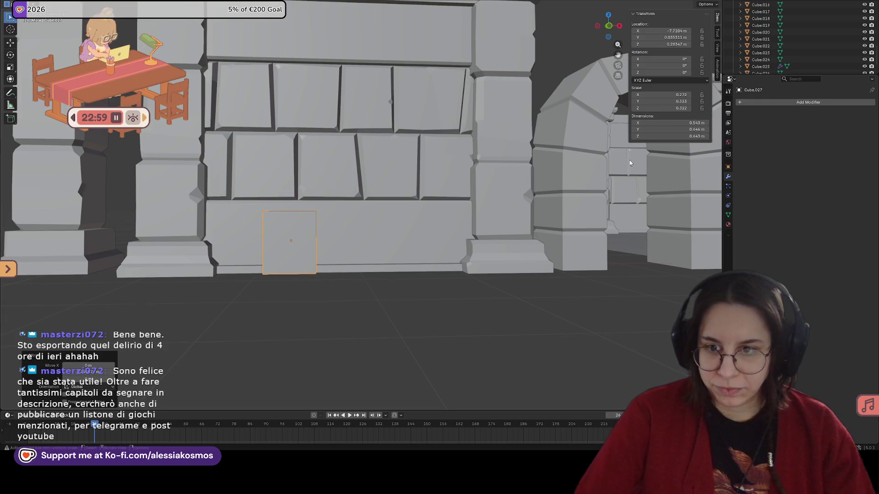
# Add a Mirror modifier to the block and enable mirroring along Y.
pyautogui.click(706, 5)
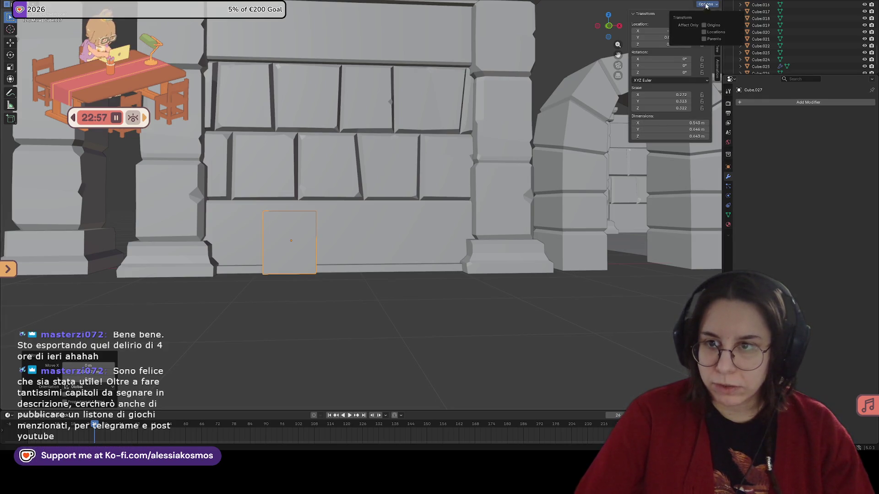
pyautogui.click(355, 231)
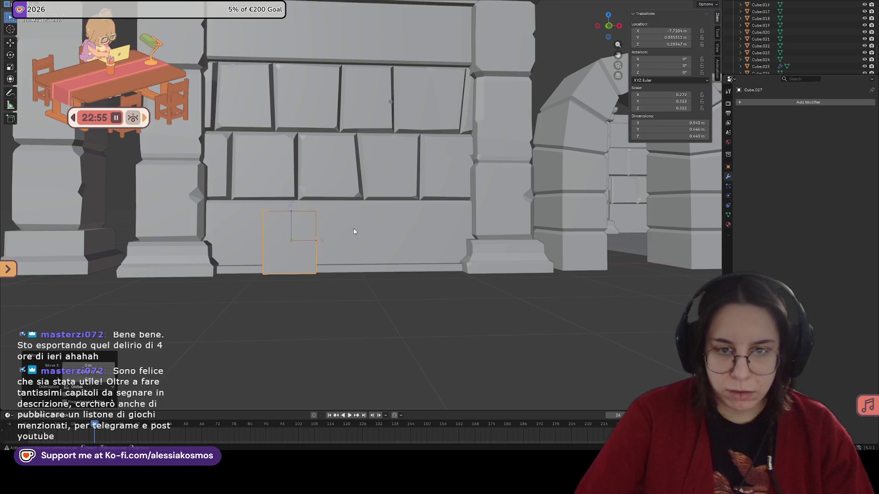
pyautogui.click(771, 103)
pyautogui.write('mirror')
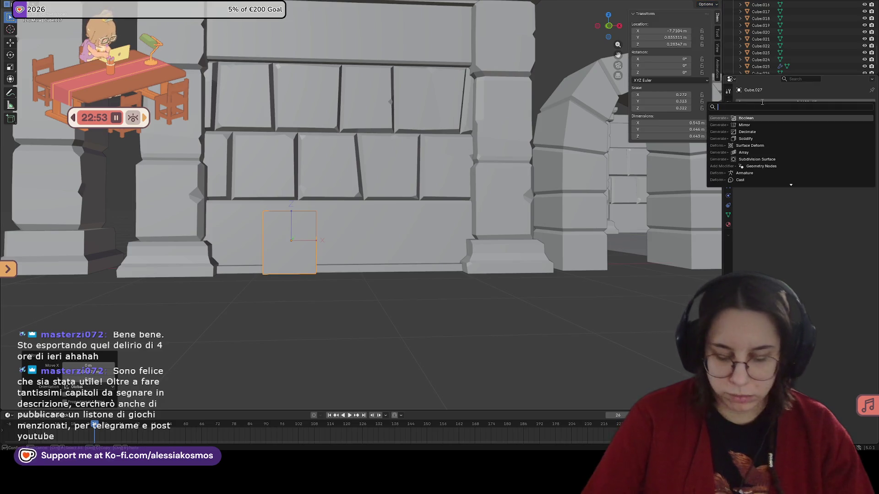
pyautogui.press('Return')
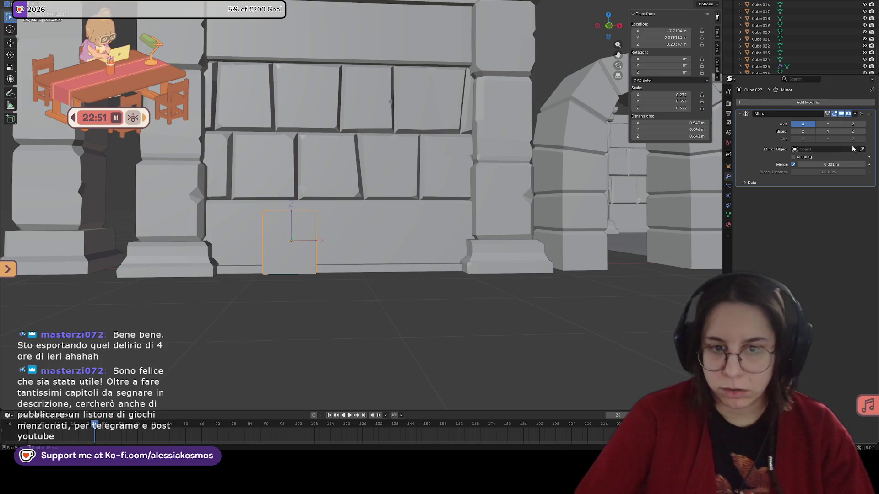
pyautogui.click(824, 124)
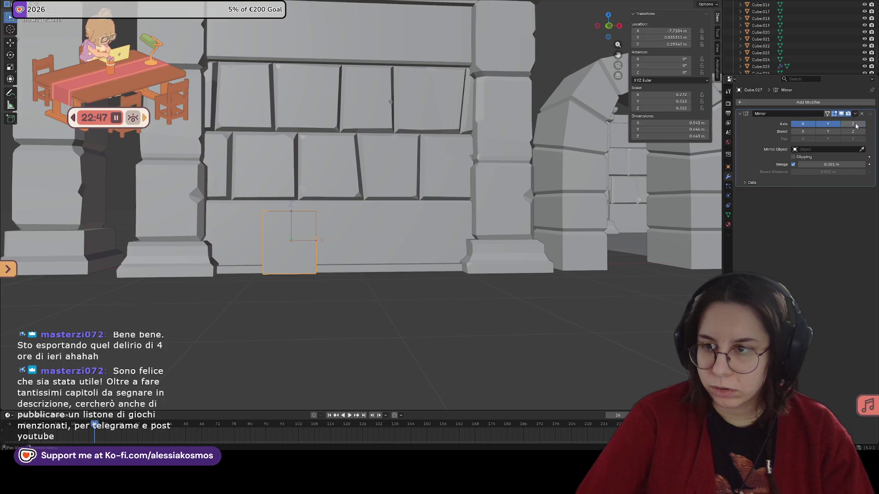
# Disable the X mirror axis and set transforms to Affect Only Origins.
pyautogui.moveTo(358, 206)
pyautogui.mouseDown(button='middle')
pyautogui.moveTo(158, 233)
pyautogui.moveTo(173, 230)
pyautogui.mouseUp(button='middle')
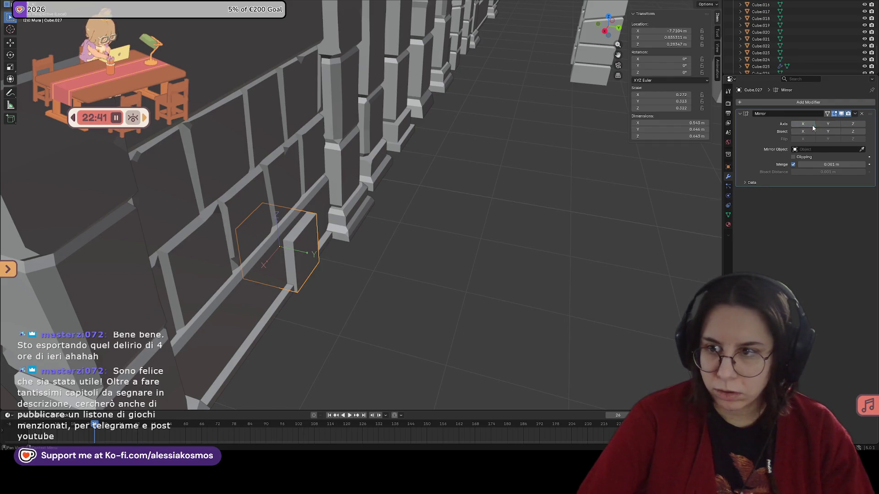
pyautogui.click(826, 124)
pyautogui.scroll(5, 415, 153)
pyautogui.moveTo(415, 153)
pyautogui.mouseDown(button='middle')
pyautogui.moveTo(512, 156)
pyautogui.moveTo(432, 133)
pyautogui.moveTo(481, 142)
pyautogui.moveTo(424, 157)
pyautogui.mouseUp(button='middle')
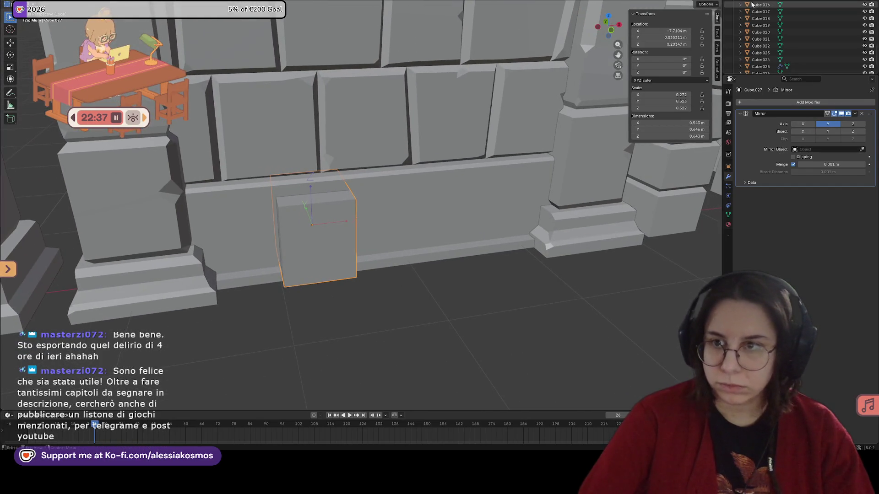
pyautogui.click(710, 6)
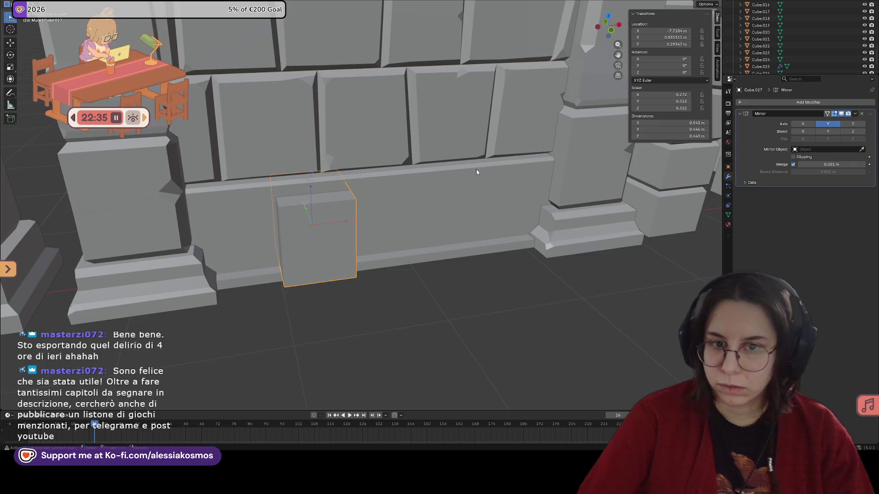
pyautogui.moveTo(476, 169); pyautogui.dragTo(460, 164, button='middle')
pyautogui.click(715, 6)
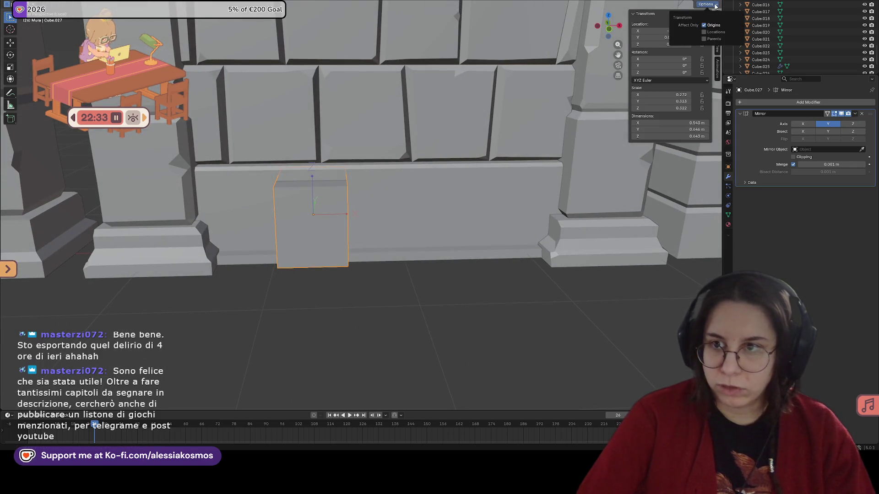
# Offset the block along X and enable the Mirror modifier's X axis to create its twin.
pyautogui.moveTo(364, 227); pyautogui.dragTo(365, 216, button='middle')
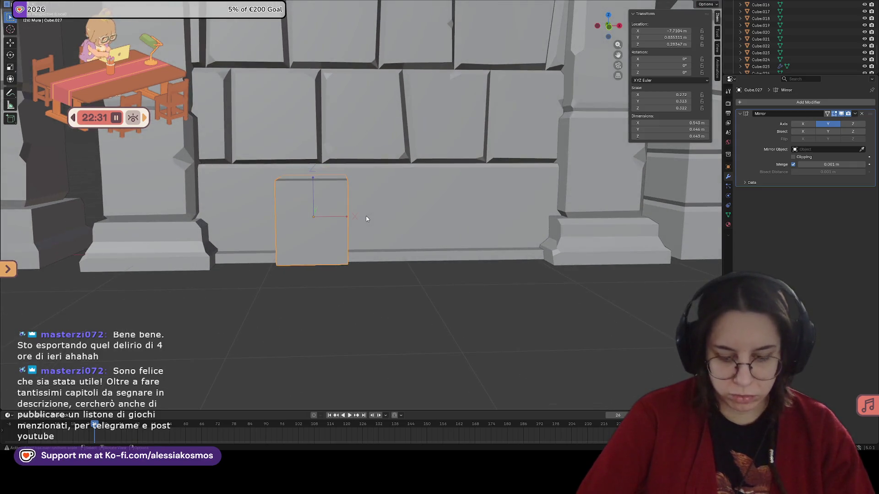
pyautogui.press('g')
pyautogui.press('y')
pyautogui.press('x')
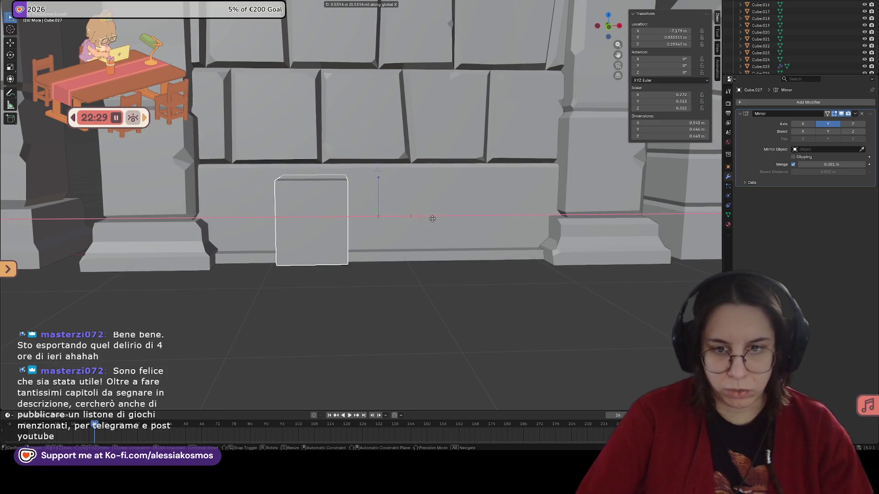
pyautogui.click(439, 217)
pyautogui.click(813, 125)
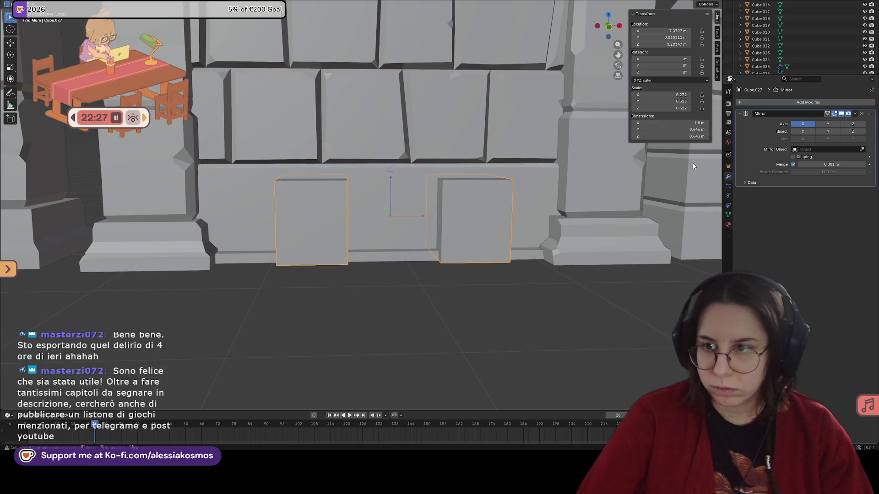
pyautogui.moveTo(694, 166); pyautogui.dragTo(524, 191, button='middle')
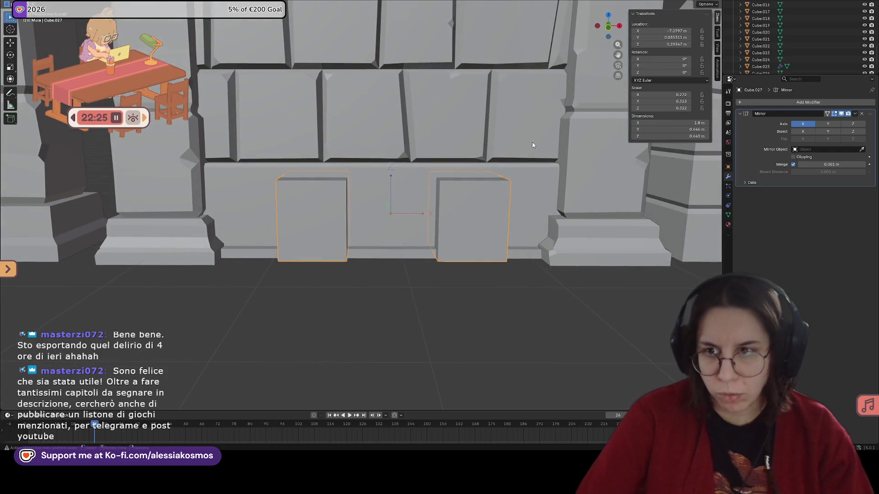
# Re-space the mirrored pair along X so the blocks sit evenly either side of the opening.
pyautogui.press('g')
pyautogui.press('y')
pyautogui.press('x')
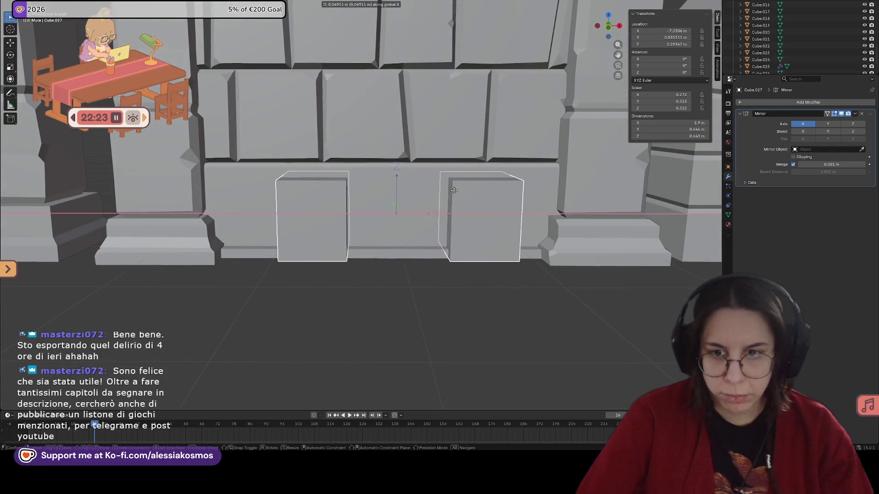
pyautogui.click(459, 192)
pyautogui.moveTo(459, 193); pyautogui.dragTo(501, 216, button='middle')
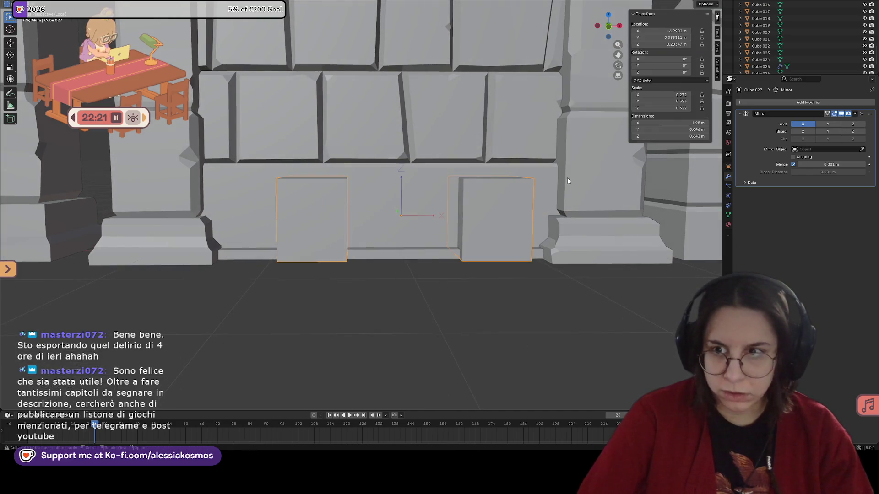
pyautogui.click(708, 4)
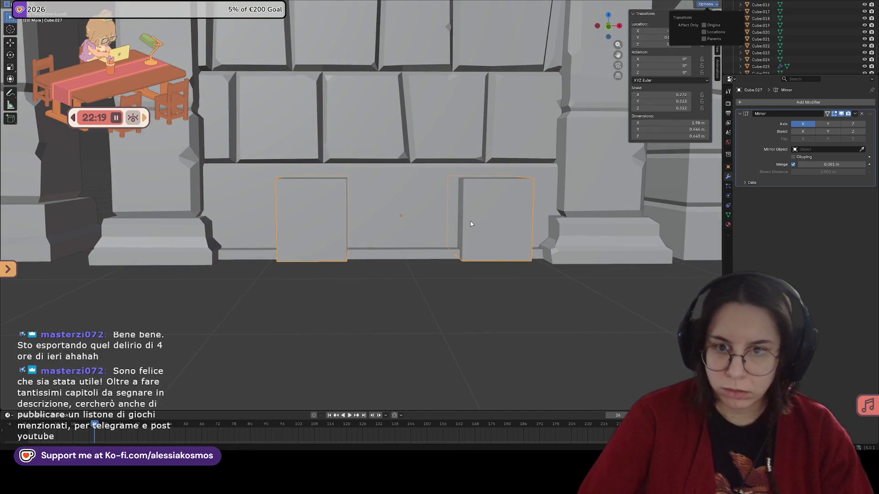
pyautogui.press('g')
pyautogui.press('y')
pyautogui.press('x')
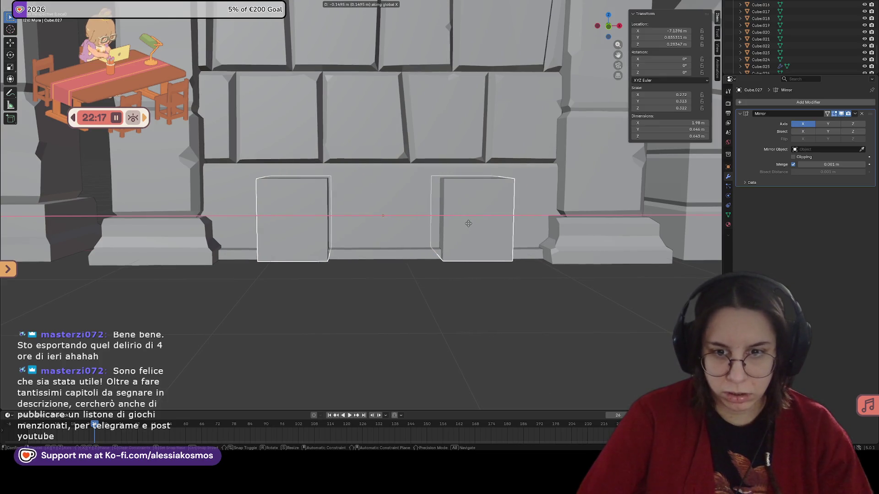
pyautogui.click(469, 223)
# Enter Edit Mode and select the left block's top edge.
pyautogui.moveTo(468, 223)
pyautogui.mouseDown(button='middle')
pyautogui.moveTo(469, 210)
pyautogui.moveTo(327, 181)
pyautogui.moveTo(295, 185)
pyautogui.mouseUp(button='middle')
pyautogui.press('Tab')
pyautogui.click(327, 179)
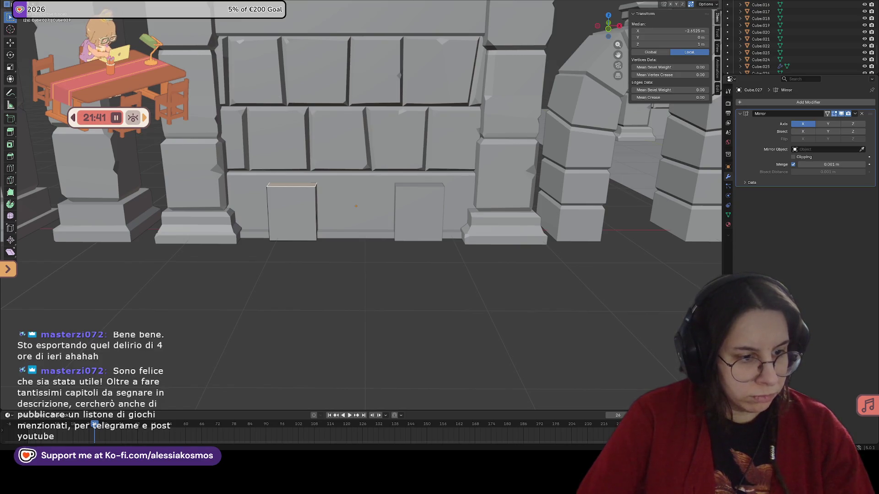
# Raise the block tops along Z and extrude a second stone segment upward.
pyautogui.moveTo(261, 171)
pyautogui.mouseDown(button='middle')
pyautogui.moveTo(353, 183)
pyautogui.moveTo(350, 198)
pyautogui.mouseUp(button='middle')
pyautogui.scroll(1, 350, 184)
pyautogui.scroll(1, 352, 201)
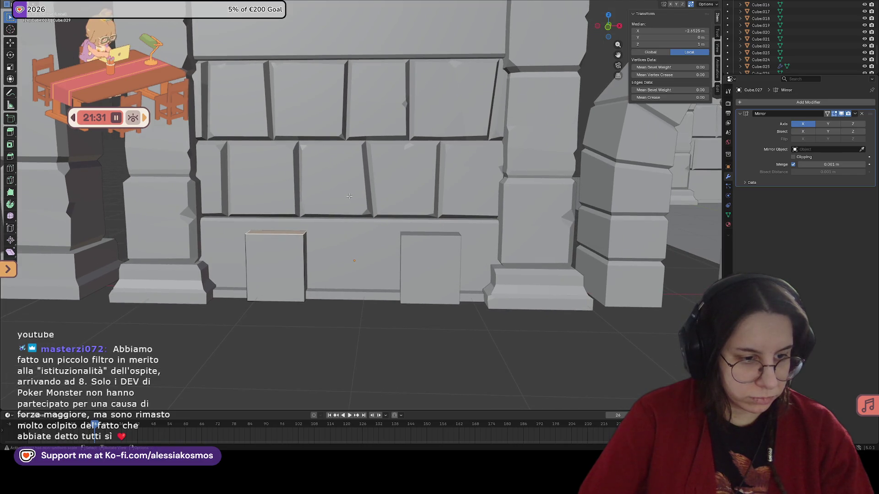
pyautogui.press('g')
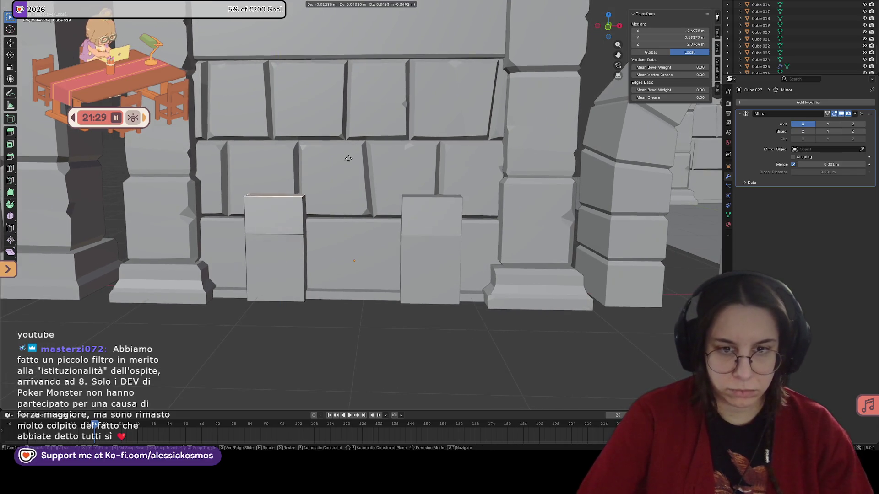
pyautogui.press('z')
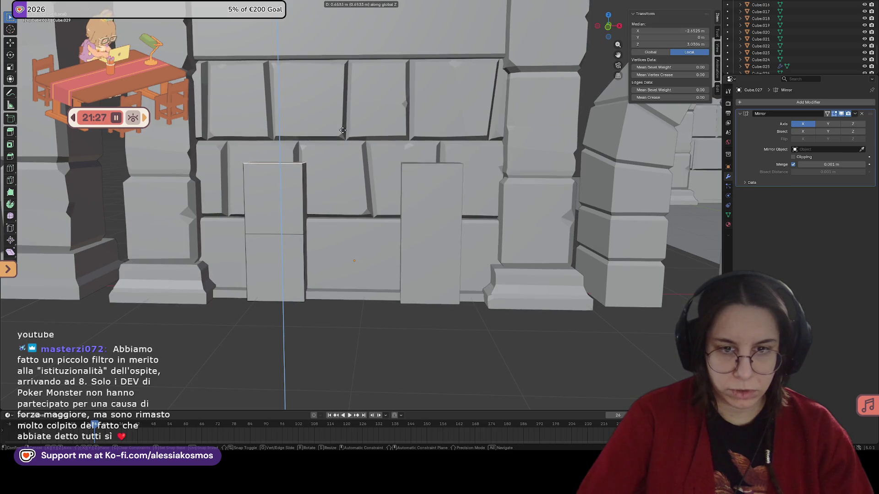
pyautogui.click(343, 134)
pyautogui.moveTo(343, 134); pyautogui.dragTo(346, 146, button='middle')
pyautogui.press('e')
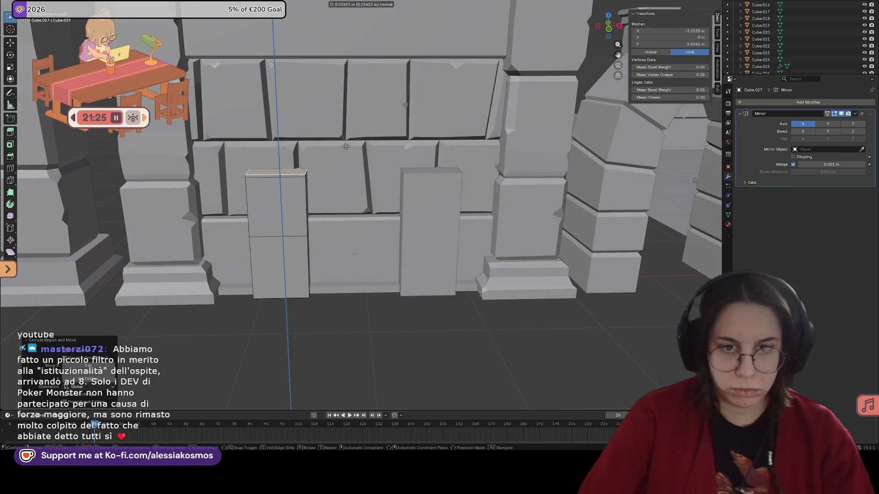
pyautogui.click(347, 65)
# Extrude a third segment up to the wall's upper course and tilt the tops around Y.
pyautogui.moveTo(347, 69); pyautogui.dragTo(357, 151, button='middle')
pyautogui.scroll(-3, 346, 66)
pyautogui.press('e')
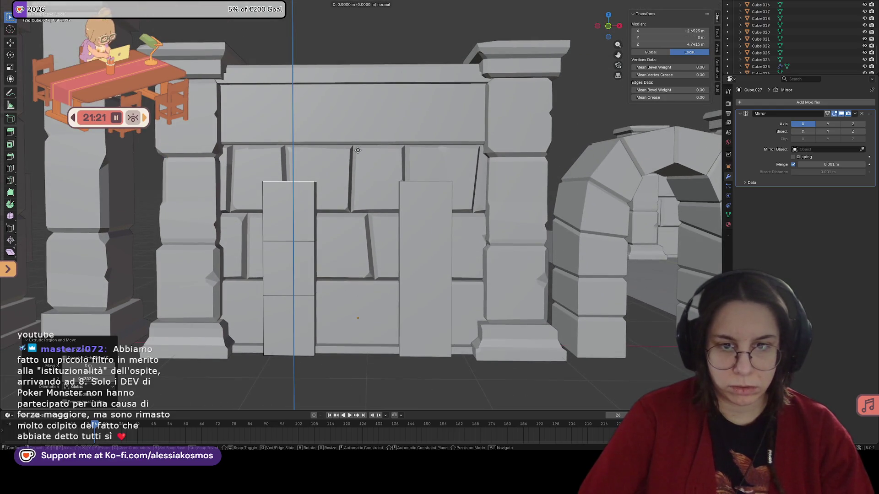
pyautogui.click(359, 115)
pyautogui.press('r')
pyautogui.press('y')
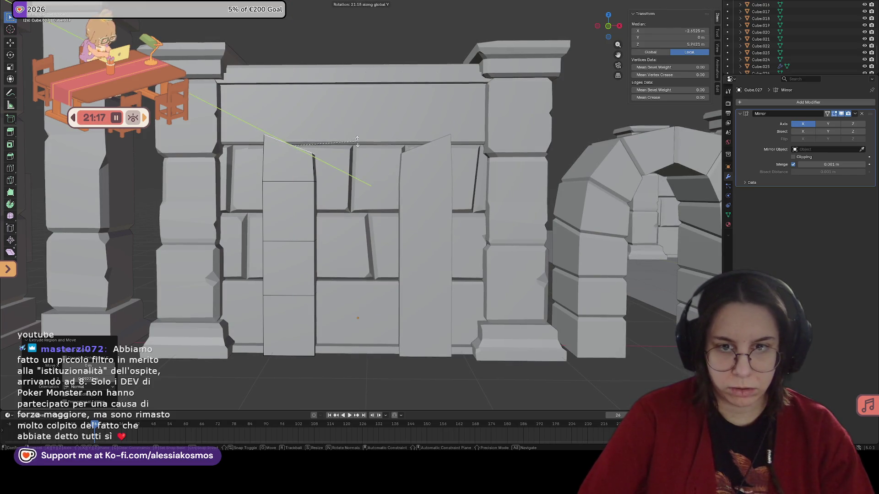
pyautogui.click(356, 145)
pyautogui.press('s')
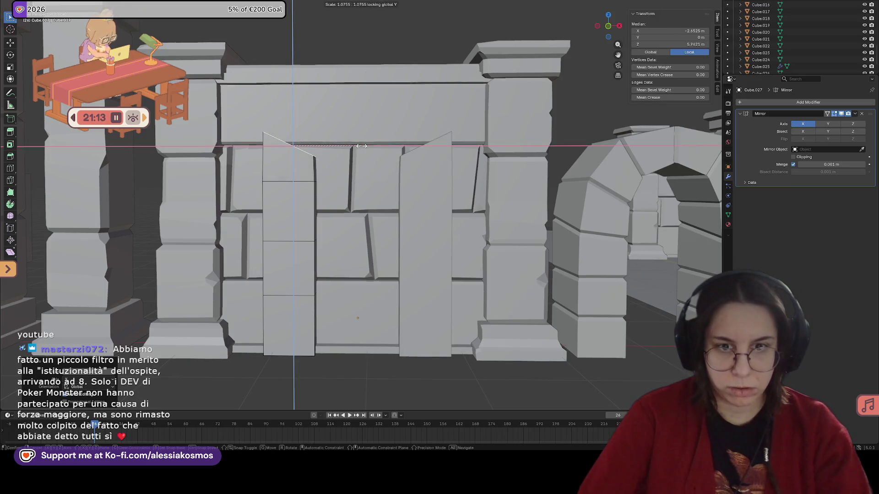
# Scale the jamb tops (excluding Y, then along X) and extrude a crown stone above them.
pyautogui.hotkey('shift', 'y')
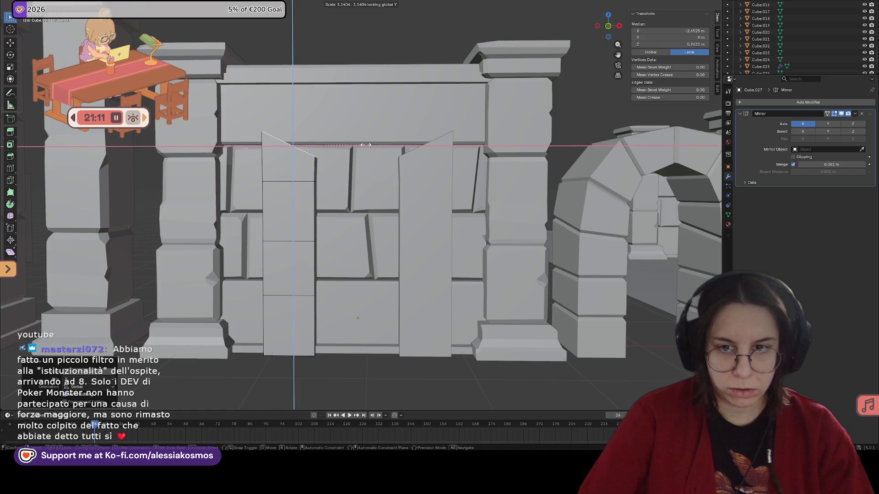
pyautogui.click(365, 144)
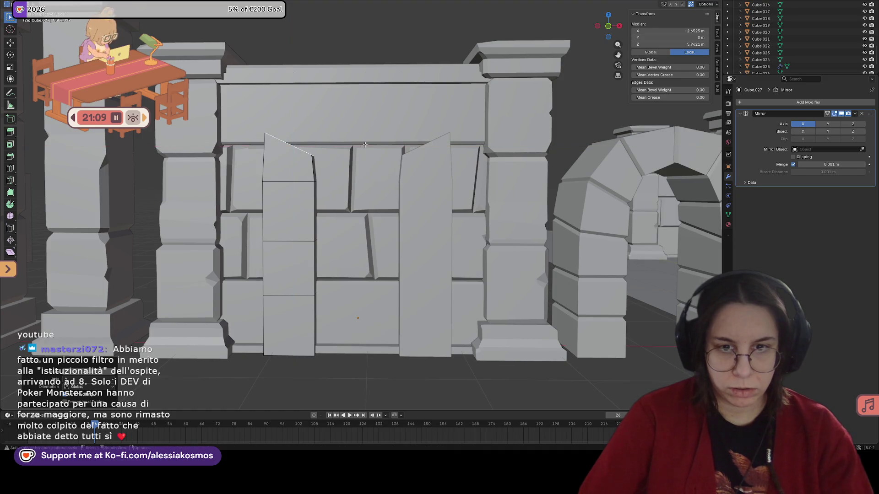
pyautogui.press('s')
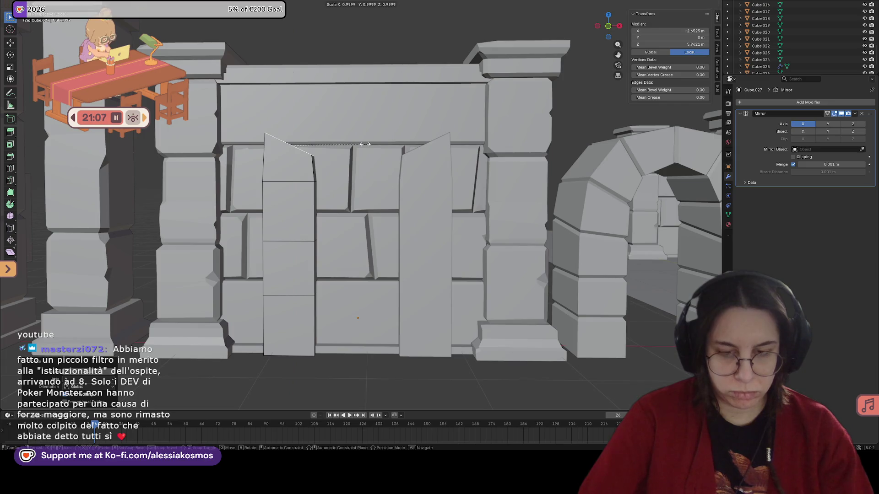
pyautogui.press('x')
pyautogui.click(372, 147)
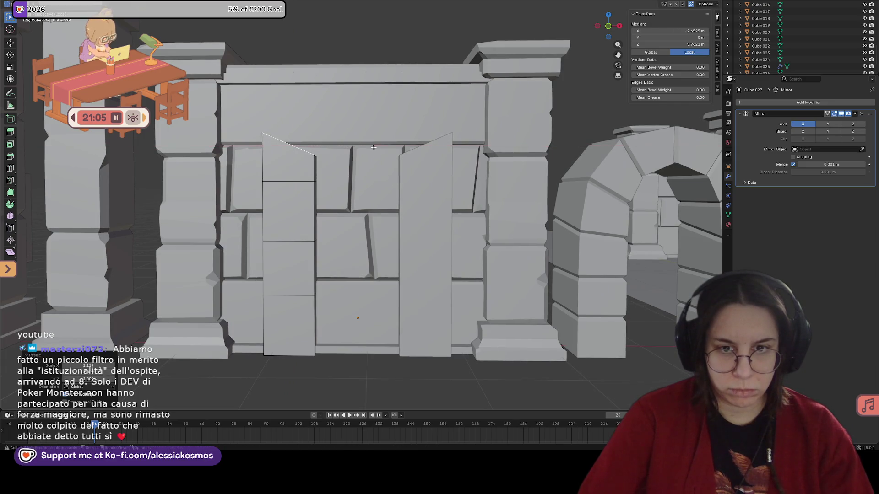
pyautogui.press('e')
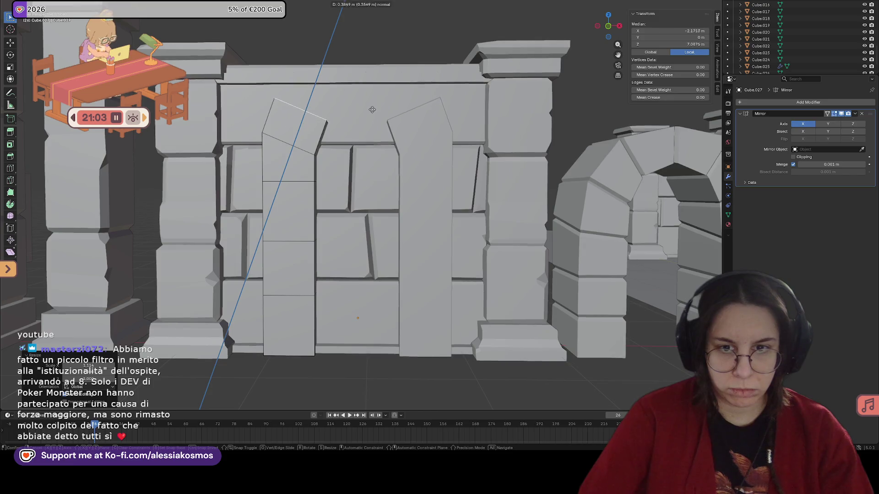
pyautogui.click(372, 108)
# Tilt the crown's top edge around Y to lean inward, undoing a trial raise of the edge.
pyautogui.press('t')
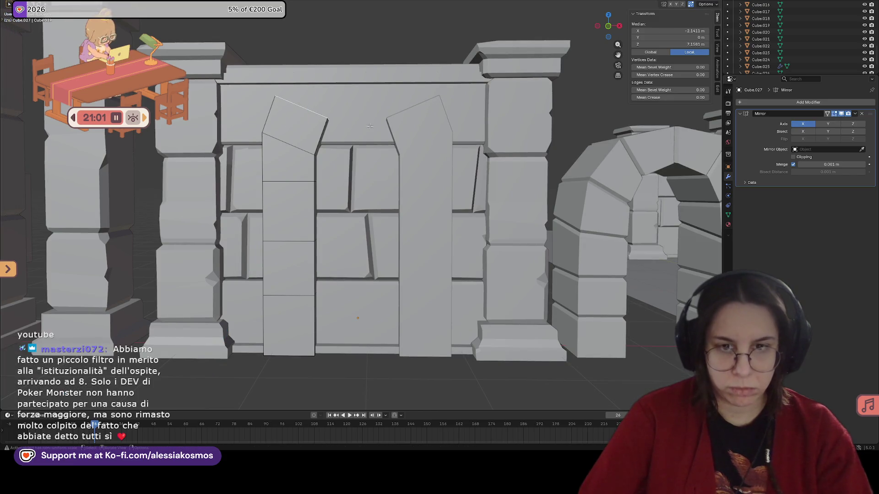
pyautogui.moveTo(363, 119)
pyautogui.mouseDown(button='middle')
pyautogui.moveTo(315, 112)
pyautogui.moveTo(330, 113)
pyautogui.mouseUp(button='middle')
pyautogui.press('t')
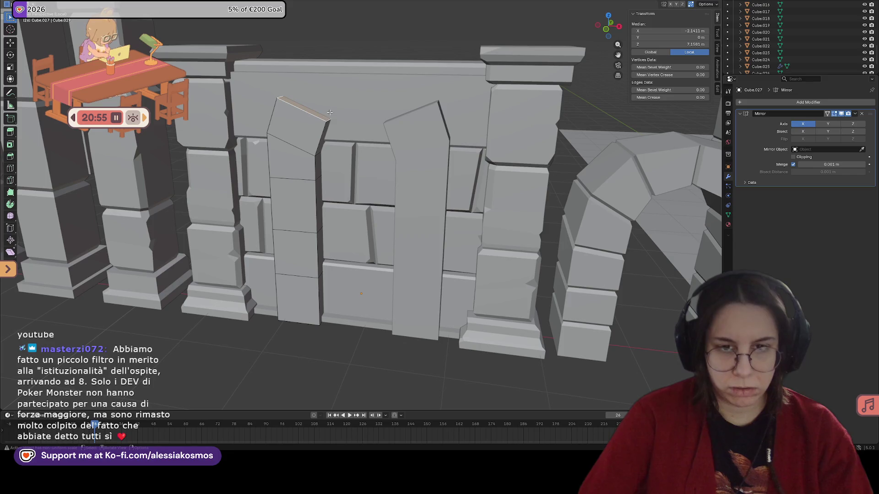
pyautogui.press('r')
pyautogui.press('y')
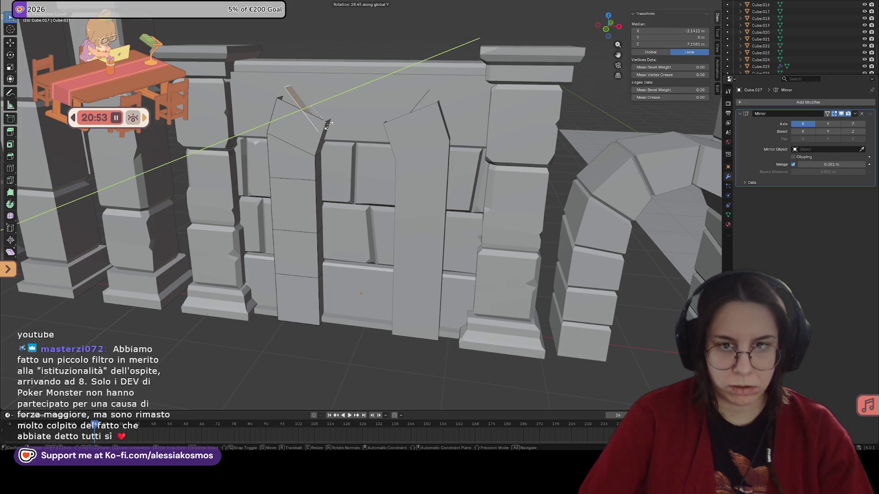
pyautogui.click(330, 118)
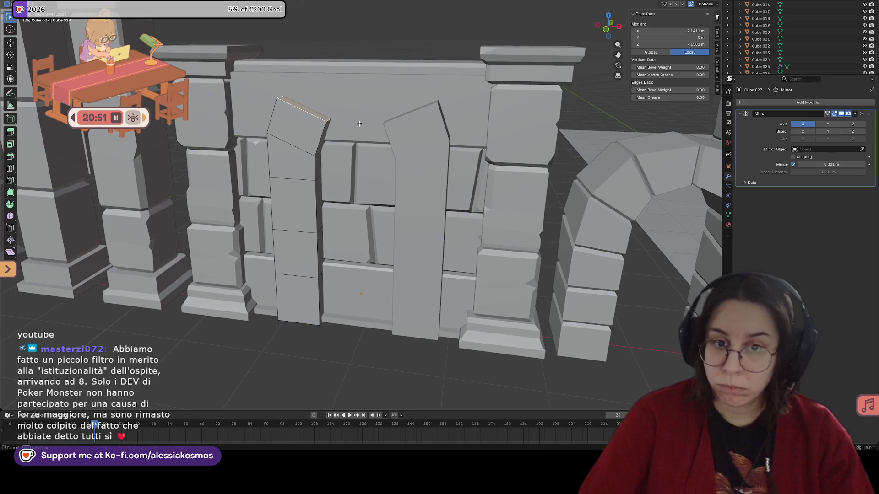
pyautogui.press('g')
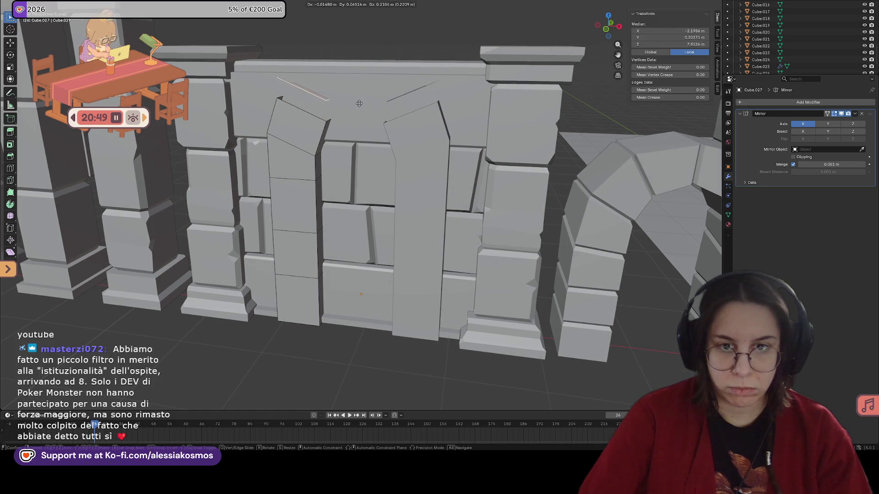
pyautogui.click(359, 103)
pyautogui.hotkey('ctrl', 'z')
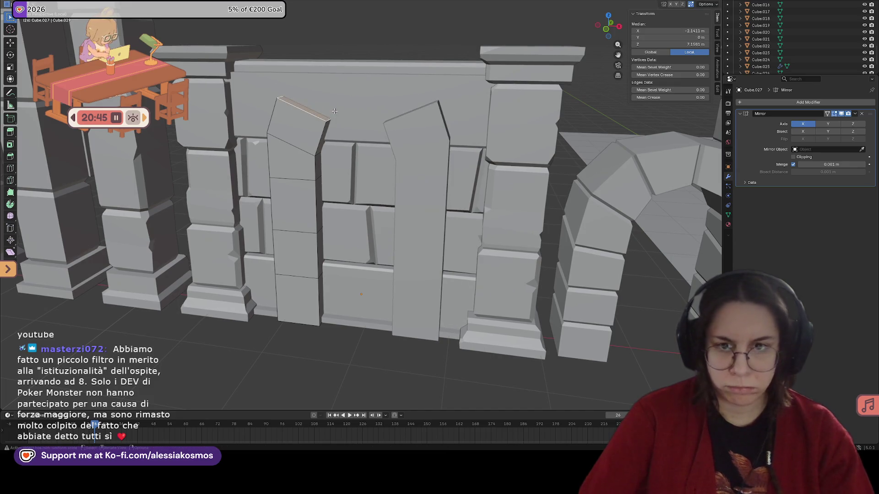
pyautogui.moveTo(324, 116); pyautogui.dragTo(371, 119, button='middle')
# Raise the jamb tops along Z and tilt the crown stone further around Y.
pyautogui.hotkey('ctrl', 'z')
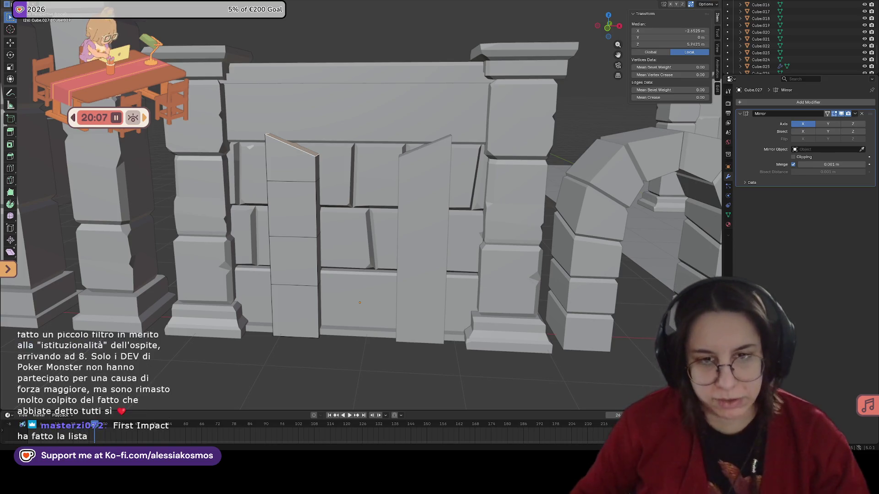
pyautogui.moveTo(446, 179); pyautogui.dragTo(458, 220, button='middle')
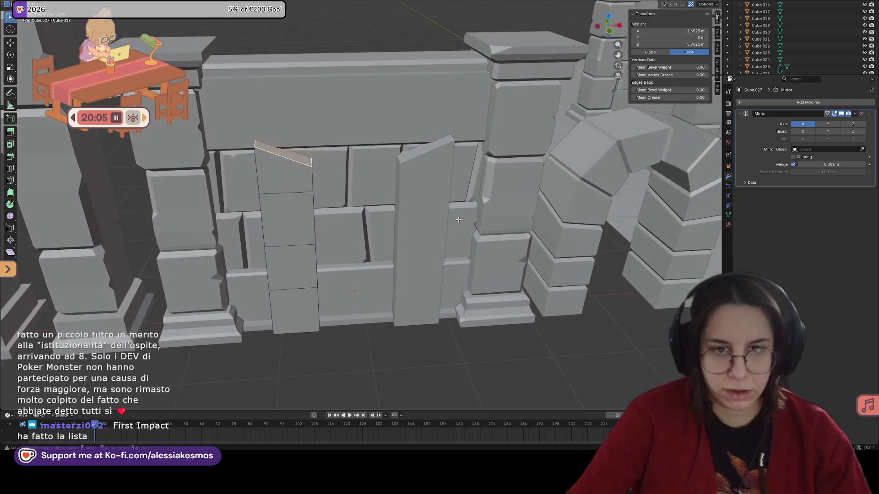
pyautogui.press('g')
pyautogui.press('z')
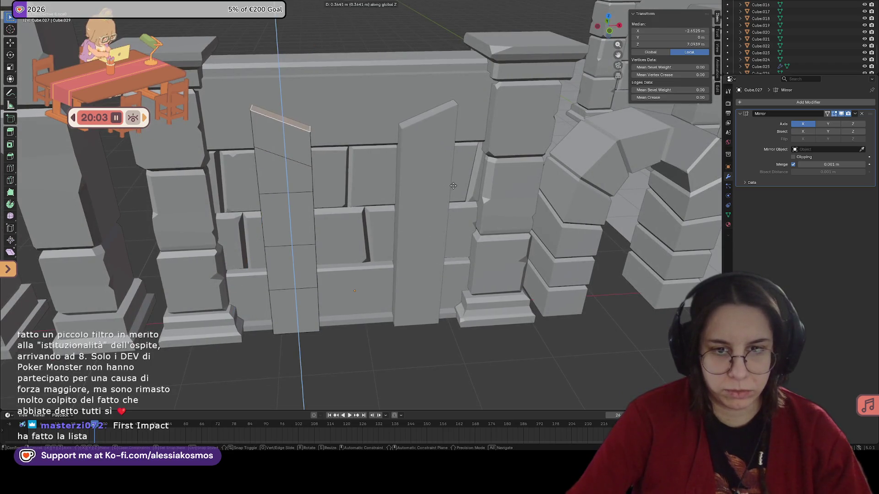
pyautogui.click(453, 186)
pyautogui.press('r')
pyautogui.press('y')
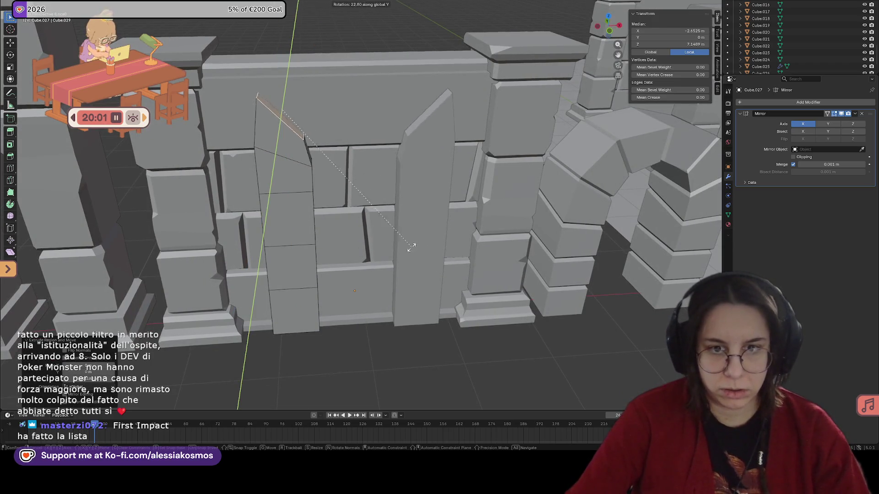
pyautogui.click(411, 247)
# Slide the crown edge along X, enable Mirror clipping and move the peak onto the X=0 centre line.
pyautogui.press('g')
pyautogui.press('x')
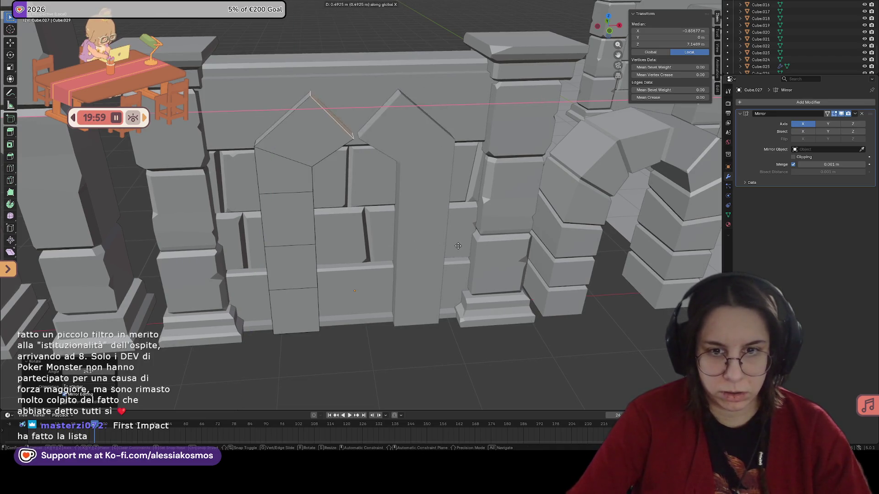
pyautogui.click(459, 246)
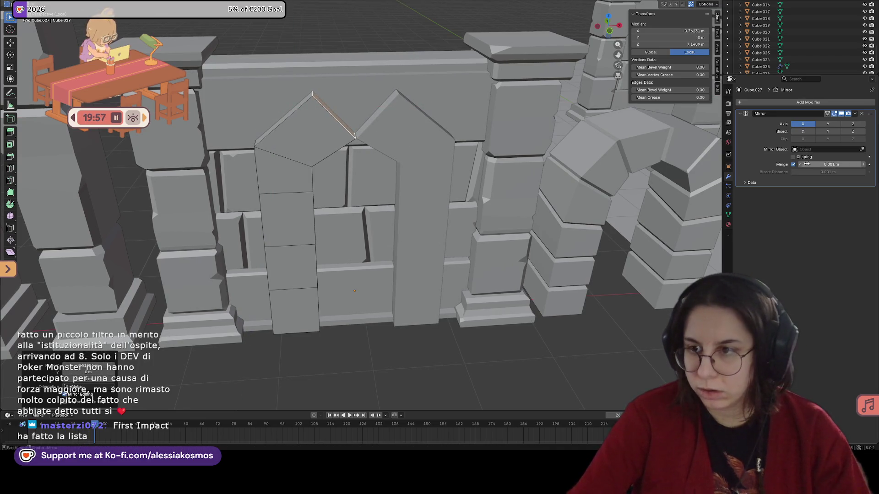
pyautogui.click(794, 157)
pyautogui.moveTo(412, 206); pyautogui.dragTo(434, 188, button='middle')
pyautogui.press('g')
pyautogui.press('y')
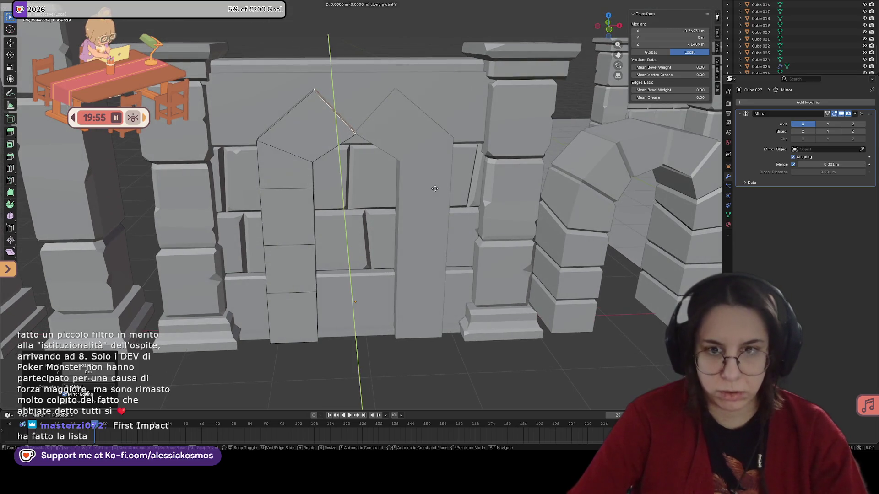
pyautogui.press('x')
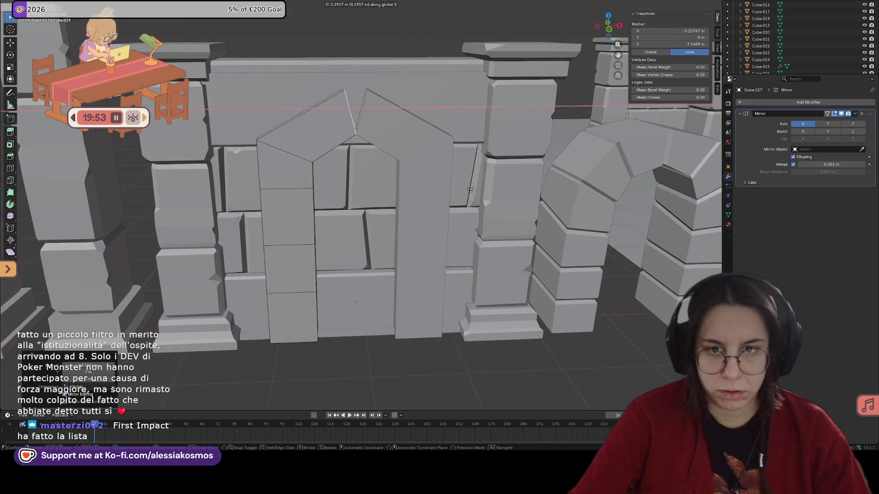
pyautogui.click(474, 190)
# Deselect the mesh, save the dungeon file and select the upper-left jamb stone face.
pyautogui.moveTo(474, 189); pyautogui.dragTo(444, 189, button='middle')
pyautogui.hotkey('alt', 'a')
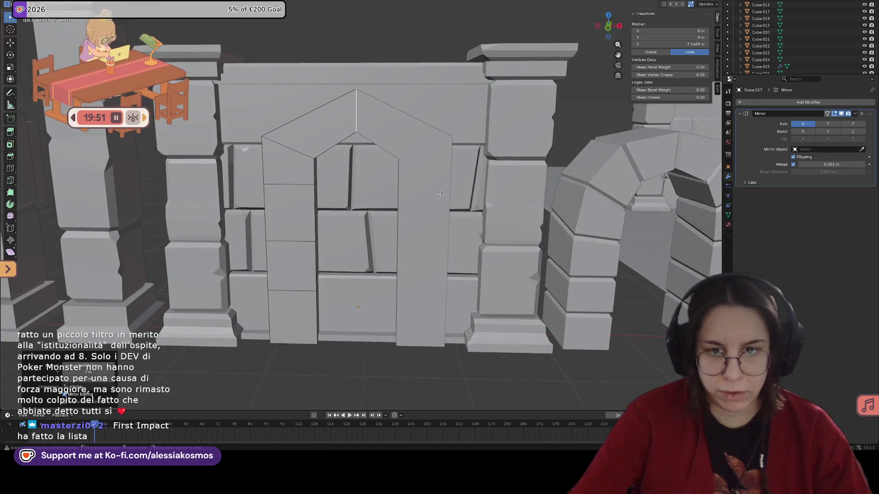
pyautogui.hotkey('ctrl', 's')
pyautogui.scroll(2, 423, 186)
pyautogui.click(298, 178)
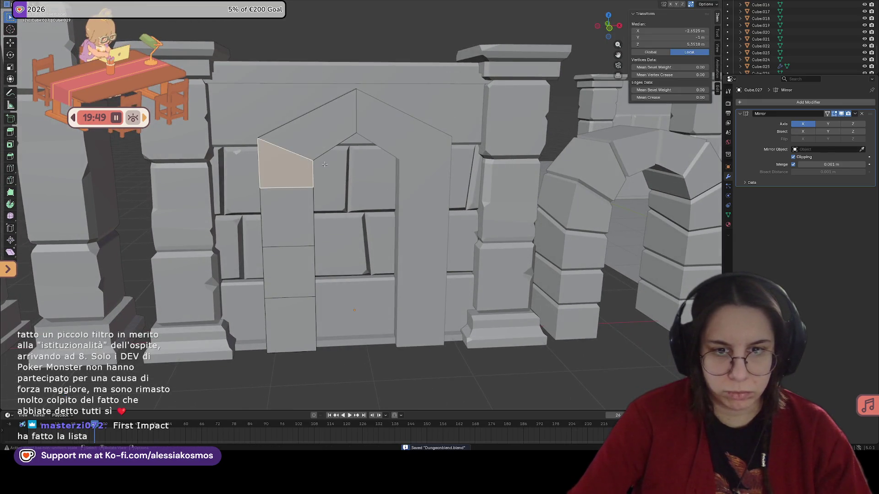
pyautogui.moveTo(298, 178); pyautogui.dragTo(261, 207, button='middle')
pyautogui.scroll(2, 253, 224)
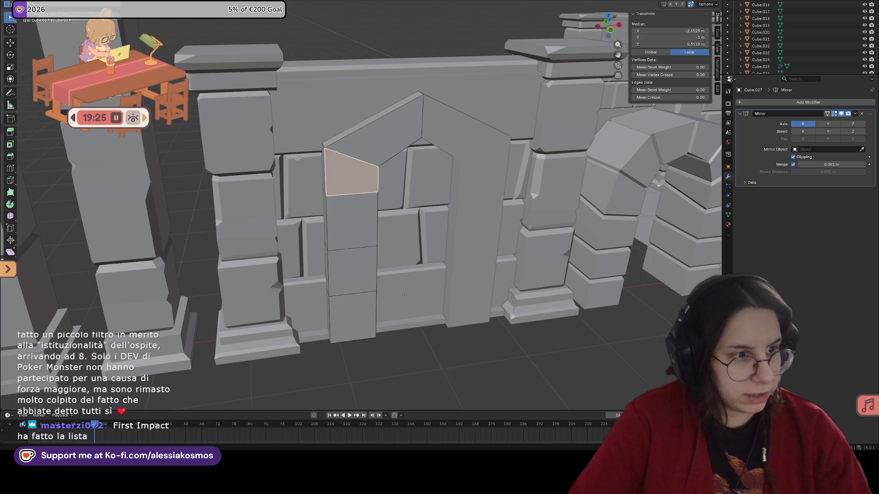
pyautogui.moveTo(262, 191); pyautogui.dragTo(409, 182, button='middle')
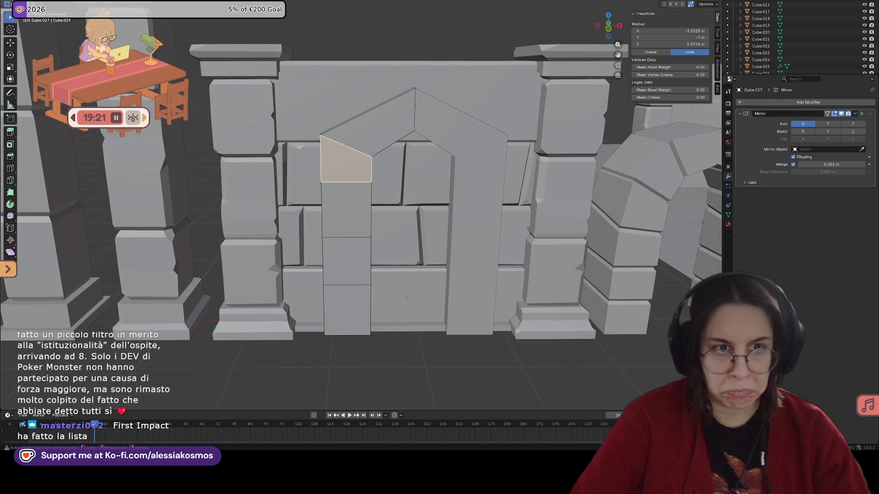
pyautogui.click(340, 143)
pyautogui.click(340, 146)
pyautogui.moveTo(341, 145)
pyautogui.mouseDown(button='middle')
pyautogui.moveTo(387, 152)
pyautogui.moveTo(362, 206)
pyautogui.mouseUp(button='middle')
pyautogui.scroll(1, 362, 206)
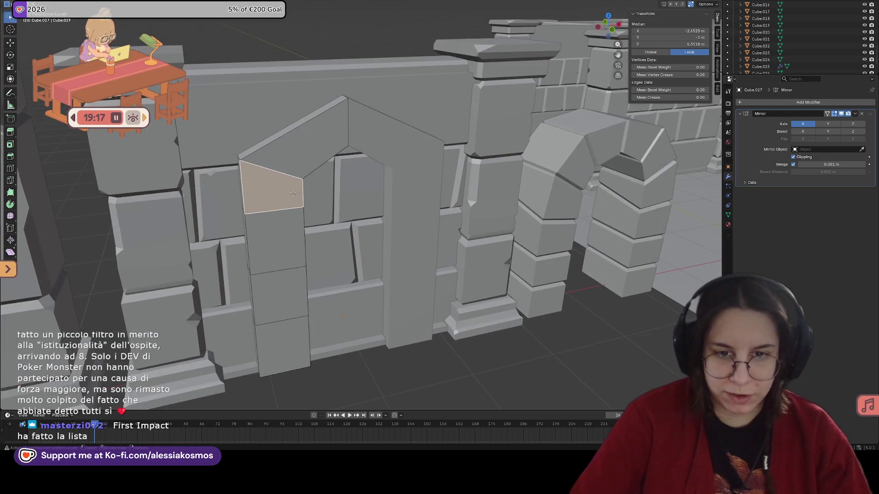
pyautogui.scroll(1, 362, 205)
pyautogui.scroll(1, 362, 205)
pyautogui.scroll(1, 364, 204)
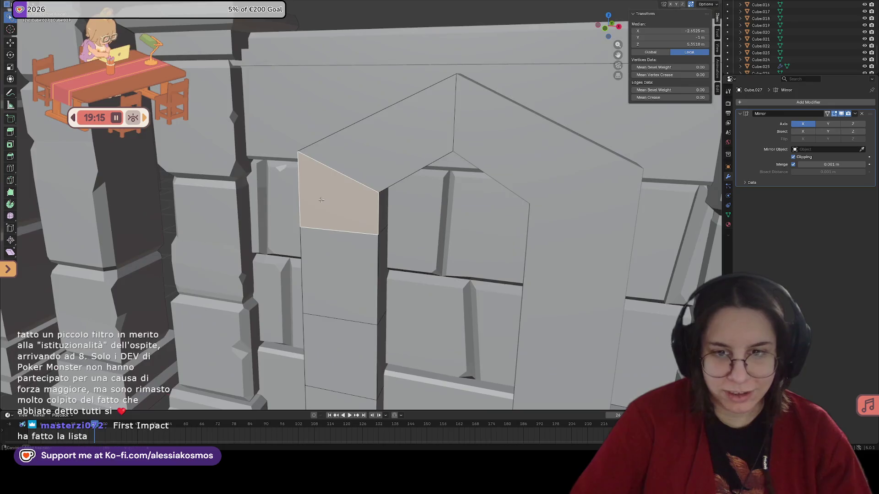
pyautogui.scroll(1, 369, 201)
pyautogui.click(322, 191)
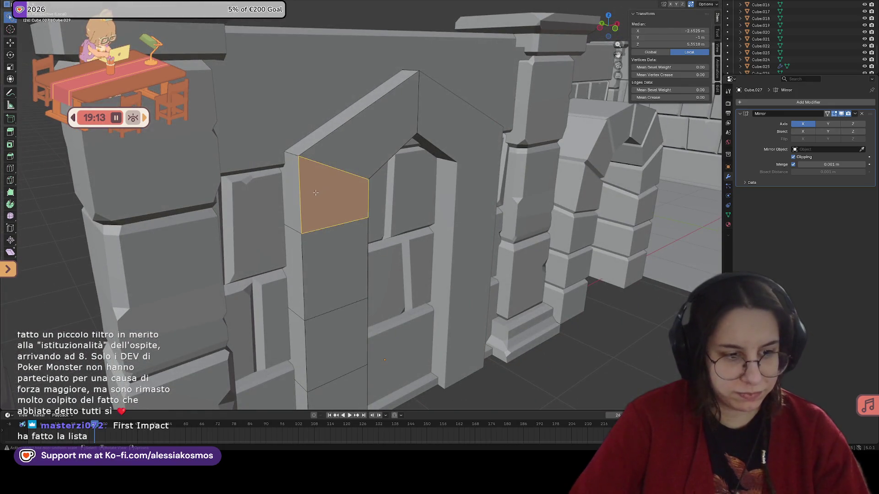
pyautogui.scroll(1, 323, 191)
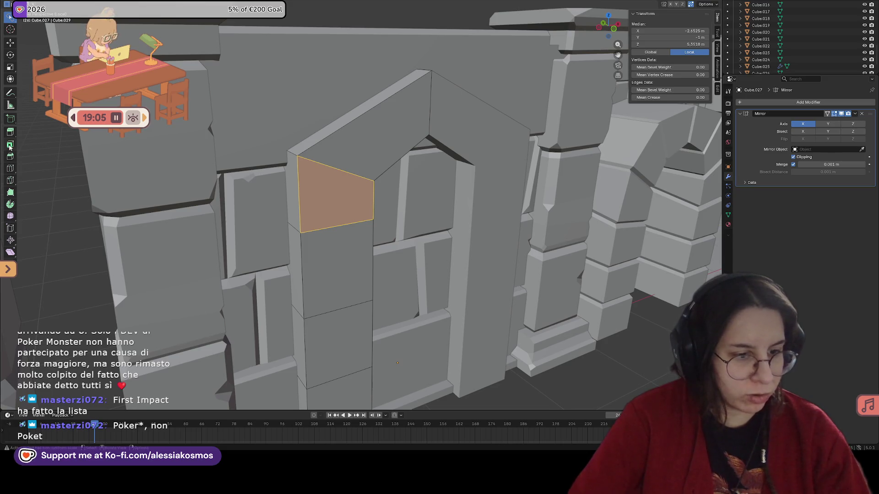
# In front view, raise the crown stone's top edge and shift it sideways along X.
pyautogui.moveTo(323, 192); pyautogui.dragTo(339, 172, button='middle')
pyautogui.click(339, 172)
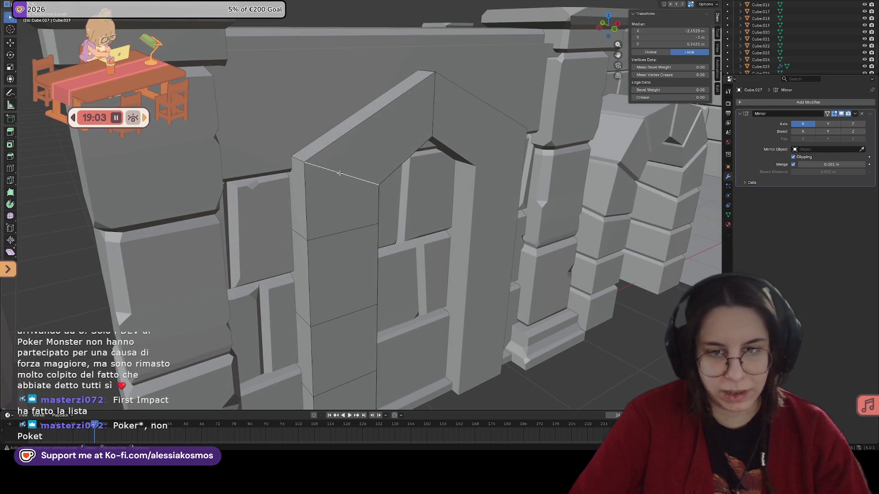
pyautogui.press('KP_1')
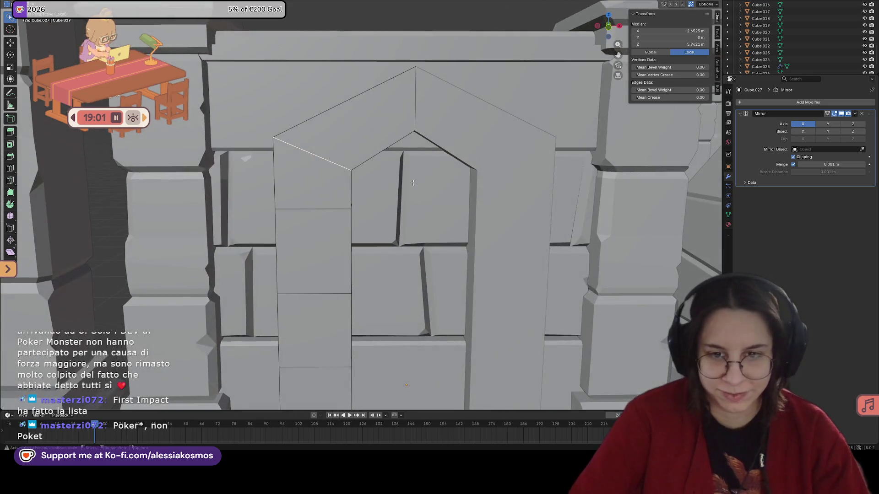
pyautogui.press('r')
pyautogui.press('y')
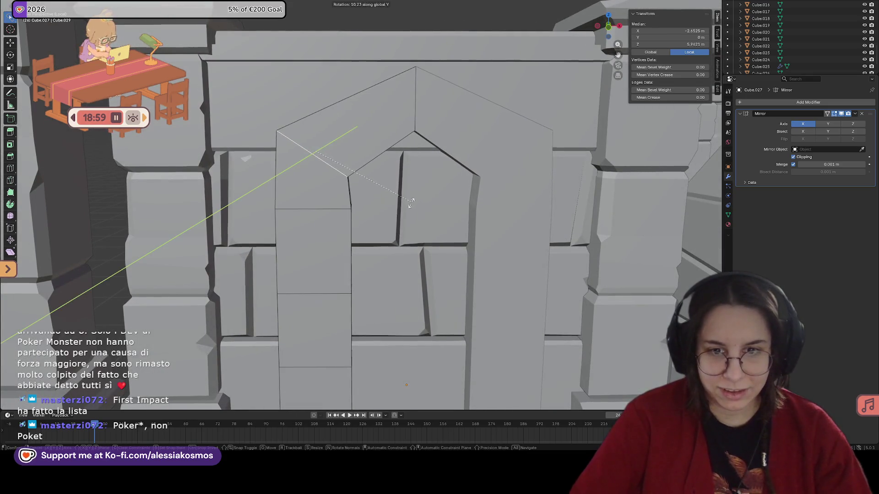
pyautogui.press('Escape')
pyautogui.press('g')
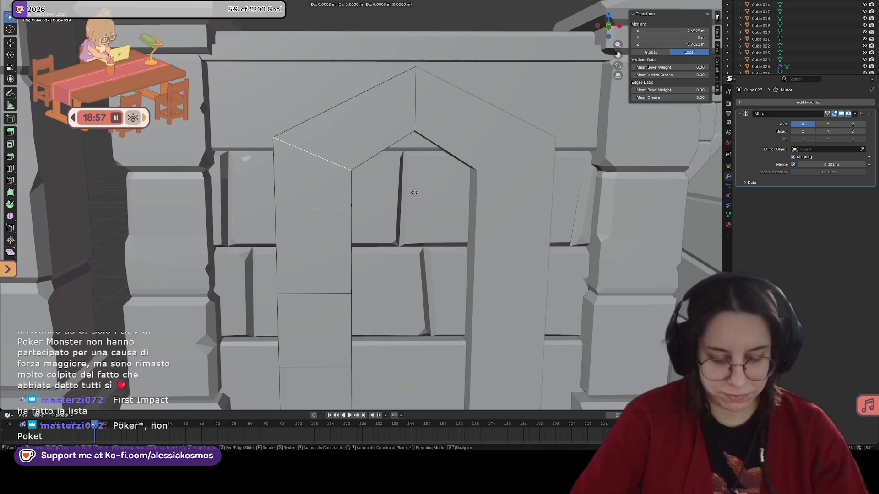
pyautogui.press('z')
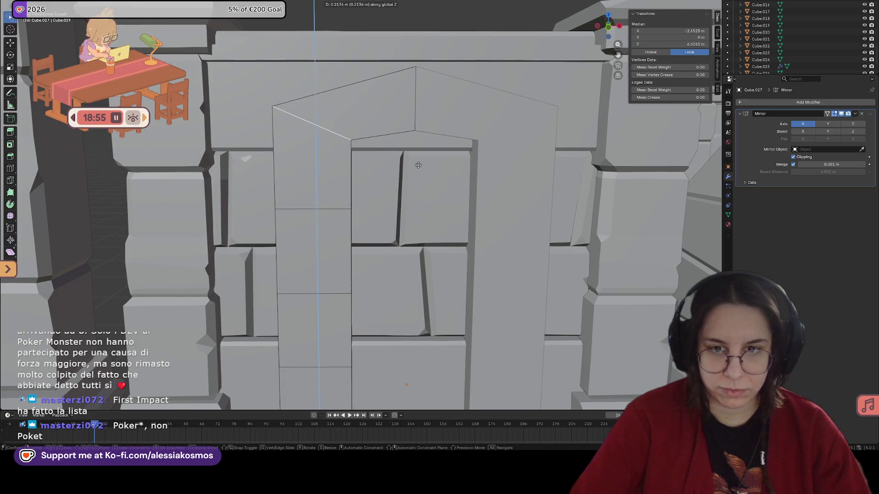
pyautogui.click(418, 167)
pyautogui.press('g')
pyautogui.press('x')
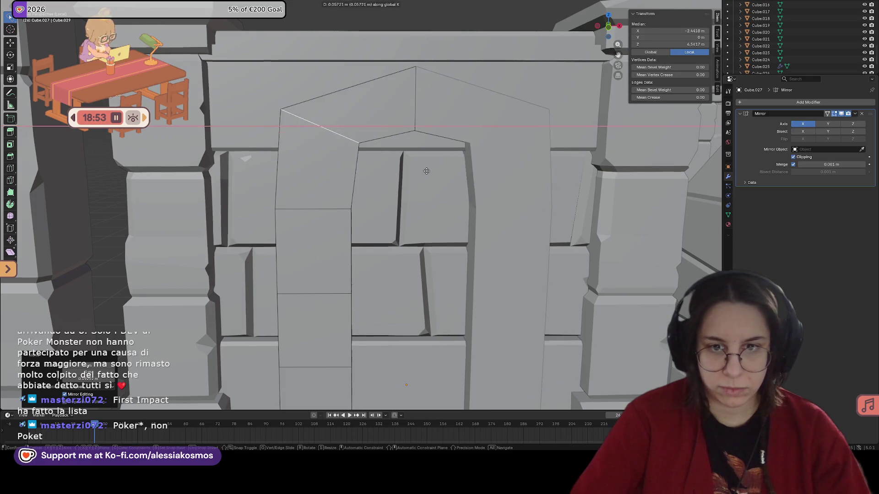
pyautogui.click(442, 176)
# Lower the arch's peak vertex along Z.
pyautogui.keyDown('shift'); pyautogui.moveTo(465, 259); pyautogui.dragTo(428, 227, button='middle'); pyautogui.keyUp('shift')
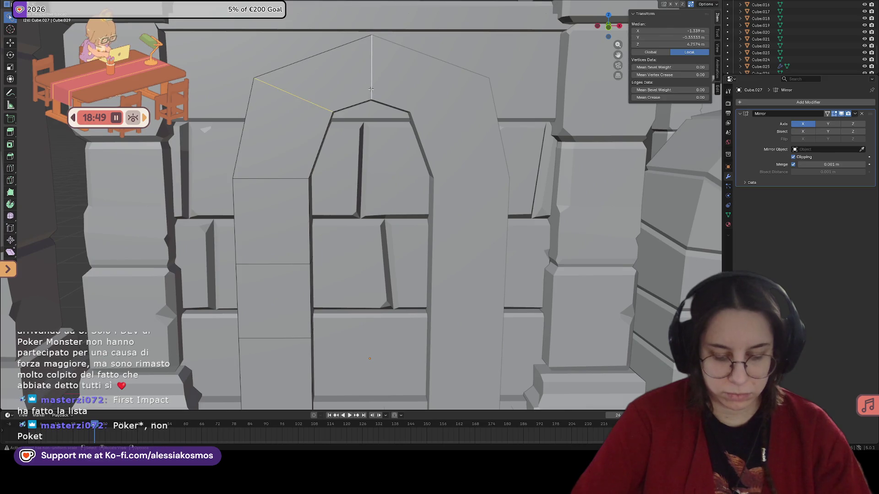
pyautogui.press('g')
pyautogui.press('z')
pyautogui.click(372, 115)
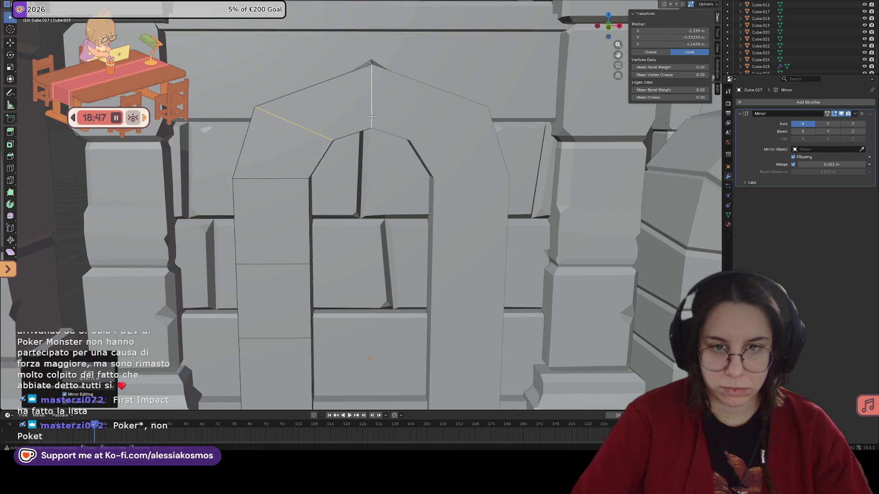
# Lower the jamb's top horizontal edge to match the reshaped crown.
pyautogui.click(290, 179)
pyautogui.press('g')
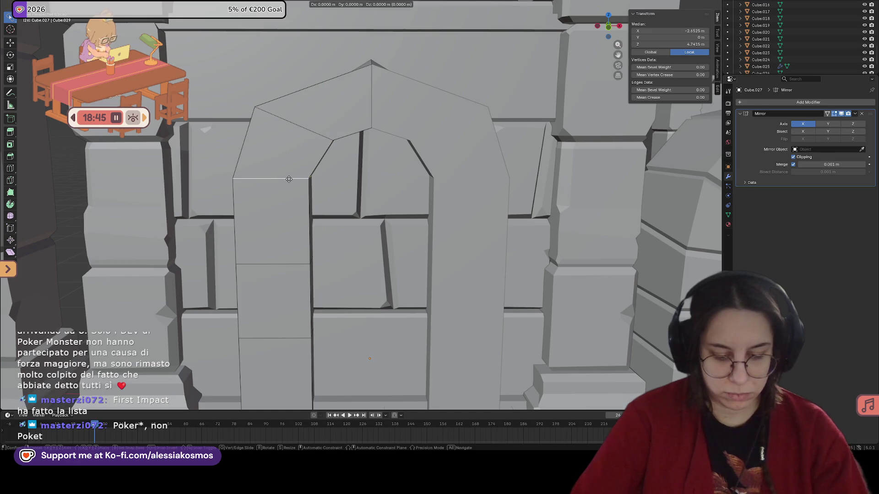
pyautogui.click(290, 199)
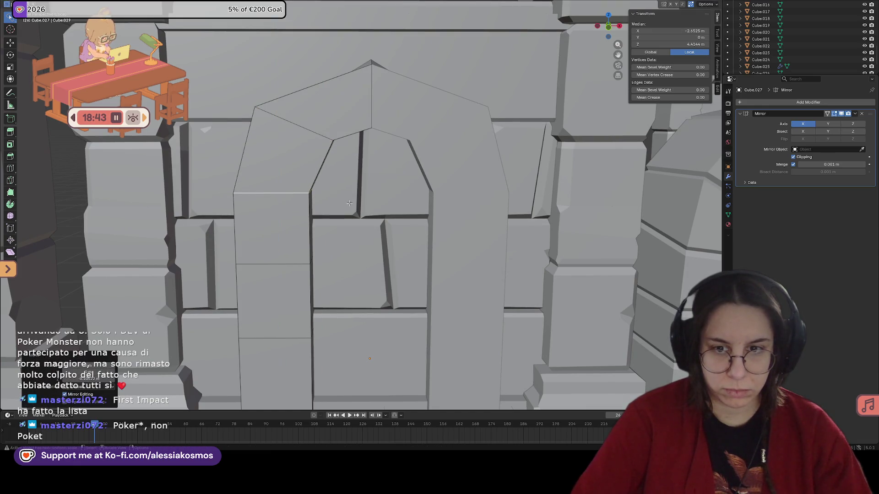
pyautogui.moveTo(288, 200)
pyautogui.mouseDown(button='middle')
pyautogui.moveTo(383, 195)
pyautogui.moveTo(383, 225)
pyautogui.moveTo(507, 230)
pyautogui.mouseUp(button='middle')
pyautogui.scroll(-5, 383, 194)
pyautogui.press('Tab')
pyautogui.scroll(5, 472, 227)
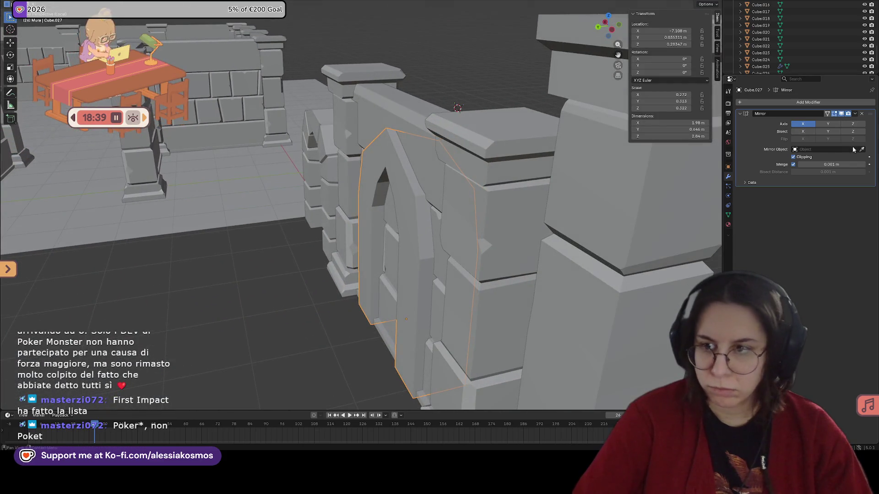
pyautogui.click(823, 126)
pyautogui.moveTo(440, 206)
pyautogui.mouseDown(button='middle')
pyautogui.moveTo(412, 206)
pyautogui.moveTo(423, 194)
pyautogui.mouseUp(button='middle')
pyautogui.scroll(4, 412, 206)
pyautogui.scroll(-4, 413, 206)
pyautogui.scroll(3, 424, 204)
pyautogui.scroll(-3, 425, 204)
pyautogui.scroll(3, 423, 194)
pyautogui.press('Tab')
pyautogui.scroll(-3, 427, 163)
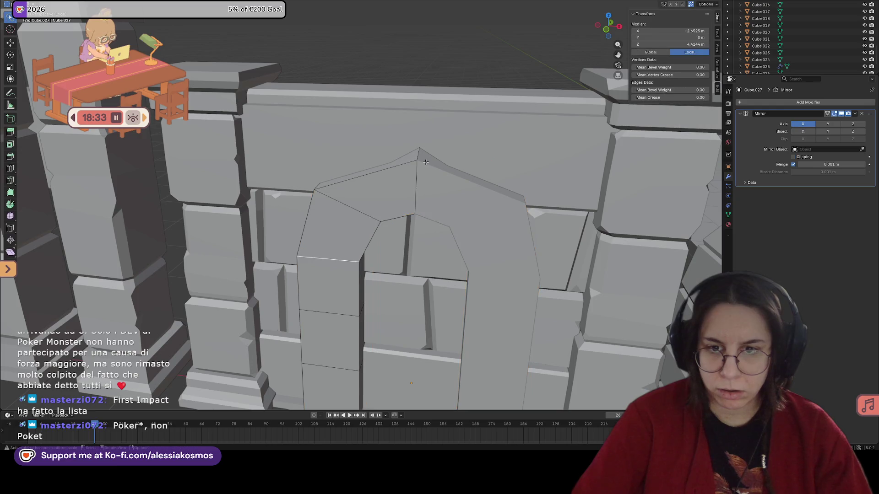
pyautogui.scroll(-1, 427, 162)
pyautogui.moveTo(427, 163)
pyautogui.mouseDown(button='middle')
pyautogui.moveTo(522, 176)
pyautogui.moveTo(550, 162)
pyautogui.mouseUp(button='middle')
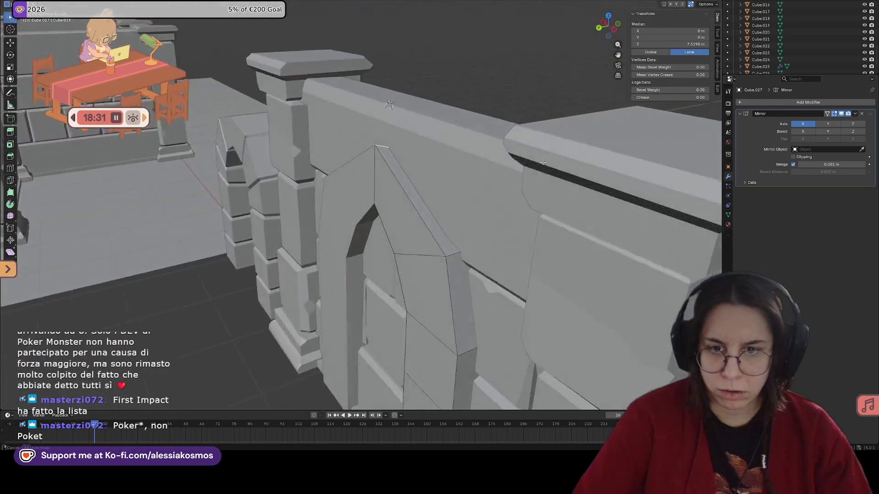
pyautogui.scroll(2, 551, 160)
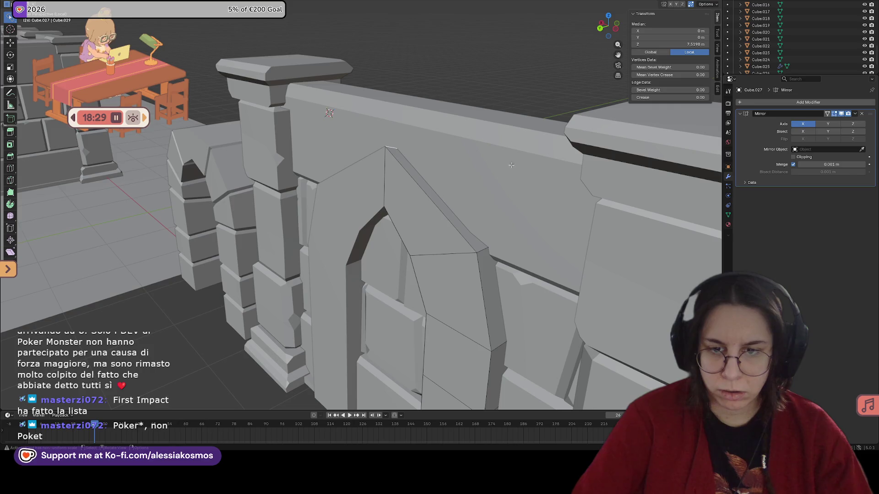
pyautogui.scroll(5, 511, 165)
pyautogui.scroll(2, 484, 167)
pyautogui.scroll(2, 497, 166)
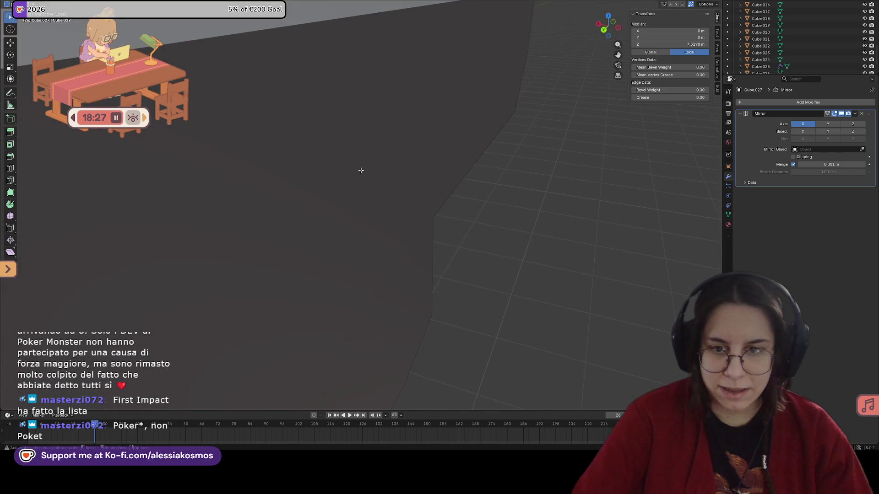
pyautogui.scroll(-3, 321, 192)
pyautogui.scroll(-3, 320, 193)
pyautogui.moveTo(320, 193); pyautogui.dragTo(322, 251, button='middle')
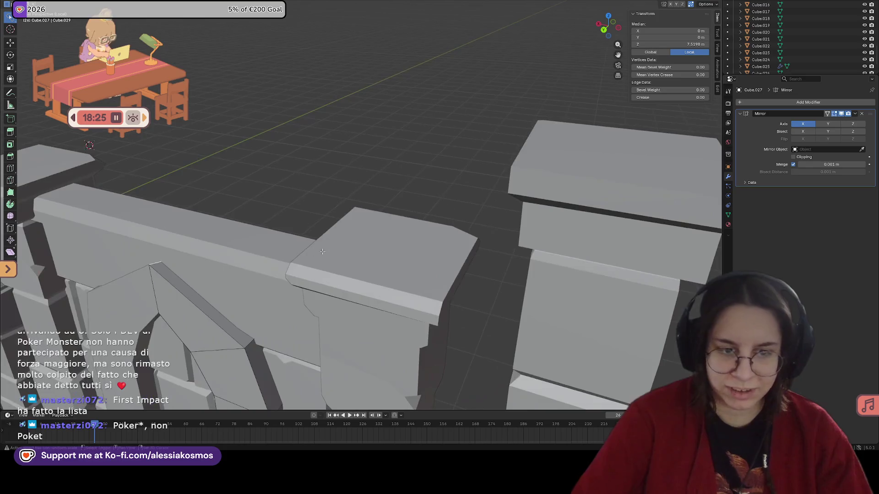
pyautogui.scroll(-2, 323, 252)
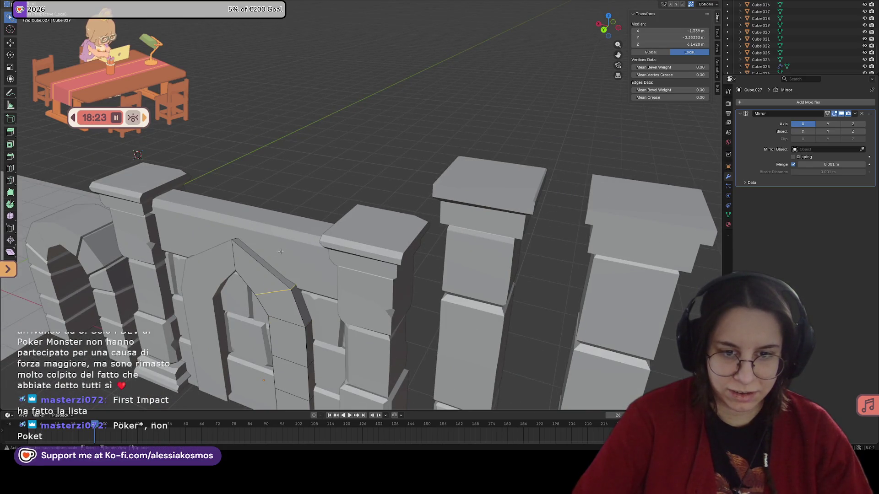
# In see-through front ortho view, move the arch's peak vertex vertically to adjust the apex height.
pyautogui.moveTo(236, 239); pyautogui.dragTo(238, 236, button='middle')
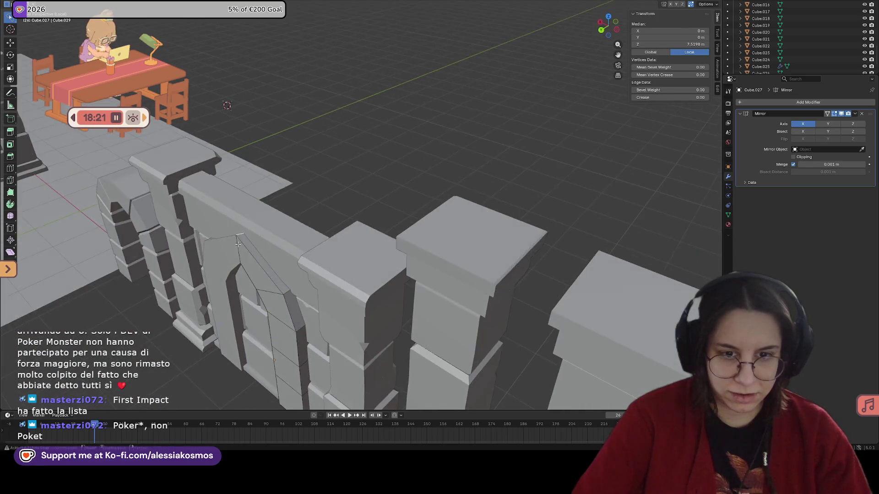
pyautogui.click(238, 235)
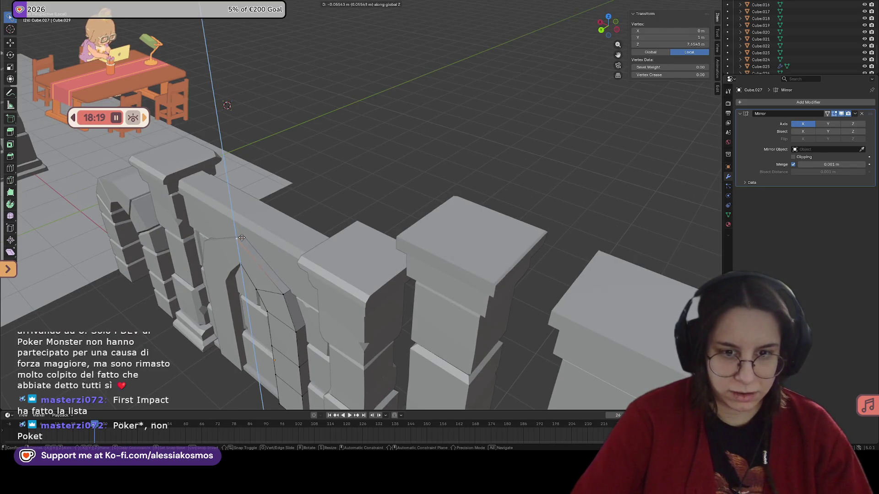
pyautogui.moveTo(241, 234)
pyautogui.mouseDown(button='middle')
pyautogui.moveTo(175, 229)
pyautogui.moveTo(333, 217)
pyautogui.mouseUp(button='middle')
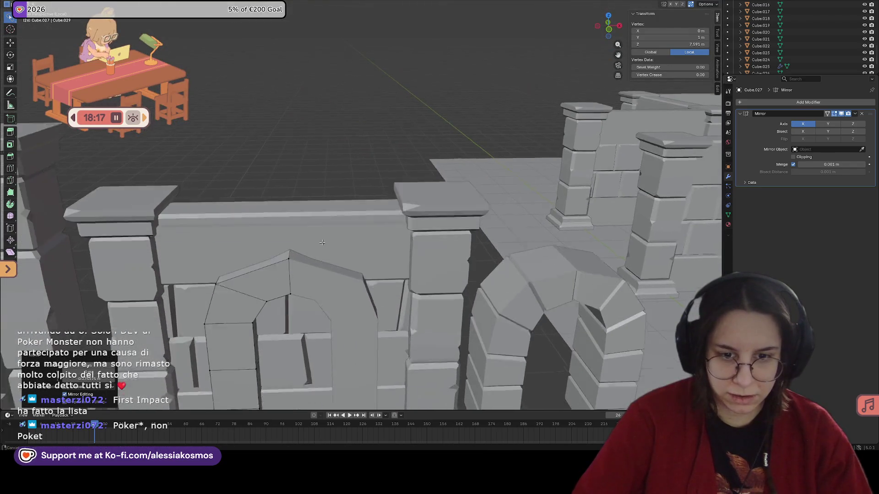
pyautogui.scroll(2, 333, 218)
pyautogui.scroll(2, 333, 217)
pyautogui.press('KP_1')
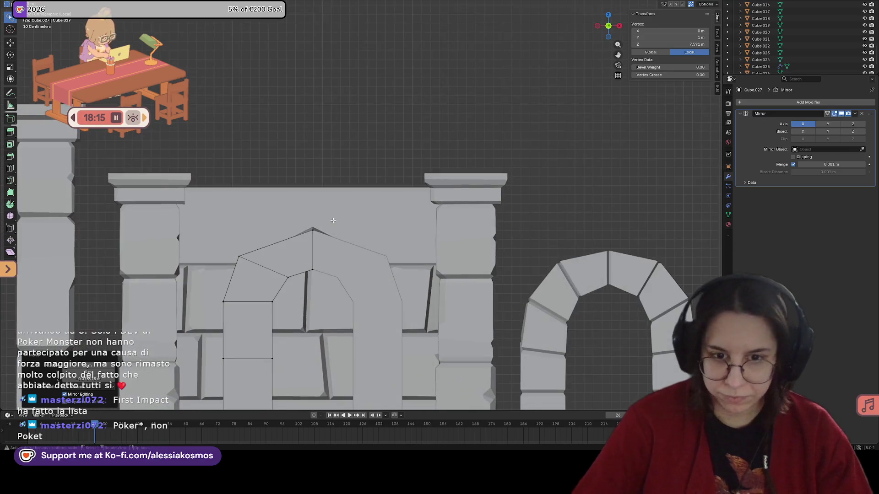
pyautogui.hotkey('alt', 'z')
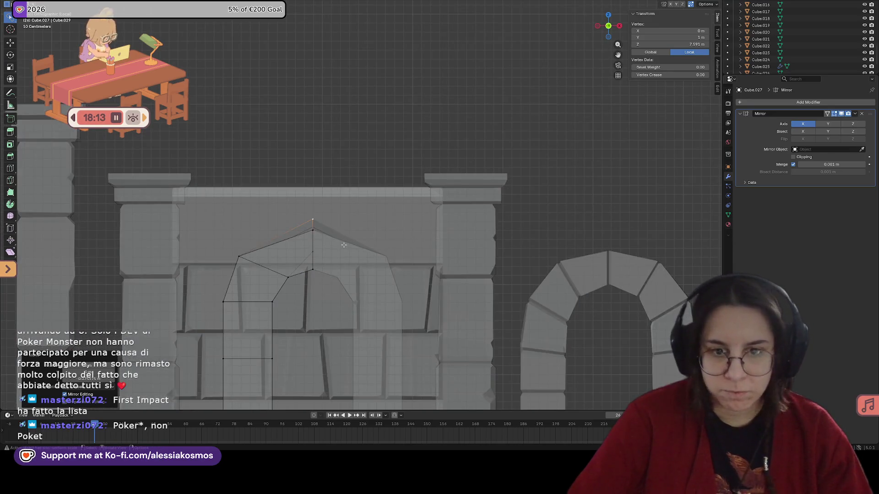
pyautogui.press('g')
pyautogui.press('z')
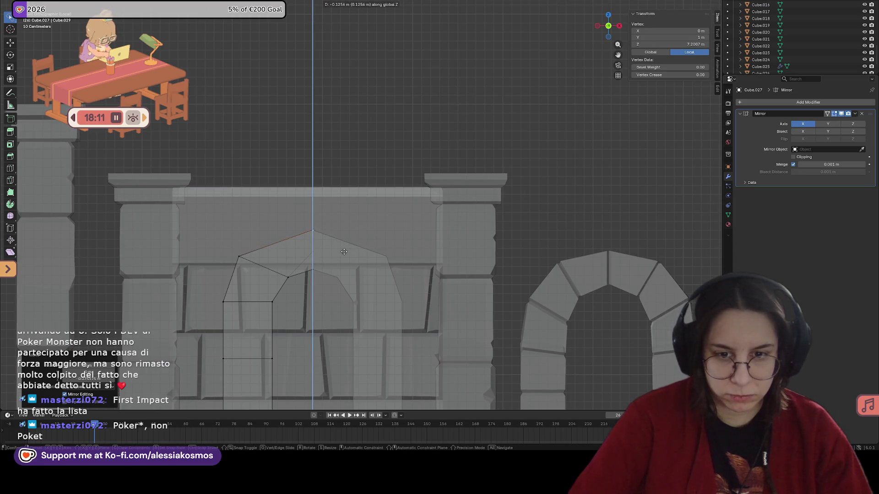
pyautogui.click(344, 251)
pyautogui.moveTo(379, 251); pyautogui.dragTo(377, 256, button='middle')
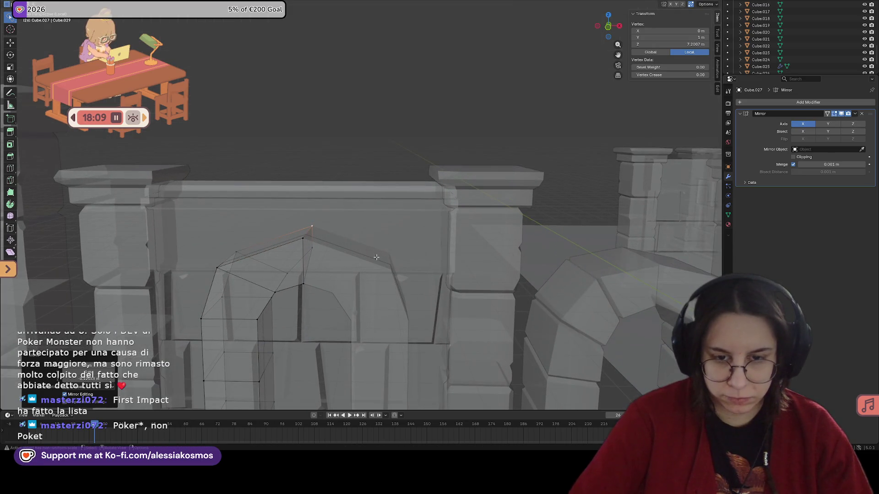
pyautogui.moveTo(308, 246); pyautogui.dragTo(317, 259, button='middle')
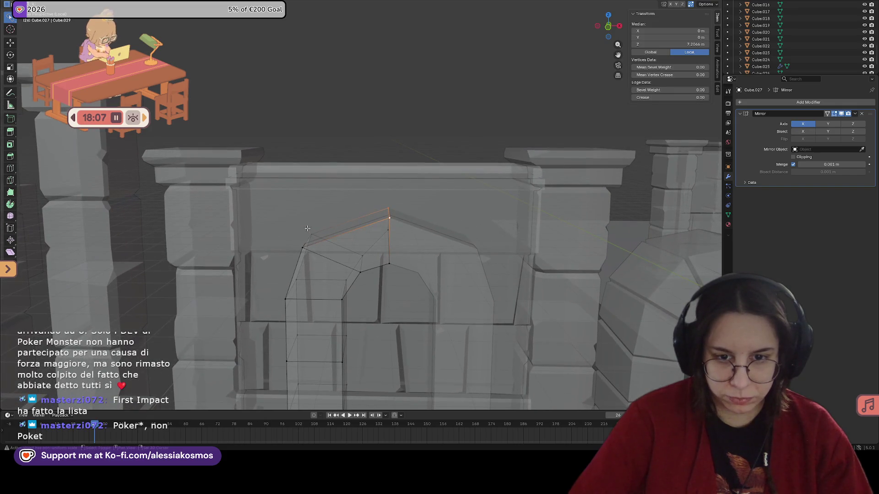
# Select the left slanted crown face, front crown face and face below, and lower them along Z.
pyautogui.click(316, 259)
pyautogui.click(346, 228)
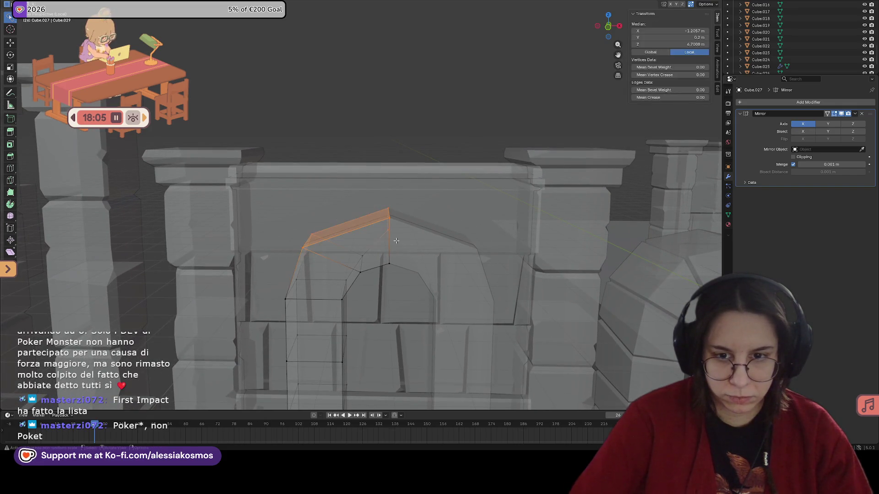
pyautogui.keyDown('shift'); pyautogui.click(383, 251); pyautogui.keyUp('shift')
pyautogui.moveTo(384, 252)
pyautogui.mouseDown(button='middle')
pyautogui.moveTo(423, 243)
pyautogui.moveTo(418, 253)
pyautogui.mouseUp(button='middle')
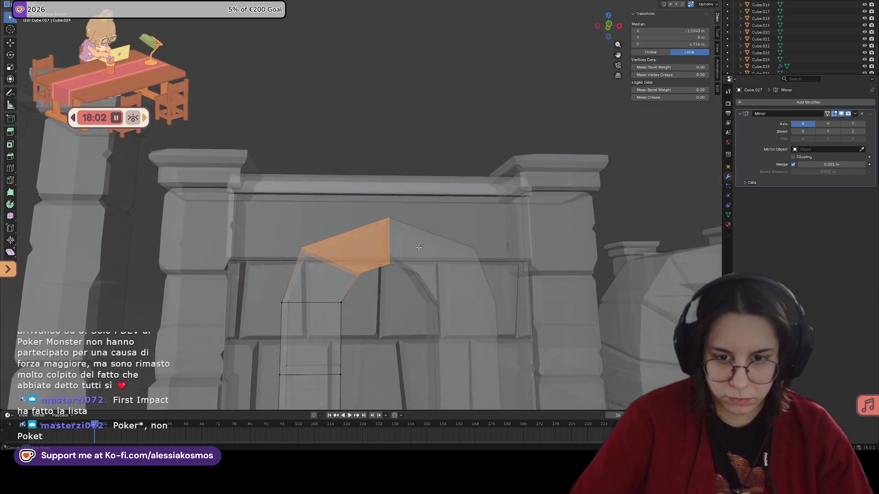
pyautogui.keyDown('shift'); pyautogui.click(326, 292); pyautogui.keyUp('shift')
pyautogui.moveTo(326, 291); pyautogui.dragTo(350, 263, button='middle')
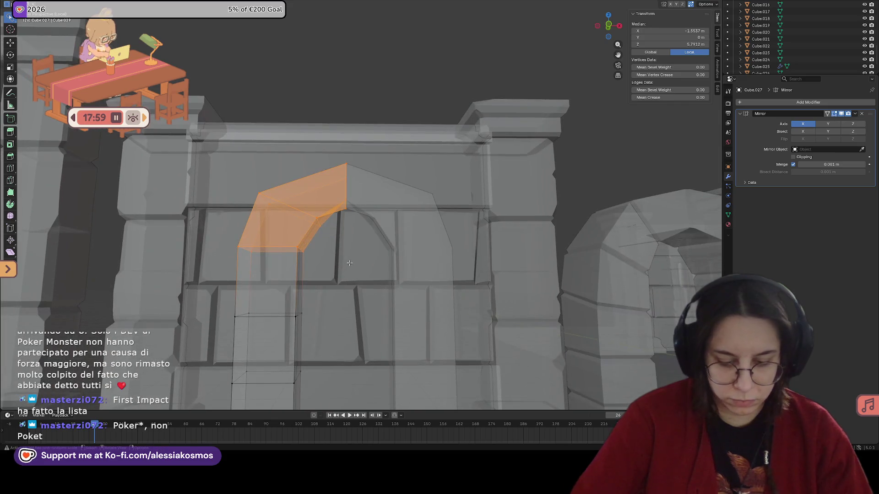
pyautogui.press('g')
pyautogui.press('z')
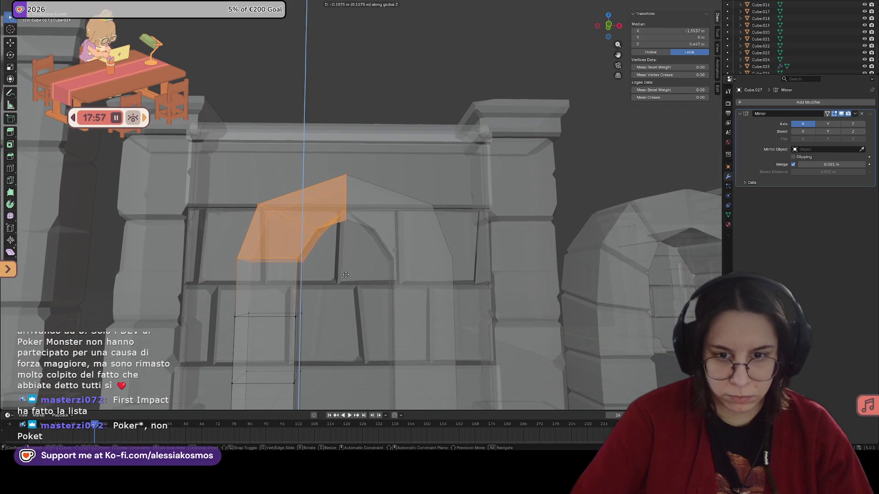
pyautogui.click(347, 282)
# Deselect the crown faces and pick a horizontal edge on the left jamb.
pyautogui.moveTo(346, 282)
pyautogui.mouseDown(button='middle')
pyautogui.moveTo(379, 325)
pyautogui.moveTo(371, 232)
pyautogui.mouseUp(button='middle')
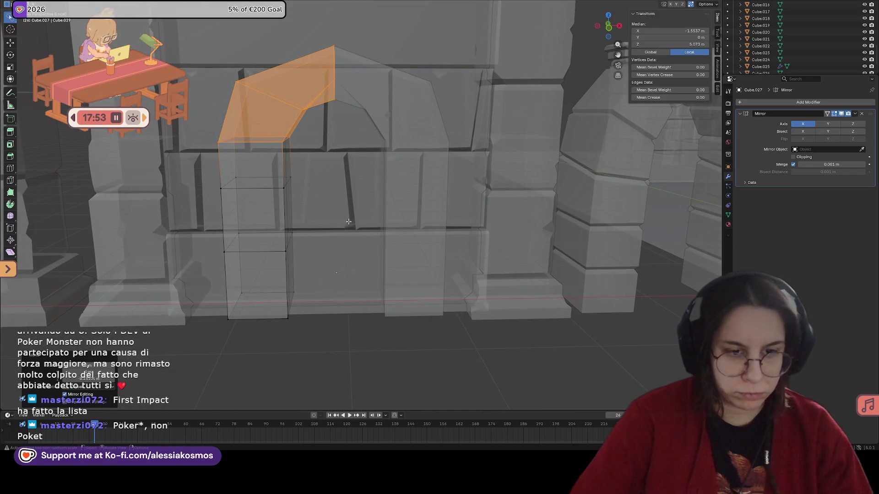
pyautogui.hotkey('alt', 'a')
pyautogui.moveTo(347, 234)
pyautogui.mouseDown(button='middle')
pyautogui.moveTo(244, 183)
pyautogui.moveTo(318, 193)
pyautogui.mouseUp(button='middle')
pyautogui.click(246, 184)
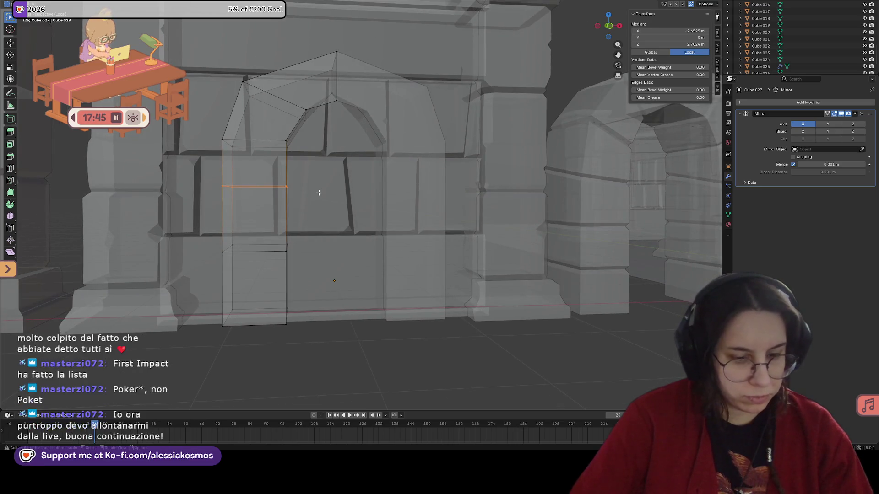
# Reposition the left jamb's middle edge and lower edge loop vertically.
pyautogui.press('g')
pyautogui.press('z')
pyautogui.click(315, 208)
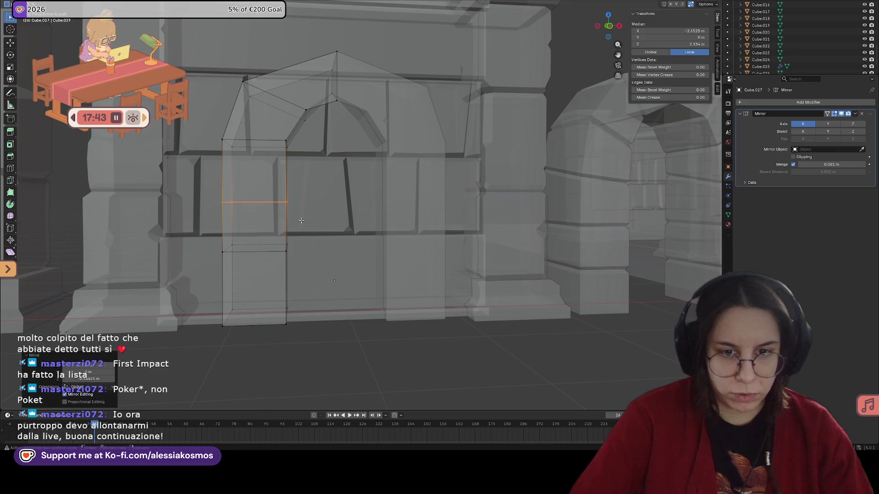
pyautogui.moveTo(287, 253); pyautogui.dragTo(288, 254)
pyautogui.press('g')
pyautogui.press('z')
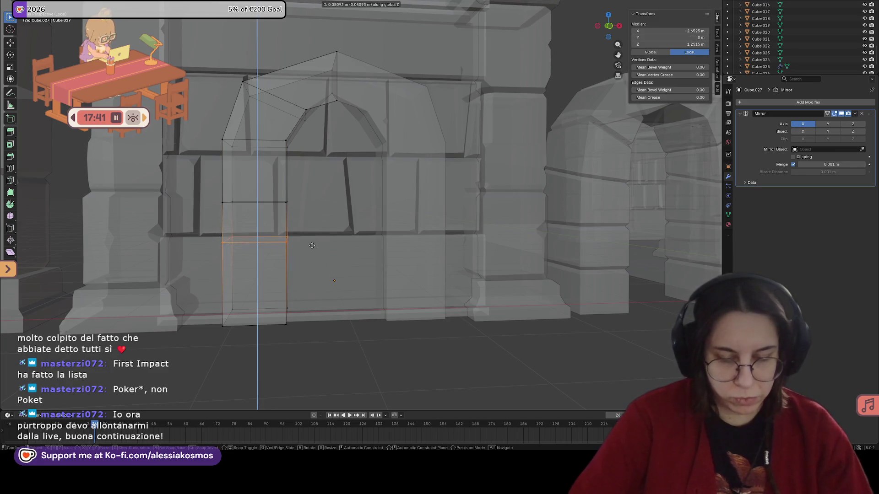
pyautogui.click(312, 264)
# Adjust the height of the left jamb's upper edge loop along Z.
pyautogui.moveTo(313, 264); pyautogui.dragTo(307, 217, button='middle')
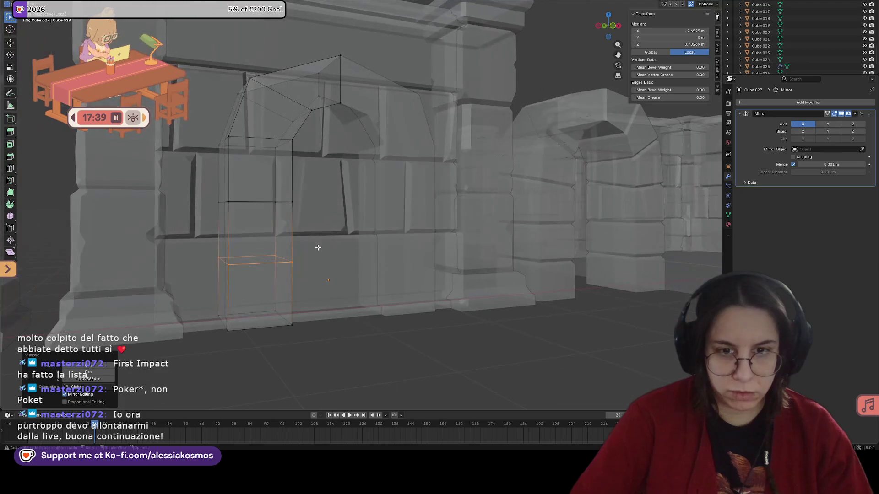
pyautogui.keyDown('alt'); pyautogui.click(282, 148); pyautogui.keyUp('alt')
pyautogui.moveTo(281, 149); pyautogui.dragTo(332, 148, button='middle')
pyautogui.press('g')
pyautogui.press('z')
pyautogui.click(316, 157)
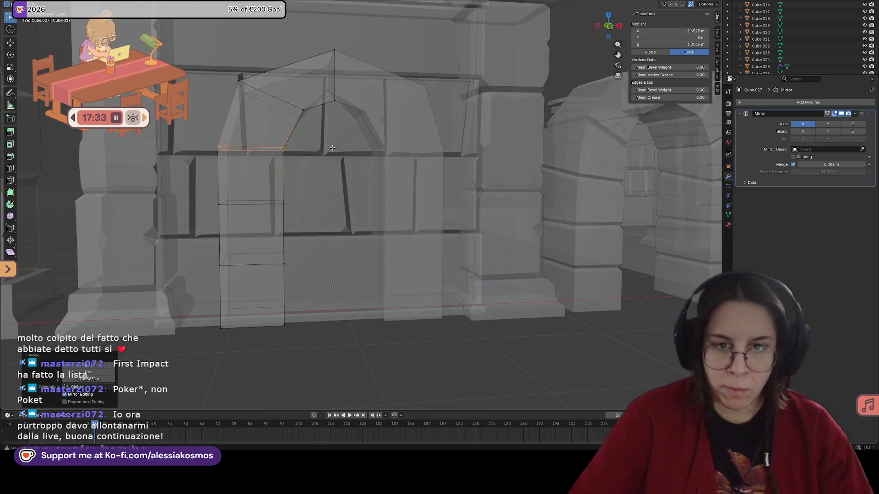
# Shift the arch's left shoulder vertex in depth (Y) and then in height (Z).
pyautogui.moveTo(229, 74); pyautogui.dragTo(246, 92)
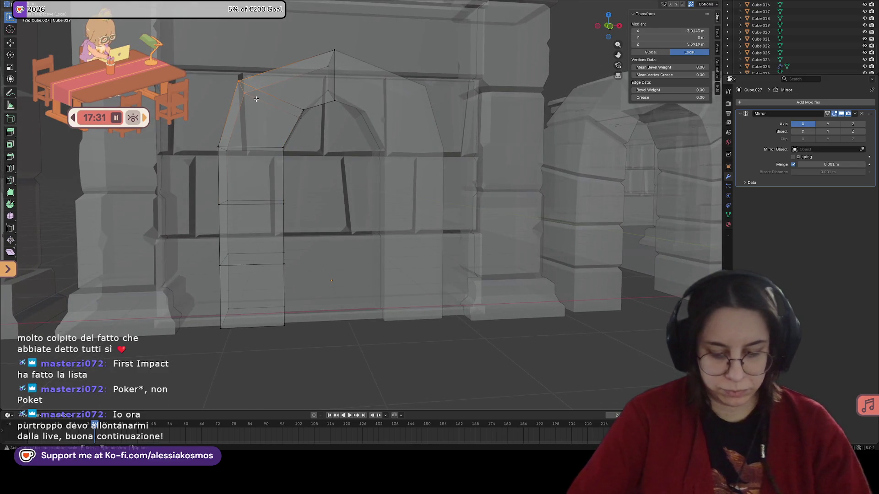
pyautogui.press('g')
pyautogui.press('y')
pyautogui.click(265, 100)
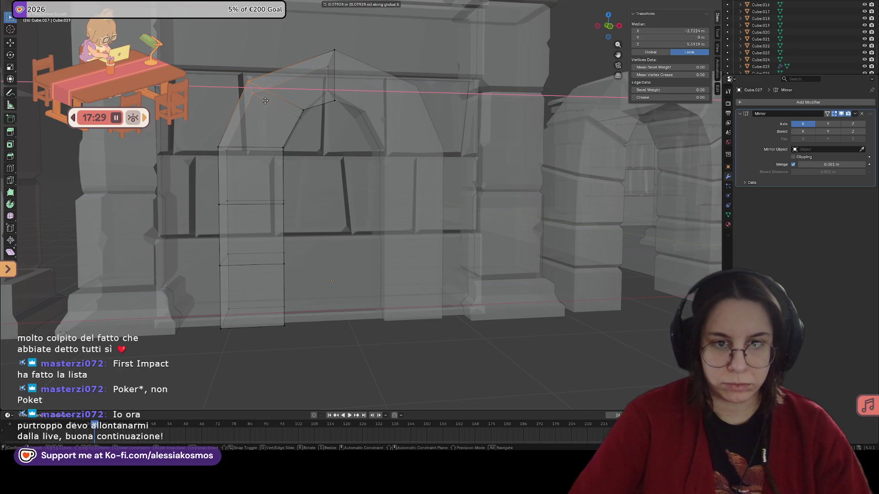
pyautogui.press('g')
pyautogui.press('z')
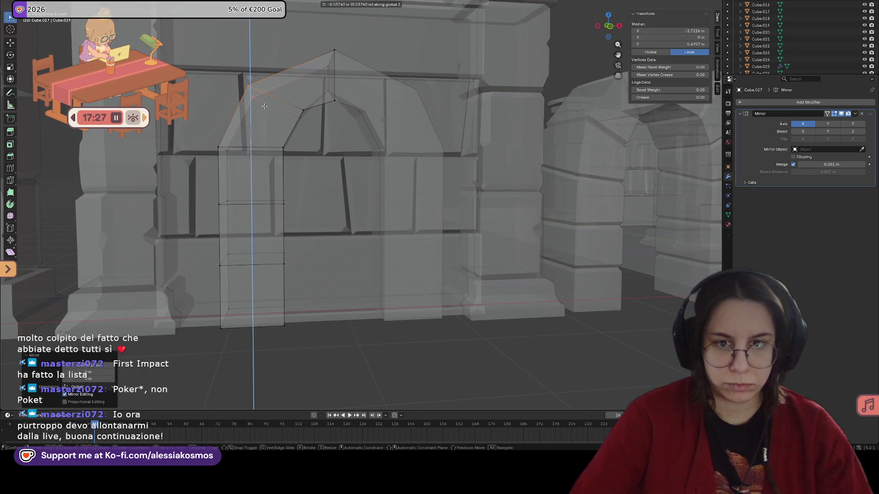
pyautogui.click(264, 105)
pyautogui.moveTo(265, 106); pyautogui.dragTo(270, 115, button='middle')
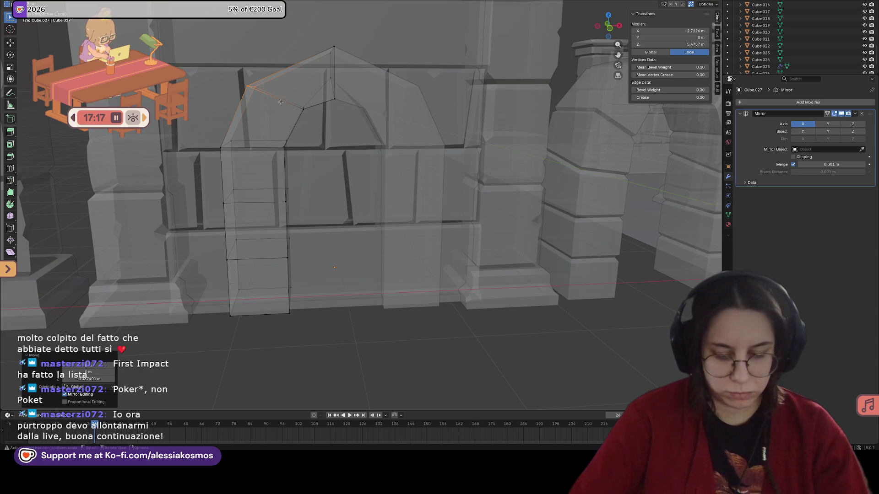
# Tilt the crown edges around the Y axis and raise them vertically.
pyautogui.hotkey('alt', 'a')
pyautogui.moveTo(262, 79); pyautogui.dragTo(339, 137)
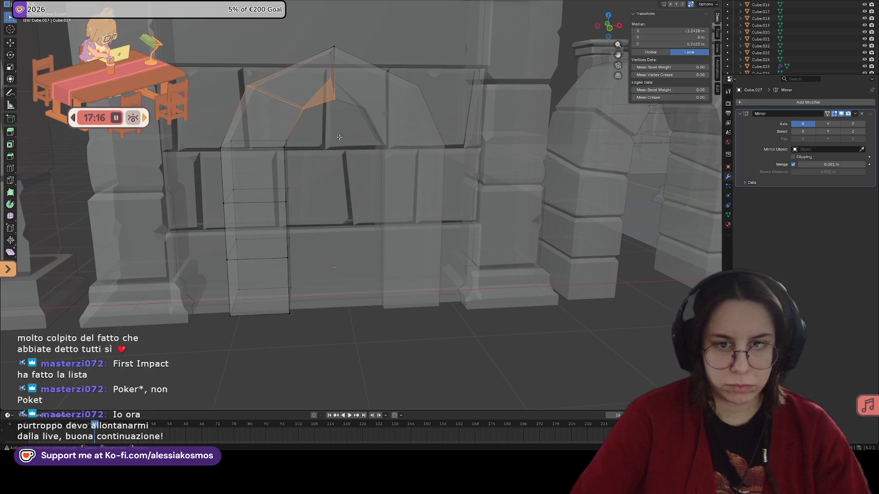
pyautogui.click(307, 118)
pyautogui.moveTo(307, 118)
pyautogui.mouseDown(button='middle')
pyautogui.moveTo(321, 129)
pyautogui.moveTo(304, 112)
pyautogui.mouseUp(button='middle')
pyautogui.press('r')
pyautogui.press('y')
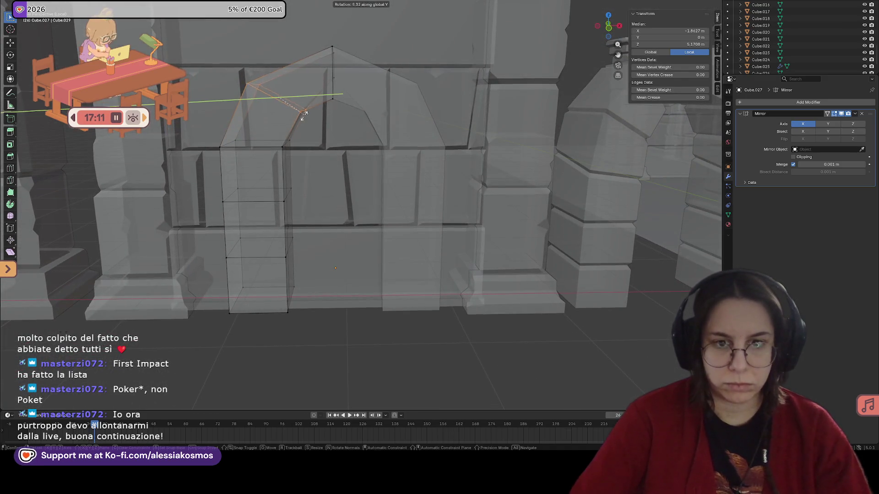
pyautogui.click(304, 115)
pyautogui.press('g')
pyautogui.press('y')
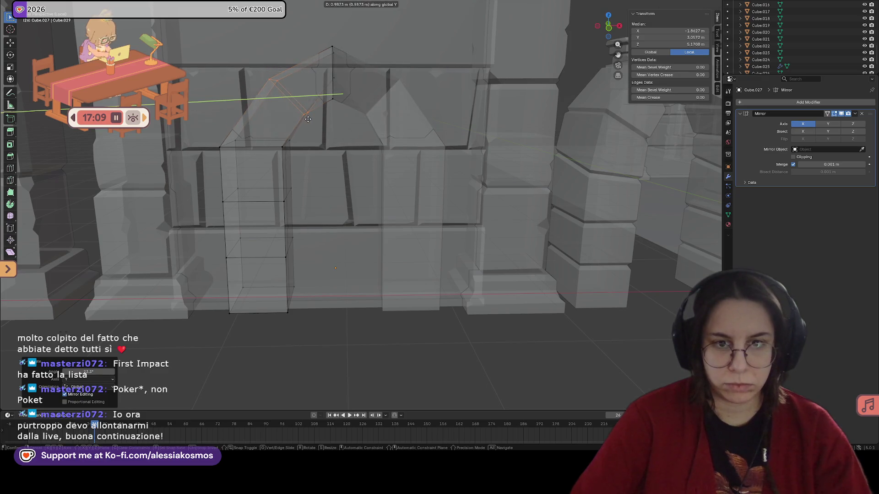
pyautogui.press('z')
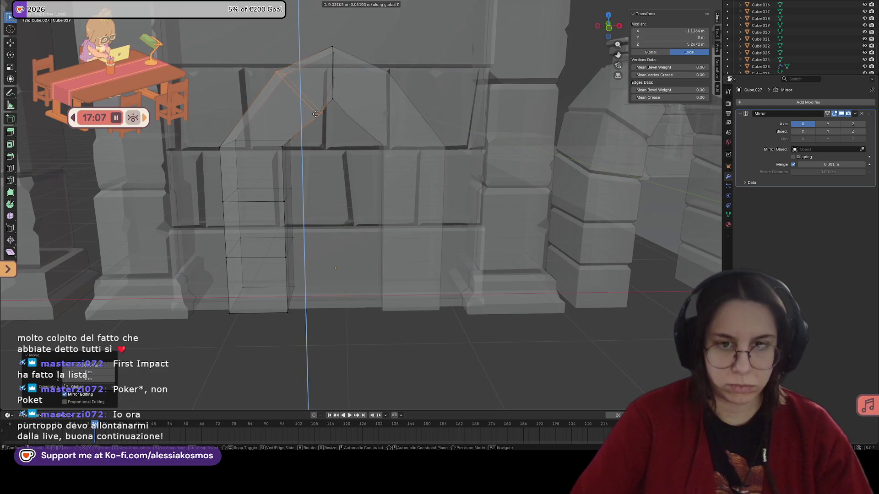
pyautogui.click(310, 105)
# Tilt the arch's left shoulder edges around Y and adjust their height.
pyautogui.moveTo(311, 105); pyautogui.dragTo(307, 167, button='middle')
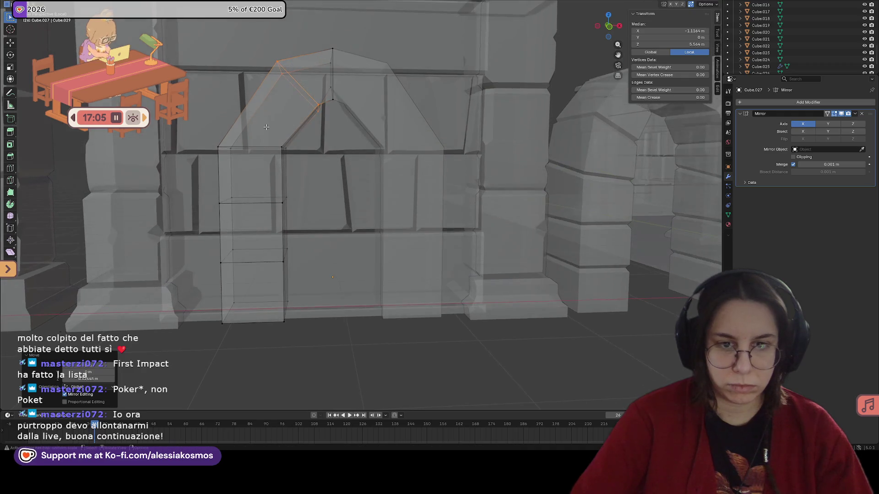
pyautogui.click(283, 150)
pyautogui.press('r')
pyautogui.press('y')
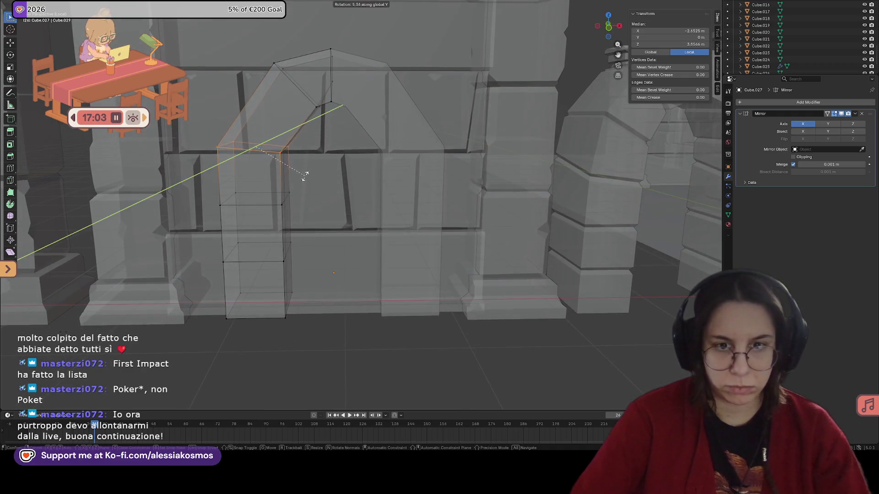
pyautogui.click(281, 192)
pyautogui.press('g')
pyautogui.press('z')
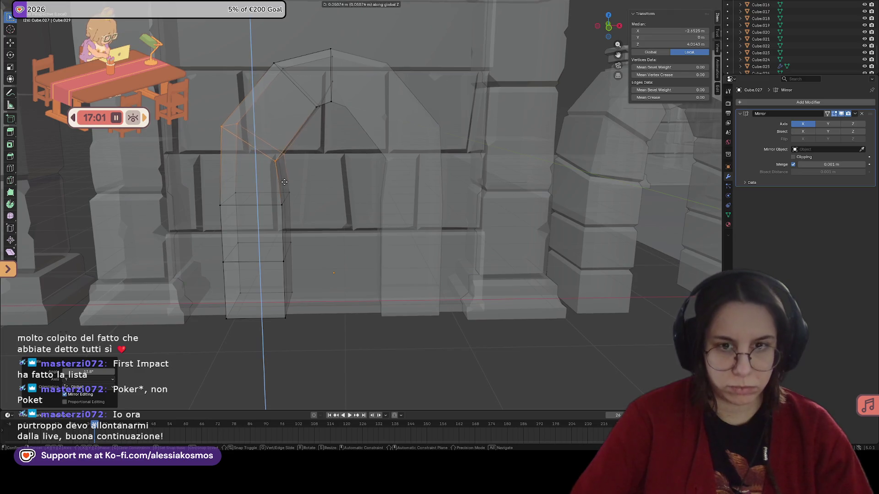
pyautogui.click(287, 152)
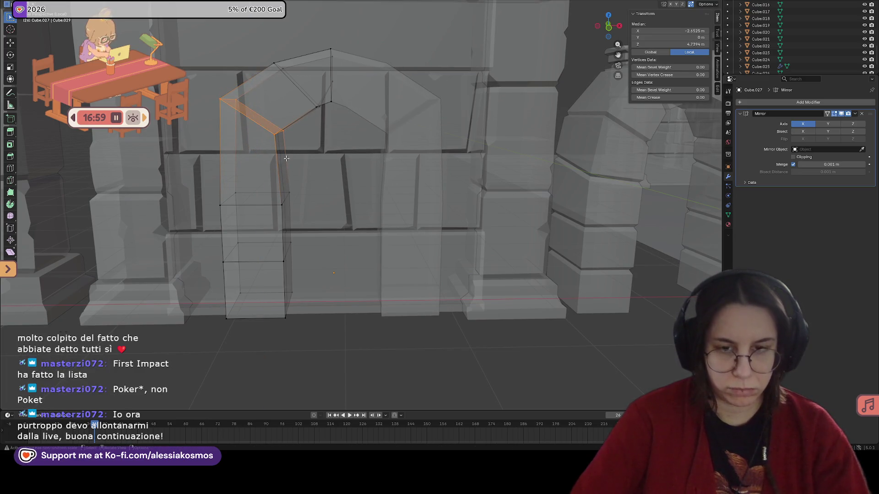
# Shift the crown edge slightly outward along the X axis.
pyautogui.press('g')
pyautogui.press('y')
pyautogui.press('x')
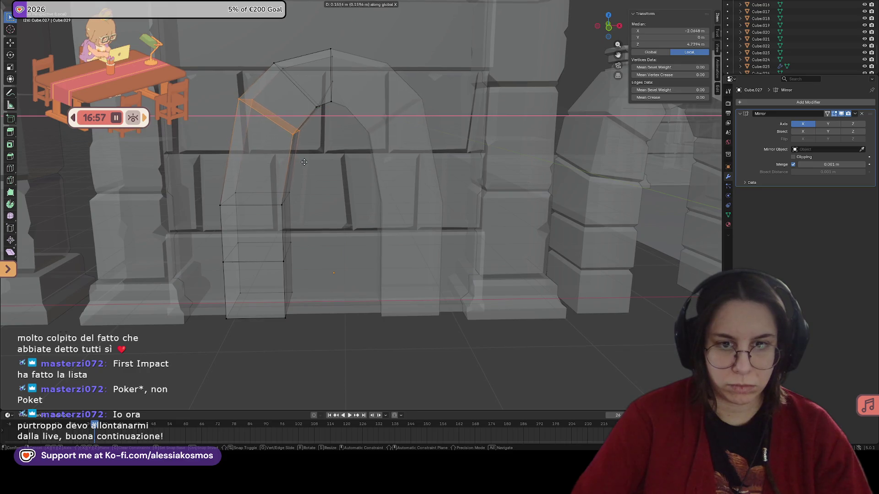
pyautogui.click(306, 163)
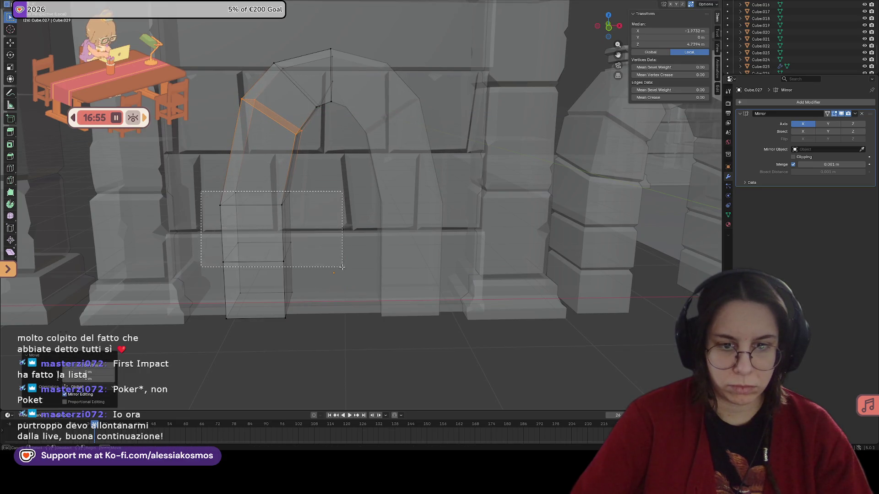
# Raise a stone face on the left jamb.
pyautogui.click(278, 234)
pyautogui.press('g')
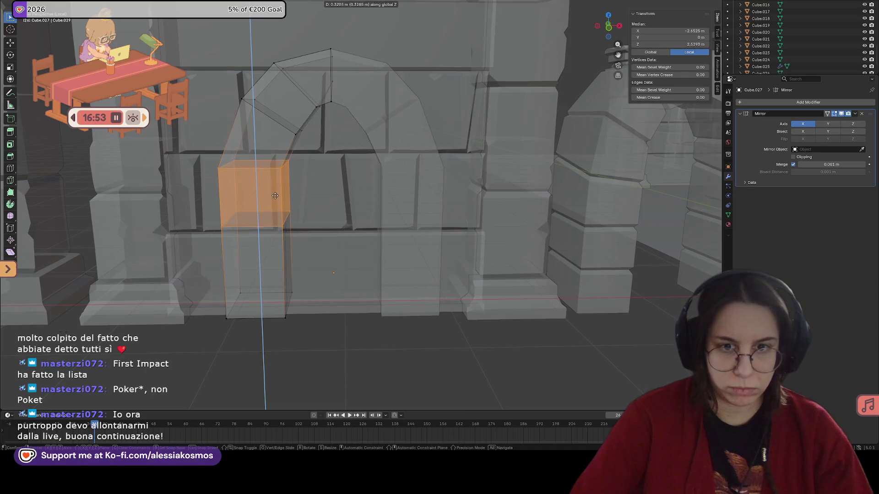
pyautogui.click(308, 178)
pyautogui.moveTo(307, 177)
pyautogui.mouseDown(button='middle')
pyautogui.moveTo(311, 160)
pyautogui.moveTo(308, 176)
pyautogui.mouseUp(button='middle')
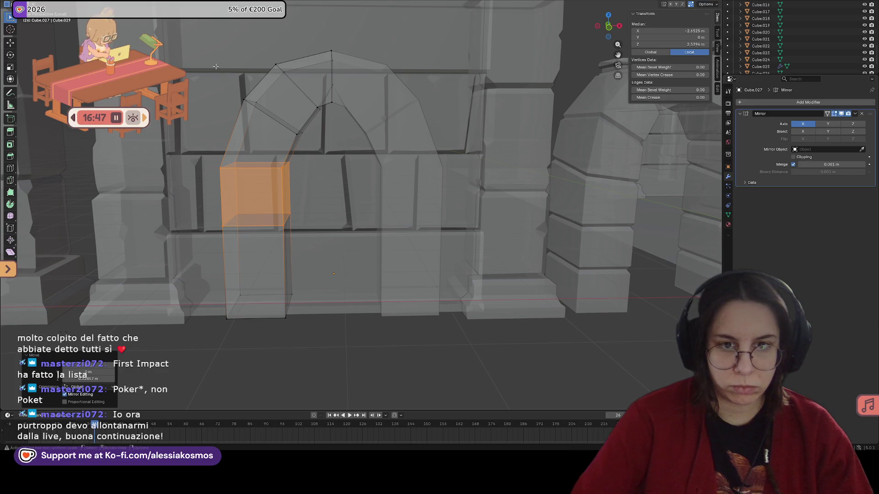
# Move the upper left arch faces outward along X.
pyautogui.keyDown('shift'); pyautogui.click(275, 131); pyautogui.keyUp('shift')
pyautogui.keyDown('shift'); pyautogui.click(311, 94); pyautogui.keyUp('shift')
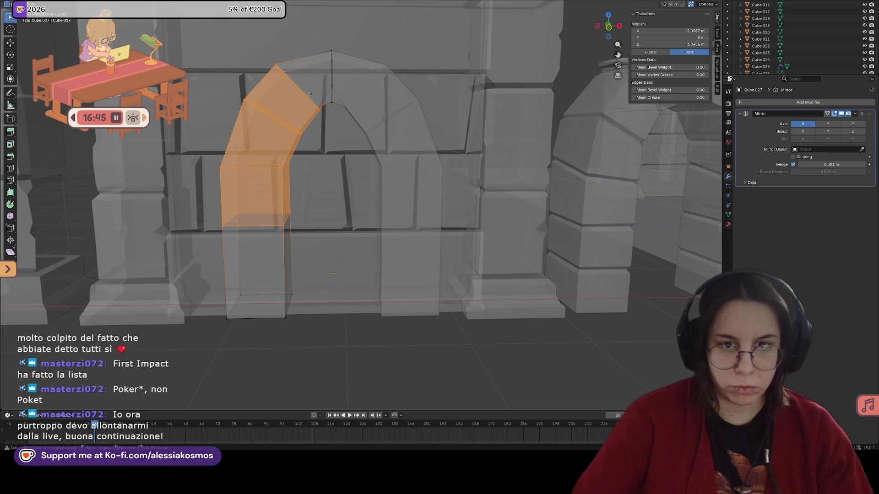
pyautogui.press('g')
pyautogui.press('x')
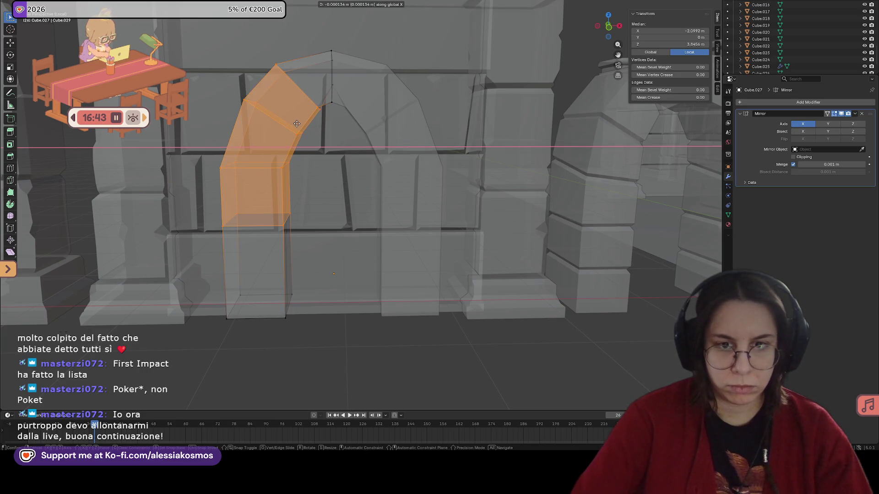
pyautogui.click(297, 123)
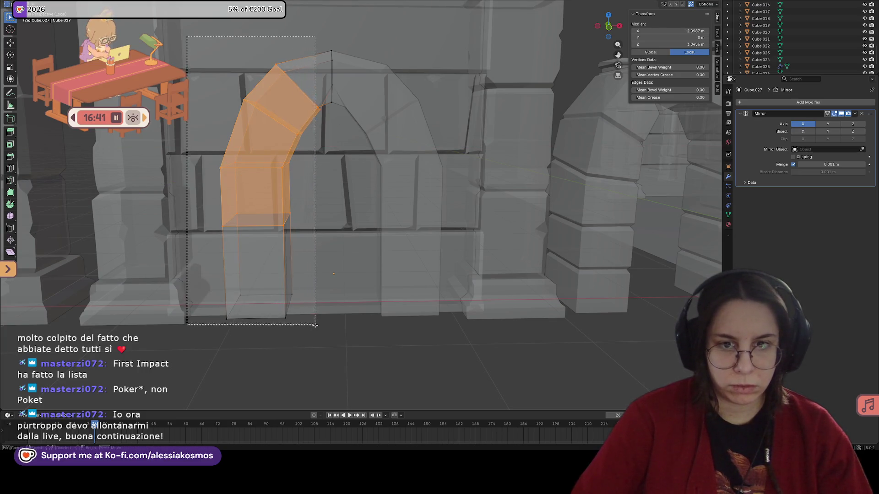
# With the lower jamb faces added, push the whole left side outward along X.
pyautogui.keyDown('shift'); pyautogui.click(258, 275); pyautogui.keyUp('shift')
pyautogui.press('g')
pyautogui.press('x')
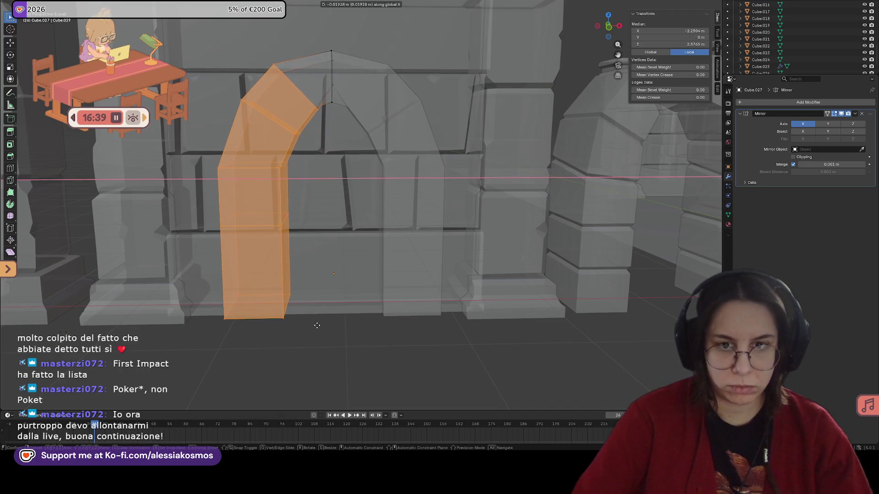
pyautogui.click(311, 324)
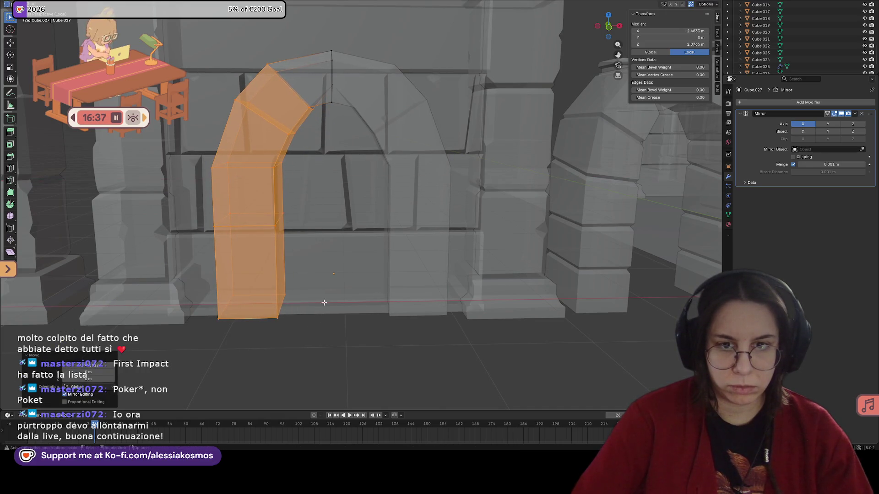
pyautogui.moveTo(310, 325); pyautogui.dragTo(336, 258, button='middle')
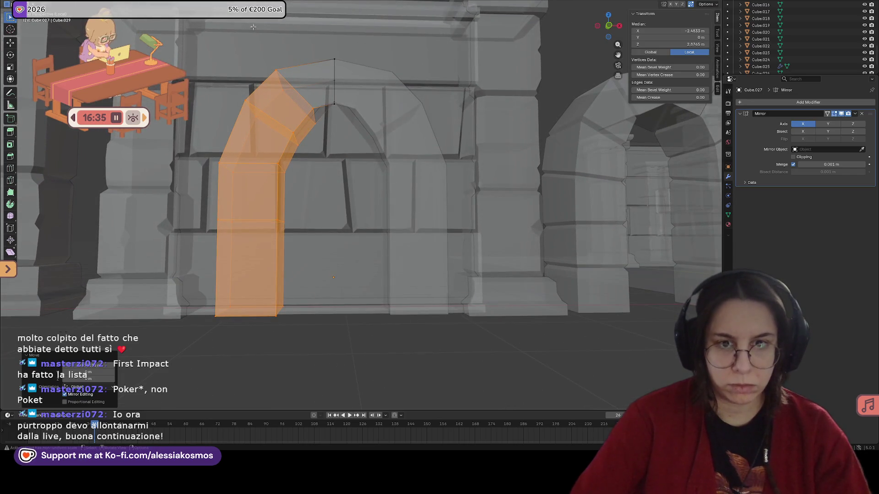
pyautogui.moveTo(299, 104); pyautogui.dragTo(324, 129)
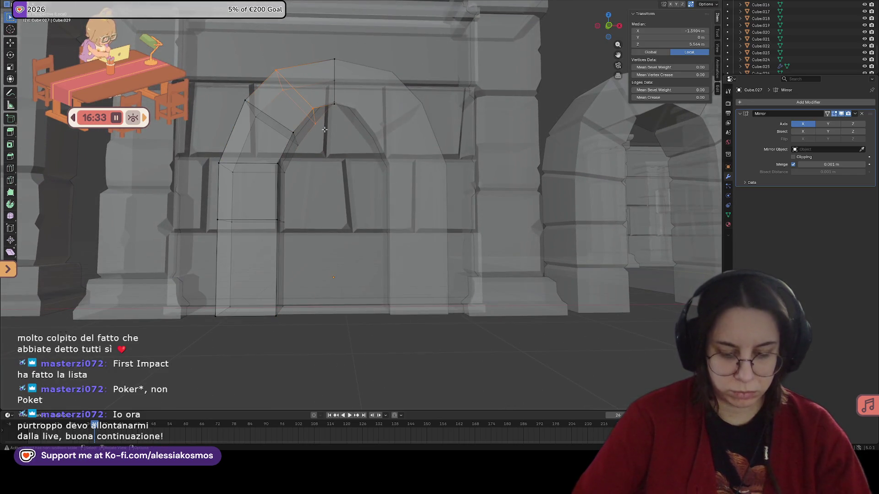
# Tilt the left crown seam edges around Y and shift them along X.
pyautogui.press('r')
pyautogui.press('y')
pyautogui.click(322, 134)
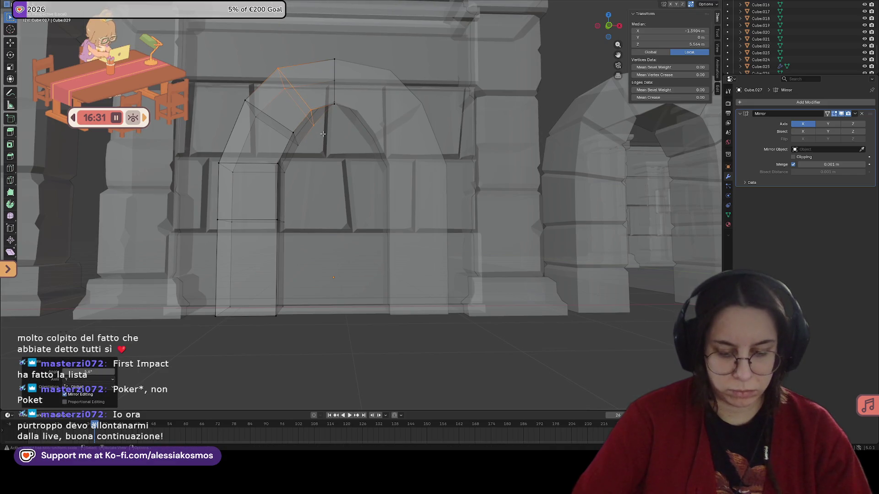
pyautogui.press('g')
pyautogui.press('y')
pyautogui.press('x')
pyautogui.click(328, 130)
# Check the whole arch, then in front ortho adjust the inner peak vertex's height.
pyautogui.press('Tab')
pyautogui.moveTo(328, 130)
pyautogui.mouseDown(button='middle')
pyautogui.moveTo(345, 167)
pyautogui.moveTo(332, 163)
pyautogui.moveTo(477, 169)
pyautogui.mouseUp(button='middle')
pyautogui.press('Tab')
pyautogui.scroll(2, 456, 119)
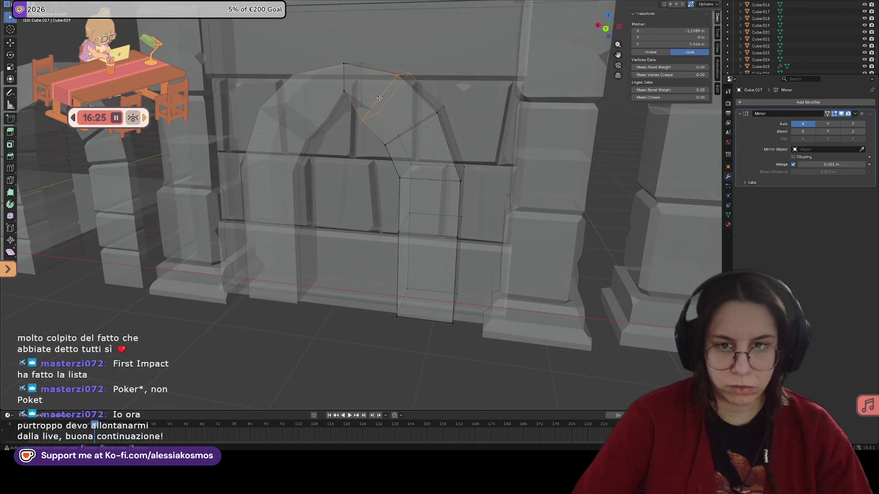
pyautogui.press('KP_1')
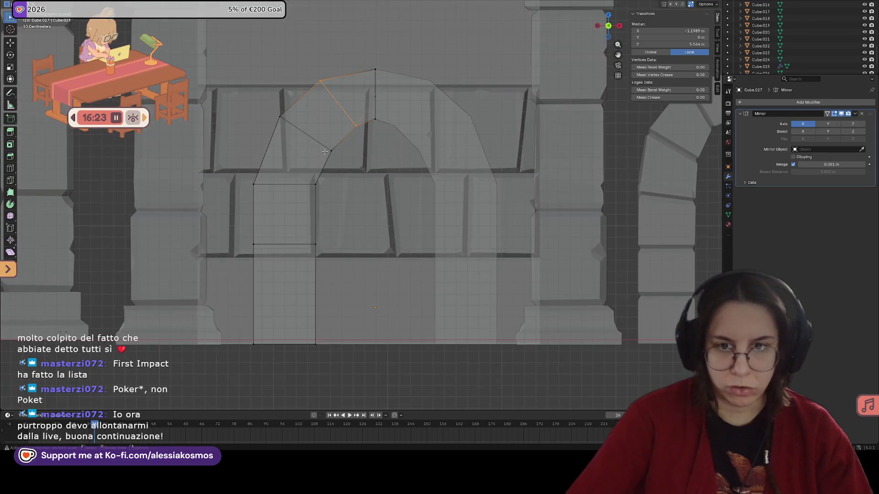
pyautogui.click(375, 96)
pyautogui.press('g')
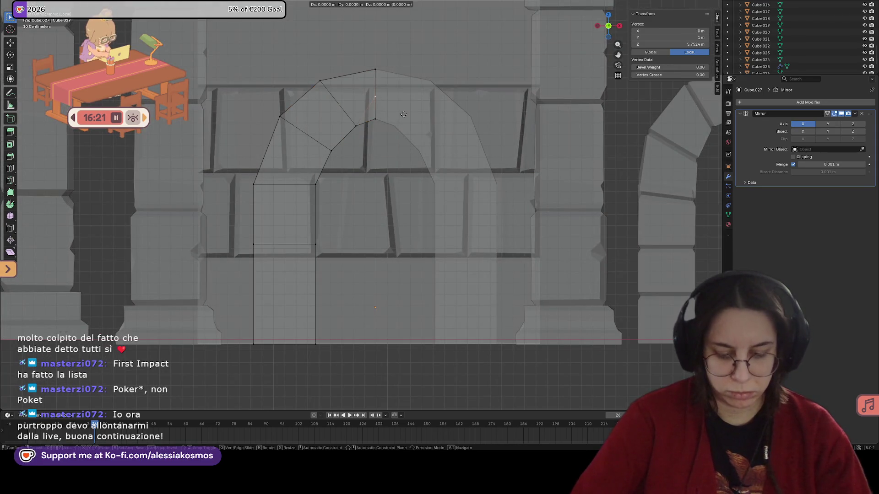
pyautogui.press('z')
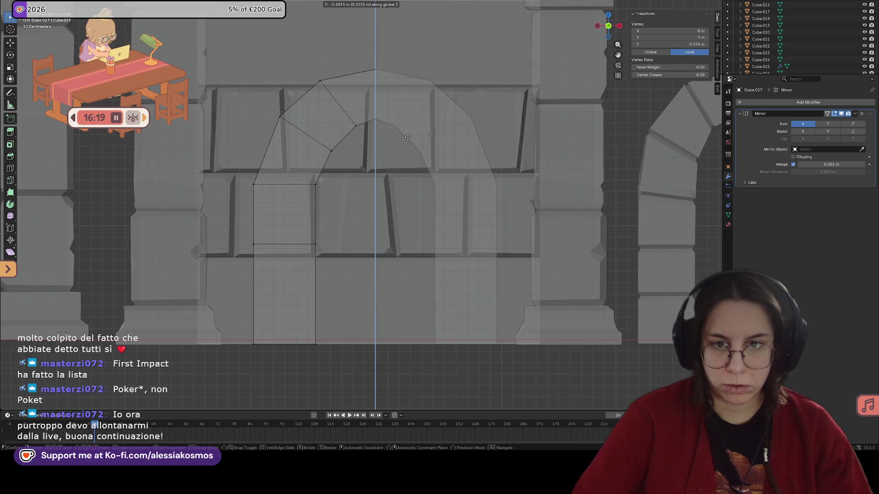
pyautogui.click(408, 138)
# Save the Dungeon.blend file and return to whole-object mode.
pyautogui.moveTo(409, 138); pyautogui.dragTo(441, 188, button='middle')
pyautogui.hotkey('ctrl', 's')
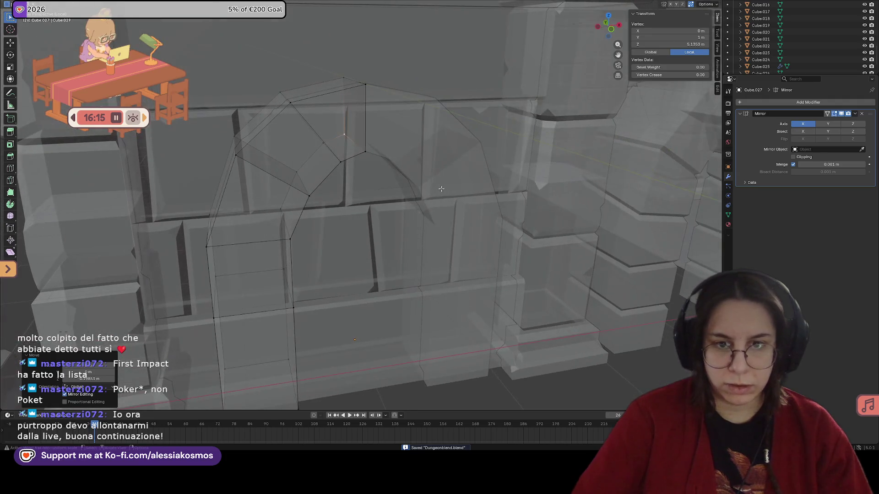
pyautogui.moveTo(362, 183); pyautogui.dragTo(340, 165, button='middle')
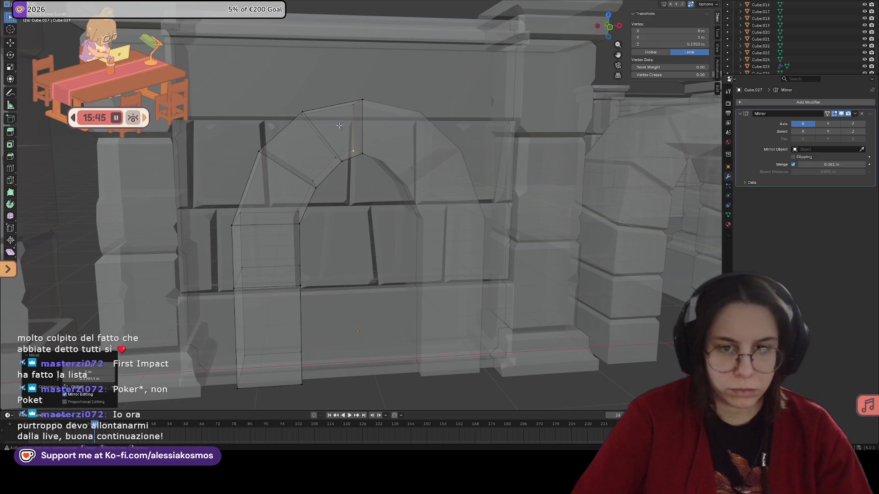
pyautogui.scroll(-1, 404, 139)
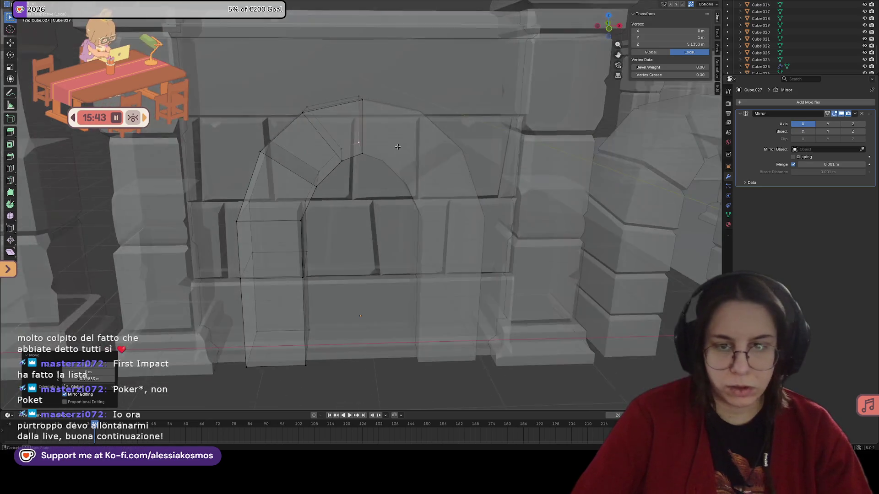
pyautogui.press('Tab')
pyautogui.scroll(3, 379, 145)
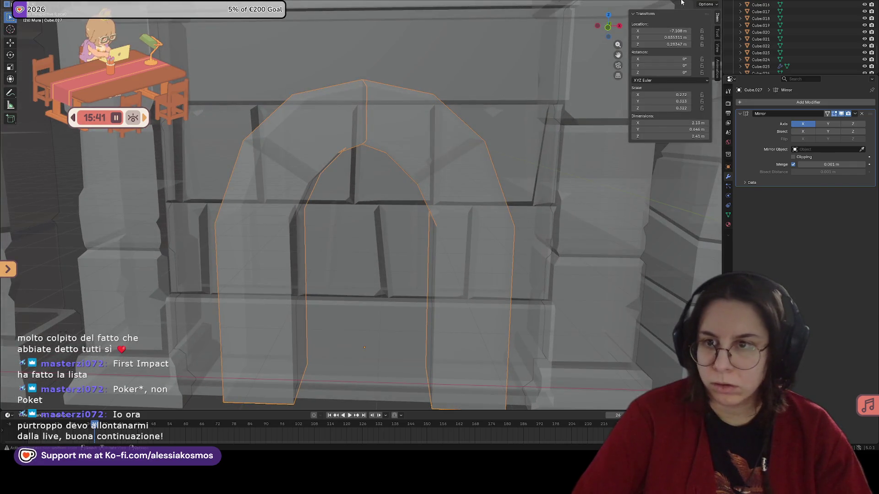
# Add a centred loop cut seam across the left crown stone in solid display.
pyautogui.hotkey('alt', 'z')
pyautogui.press('Tab')
pyautogui.moveTo(360, 123); pyautogui.dragTo(323, 136, button='middle')
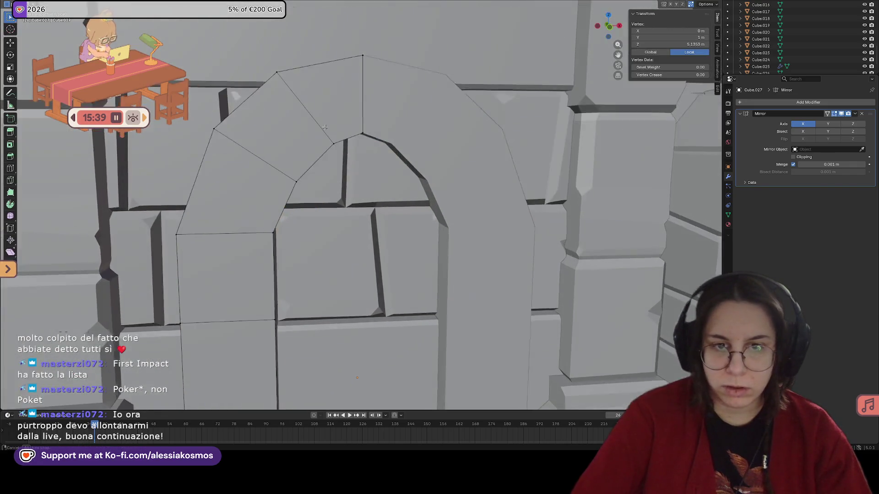
pyautogui.hotkey('ctrl', 'r')
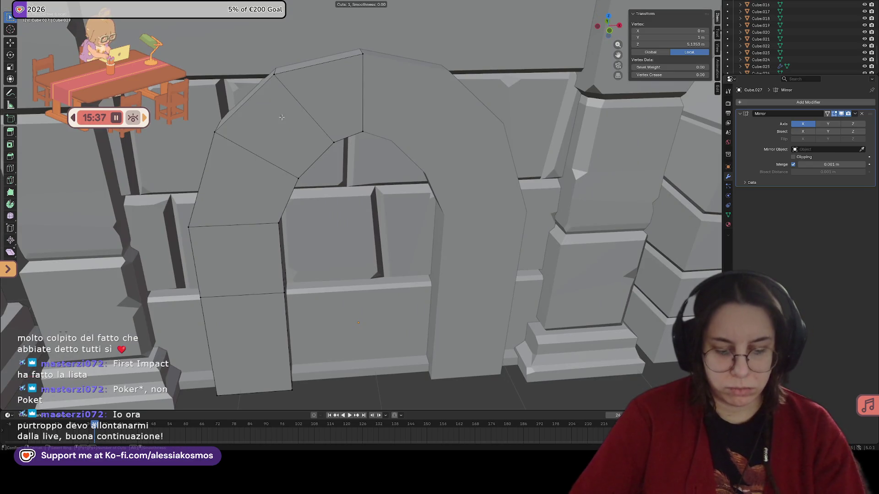
pyautogui.click(273, 118)
pyautogui.rightClick(273, 118)
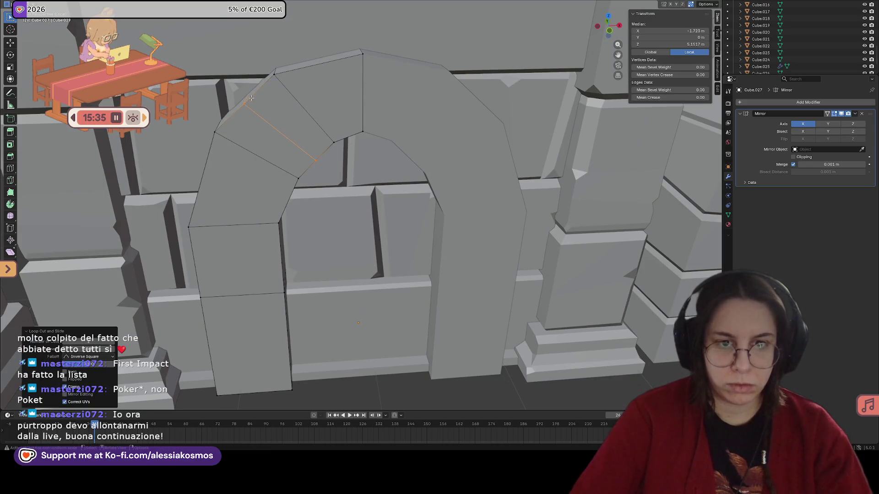
# Try a vertex bevel on the crown corner, then undo it.
pyautogui.moveTo(273, 117); pyautogui.dragTo(274, 97, button='middle')
pyautogui.click(249, 102)
pyautogui.hotkey('ctrl', 'b')
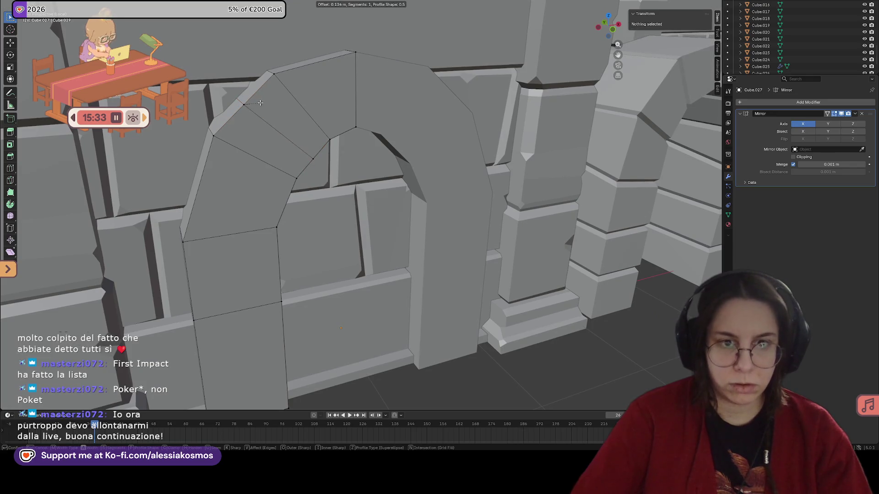
pyautogui.press('v')
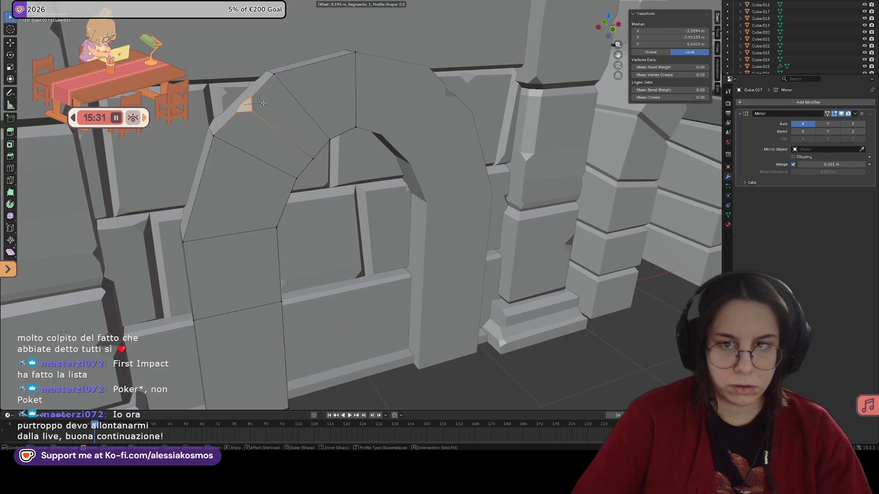
pyautogui.click(262, 102)
pyautogui.hotkey('ctrl', 'z')
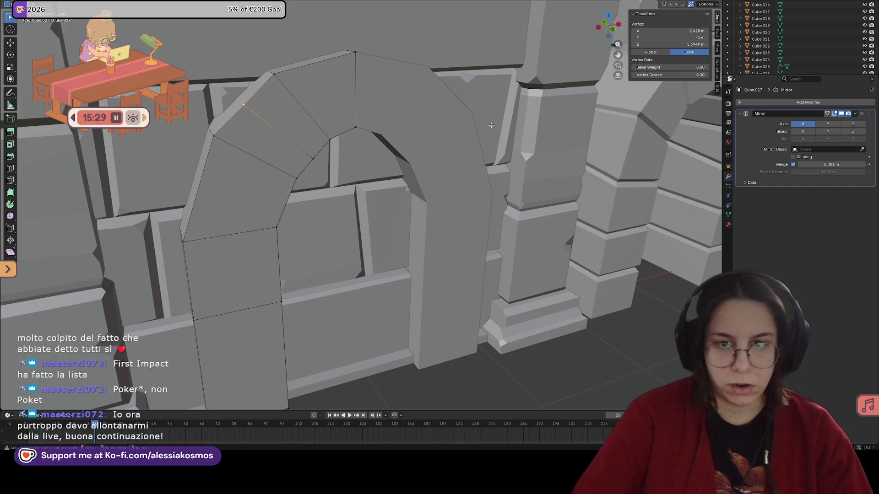
# Open the mirror modifier's options and return to whole-object mode.
pyautogui.click(855, 115)
pyautogui.press('Escape')
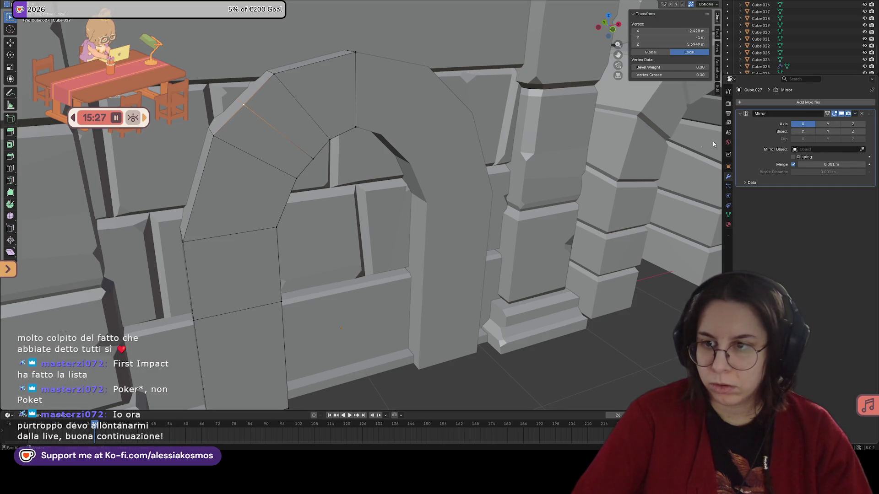
pyautogui.press('Tab')
# Apply the mirror so both arch sides become real geometry and return to mesh editing.
pyautogui.click(856, 115)
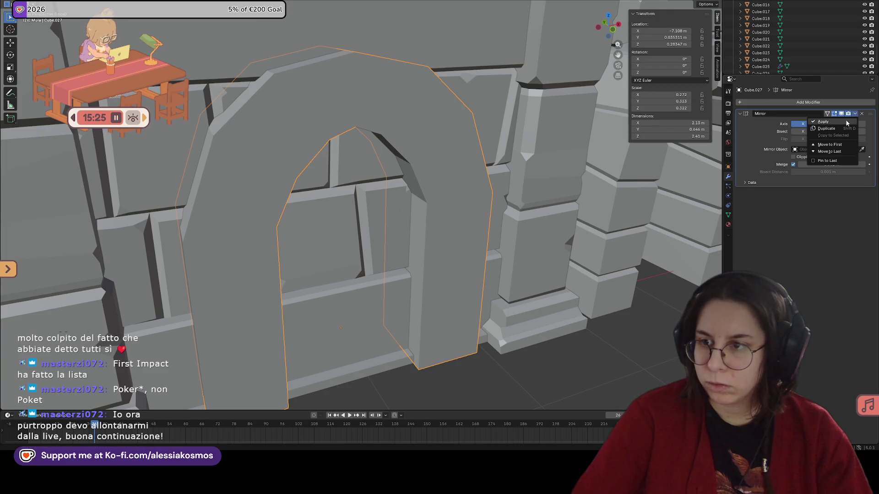
pyautogui.press('Tab')
pyautogui.press('KP_1')
pyautogui.hotkey('alt', 'a')
# Try a quick bevel on a top corner vertex of the arch, then undo it.
pyautogui.moveTo(415, 121); pyautogui.dragTo(450, 89, button='middle')
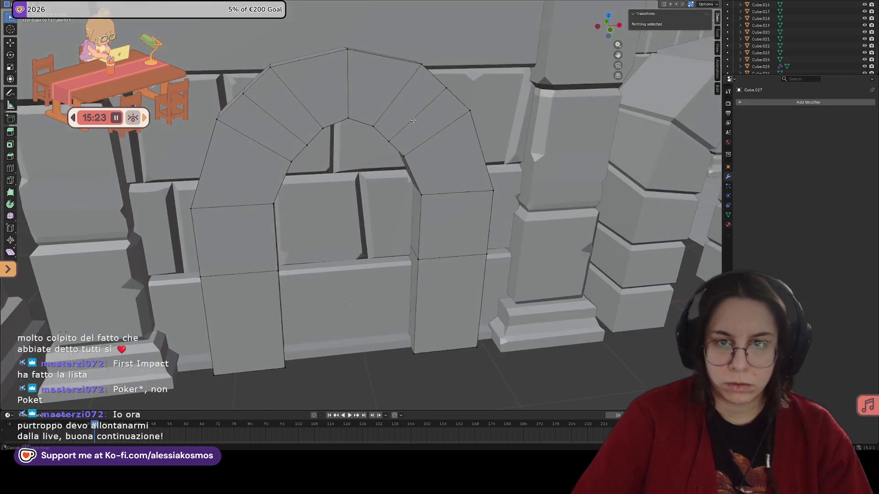
pyautogui.click(447, 87)
pyautogui.hotkey('ctrl', 'shift', 'b')
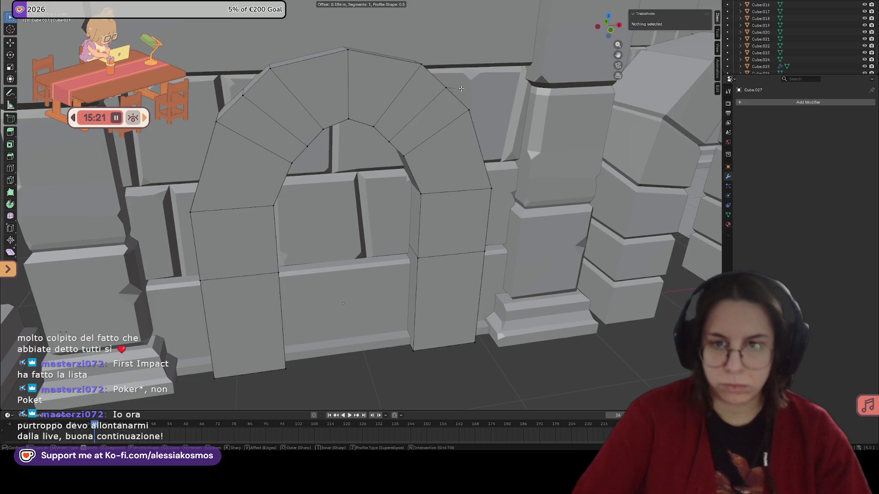
pyautogui.click(467, 92)
pyautogui.moveTo(466, 92)
pyautogui.mouseDown(button='middle')
pyautogui.moveTo(457, 78)
pyautogui.moveTo(422, 92)
pyautogui.mouseUp(button='middle')
pyautogui.hotkey('ctrl', 'z')
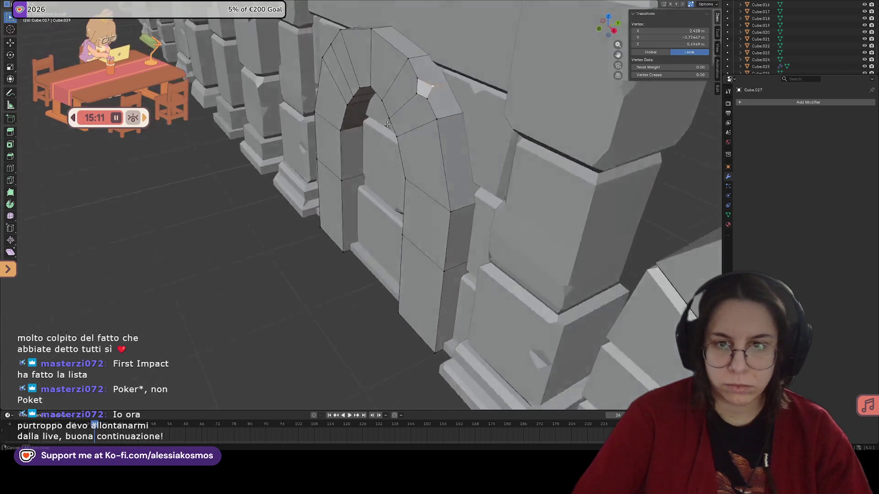
# Raise the crown vertex of the outer curve slightly along Z and recheck the arch shape.
pyautogui.moveTo(423, 87)
pyautogui.mouseDown(button='middle')
pyautogui.moveTo(397, 120)
pyautogui.moveTo(454, 153)
pyautogui.mouseUp(button='middle')
pyautogui.press('g')
pyautogui.click(398, 120)
pyautogui.press('Tab')
pyautogui.press('Tab')
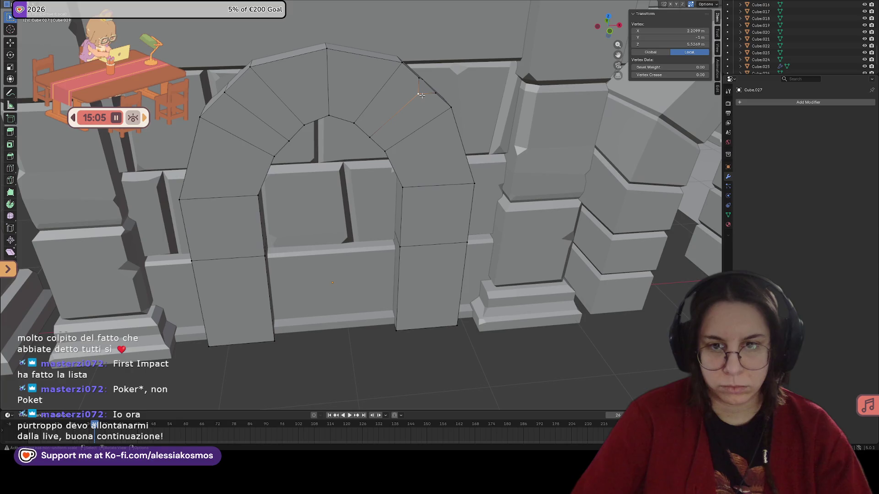
pyautogui.press('g')
pyautogui.press('z')
pyautogui.click(428, 112)
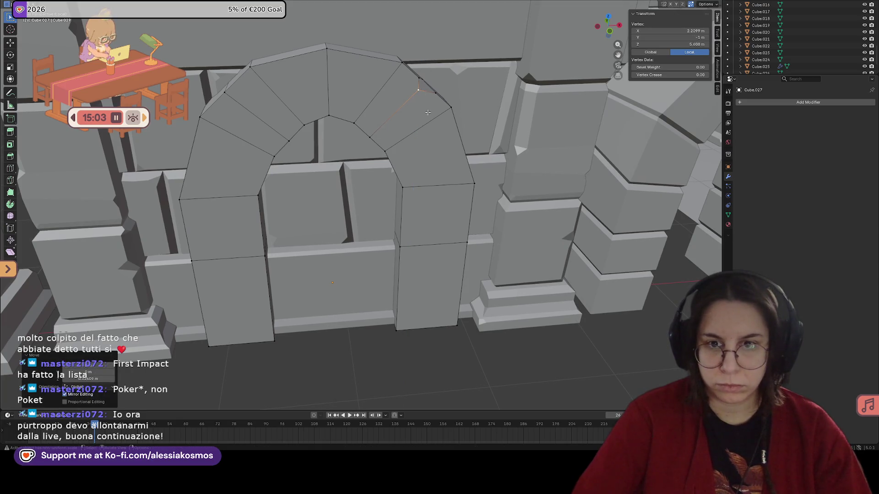
pyautogui.press('Tab')
pyautogui.moveTo(429, 149)
pyautogui.mouseDown(button='middle')
pyautogui.moveTo(412, 153)
pyautogui.moveTo(430, 147)
pyautogui.moveTo(339, 99)
pyautogui.moveTo(406, 124)
pyautogui.mouseUp(button='middle')
pyautogui.press('Tab')
pyautogui.moveTo(303, 225)
pyautogui.mouseDown(button='middle')
pyautogui.moveTo(326, 192)
pyautogui.moveTo(409, 164)
pyautogui.mouseUp(button='middle')
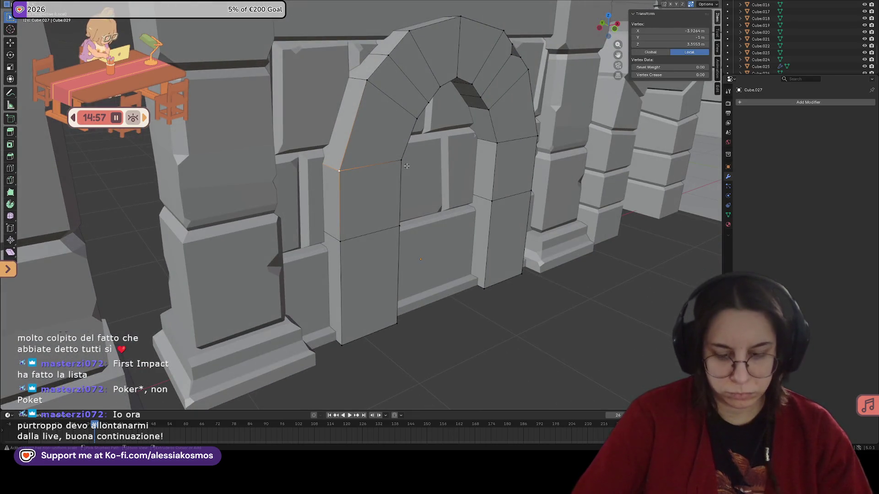
# Try a vertex bevel on the selected geometry and undo it.
pyautogui.hotkey('ctrl', 'b')
pyautogui.press('v')
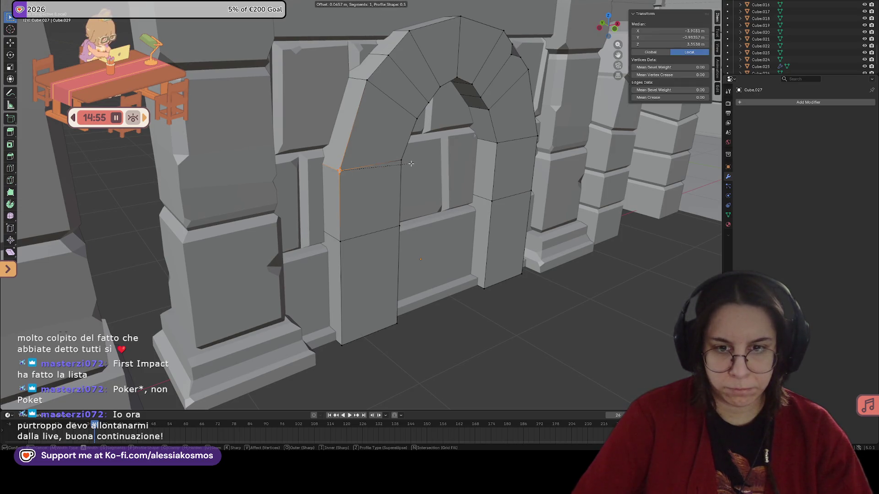
pyautogui.click(419, 161)
pyautogui.moveTo(419, 161); pyautogui.dragTo(341, 159, button='middle')
pyautogui.hotkey('ctrl', 'z')
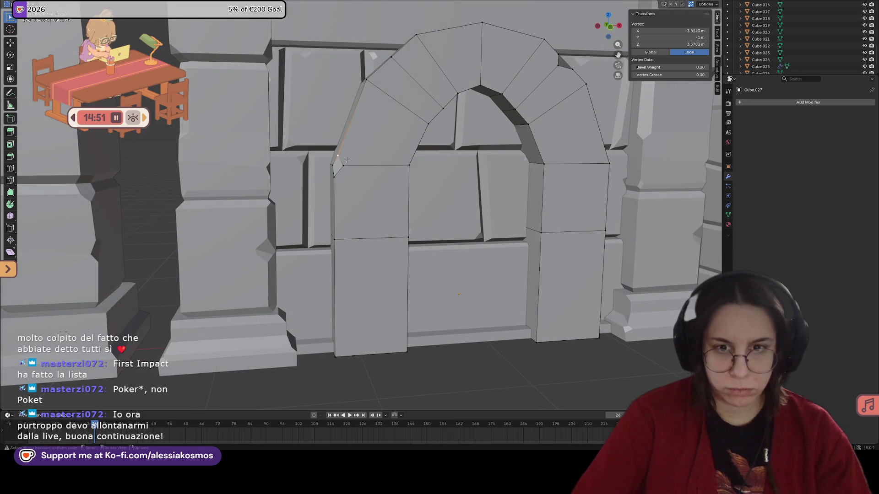
# Shift the left jamb's top corner vertex along X and reposition an inner-curve vertex.
pyautogui.click(342, 162)
pyautogui.press('g')
pyautogui.press('y')
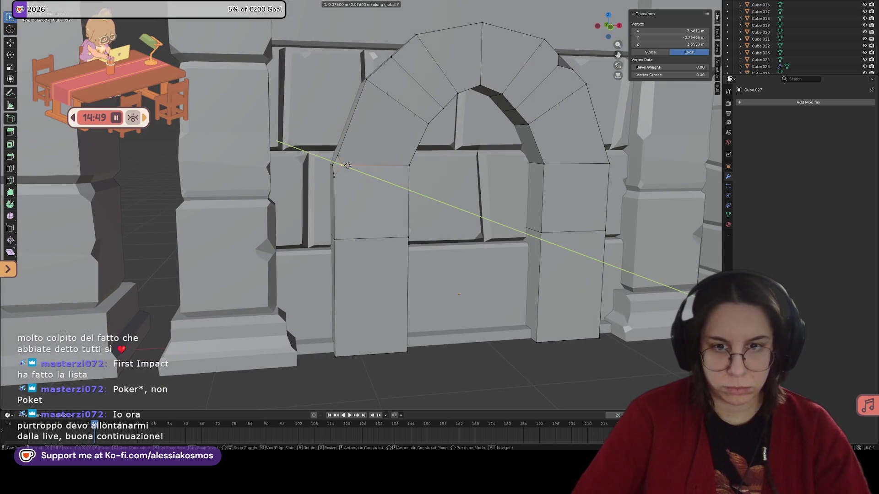
pyautogui.press('x')
pyautogui.click(347, 165)
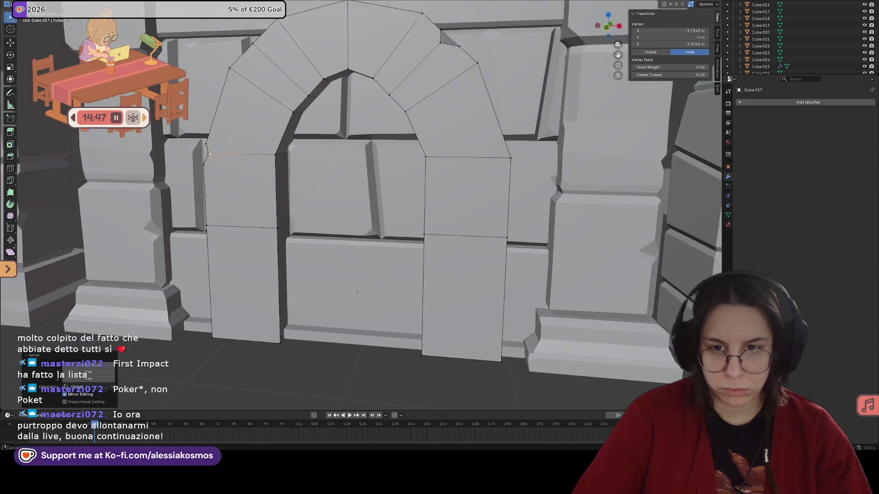
pyautogui.moveTo(347, 165)
pyautogui.mouseDown(button='middle')
pyautogui.moveTo(411, 135)
pyautogui.moveTo(446, 132)
pyautogui.mouseUp(button='middle')
pyautogui.click(411, 135)
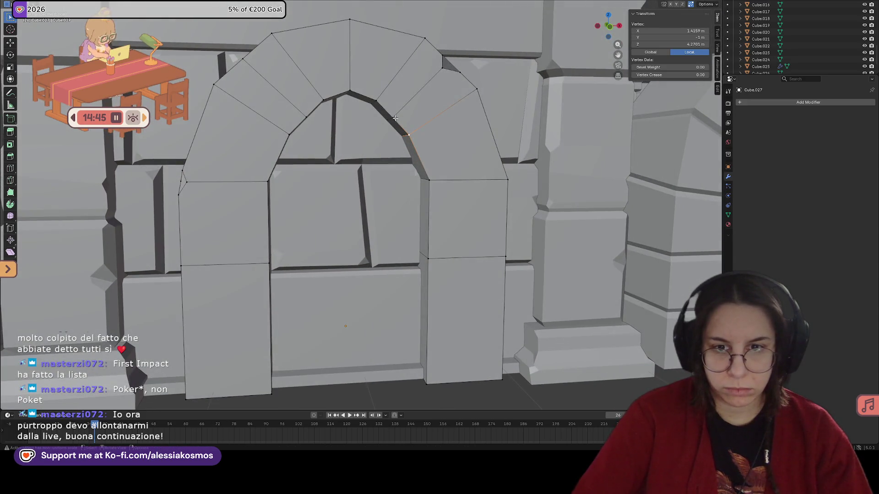
pyautogui.press('g')
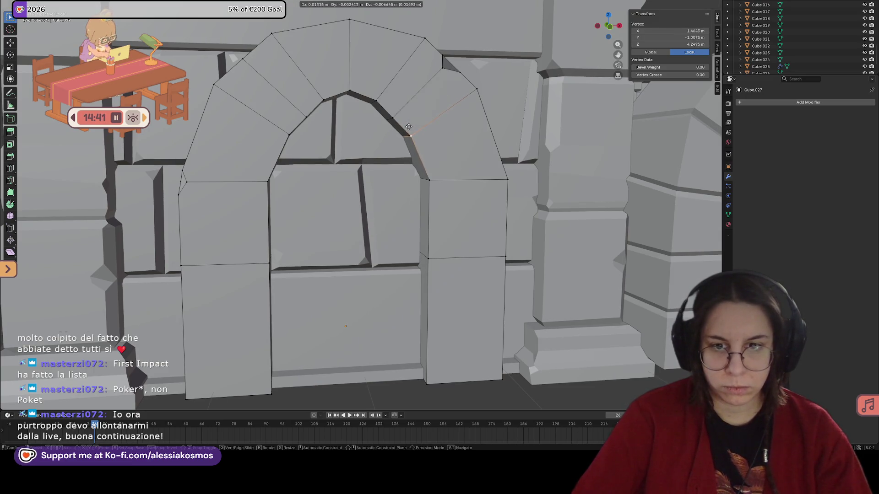
pyautogui.click(408, 127)
pyautogui.scroll(-3, 409, 127)
pyautogui.scroll(3, 516, 144)
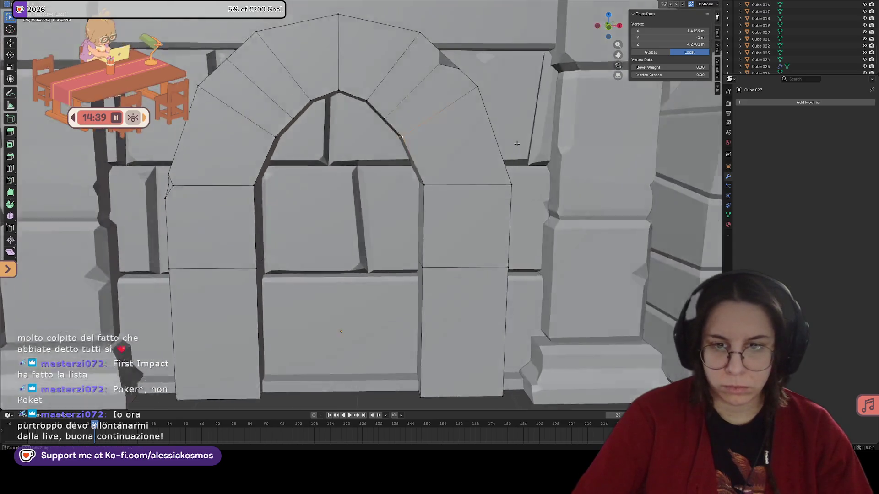
# Bevel a vertex on the inner curve into a small facet and return to object mode.
pyautogui.moveTo(516, 144)
pyautogui.mouseDown(button='middle')
pyautogui.moveTo(412, 135)
pyautogui.moveTo(450, 142)
pyautogui.moveTo(399, 187)
pyautogui.moveTo(361, 130)
pyautogui.moveTo(351, 140)
pyautogui.mouseUp(button='middle')
pyautogui.hotkey('ctrl', 'shift', 'b')
pyautogui.click(434, 138)
pyautogui.hotkey('alt', 'a')
pyautogui.click(358, 140)
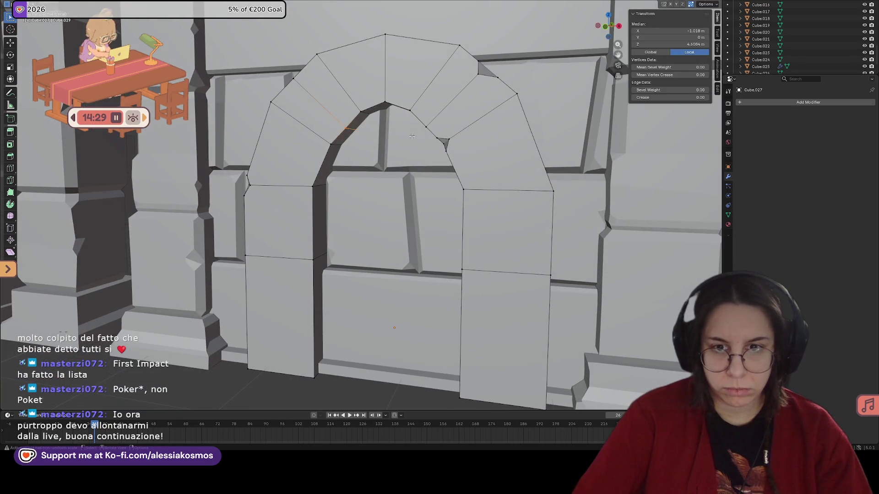
pyautogui.press('Tab')
pyautogui.moveTo(405, 141); pyautogui.dragTo(396, 179, button='middle')
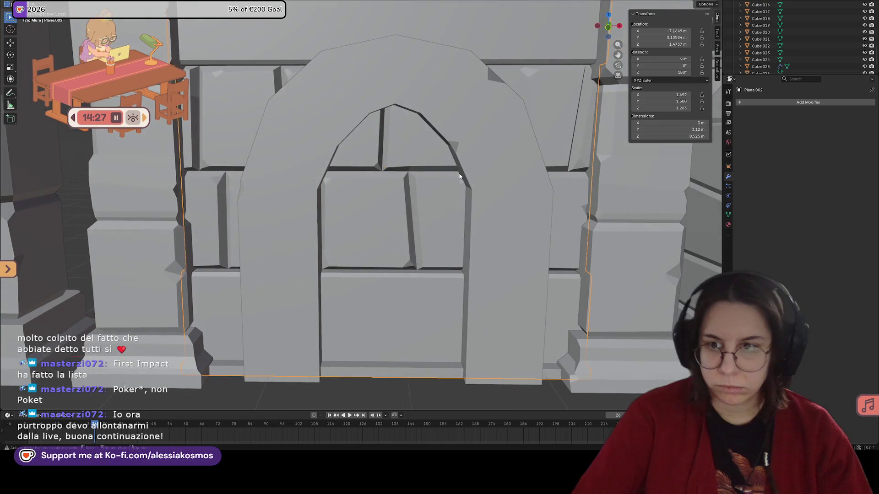
# Hide the wall Plane.002 behind the arch and enter mesh editing on the arch.
pyautogui.click(589, 126)
pyautogui.press('h')
pyautogui.click(432, 130)
pyautogui.press('Tab')
pyautogui.moveTo(431, 129)
pyautogui.mouseDown(button='middle')
pyautogui.moveTo(370, 111)
pyautogui.moveTo(403, 138)
pyautogui.moveTo(440, 145)
pyautogui.mouseUp(button='middle')
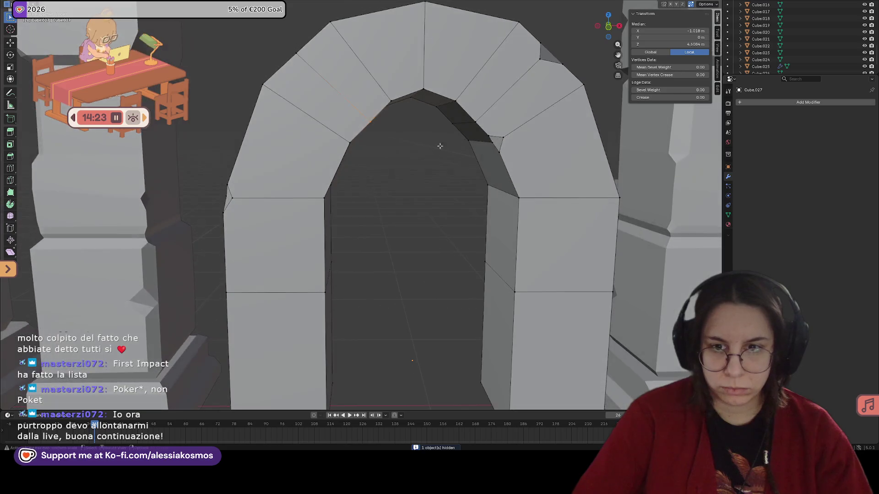
# Lift the crown's inner geometry slightly along Z and check it in object mode.
pyautogui.press('g')
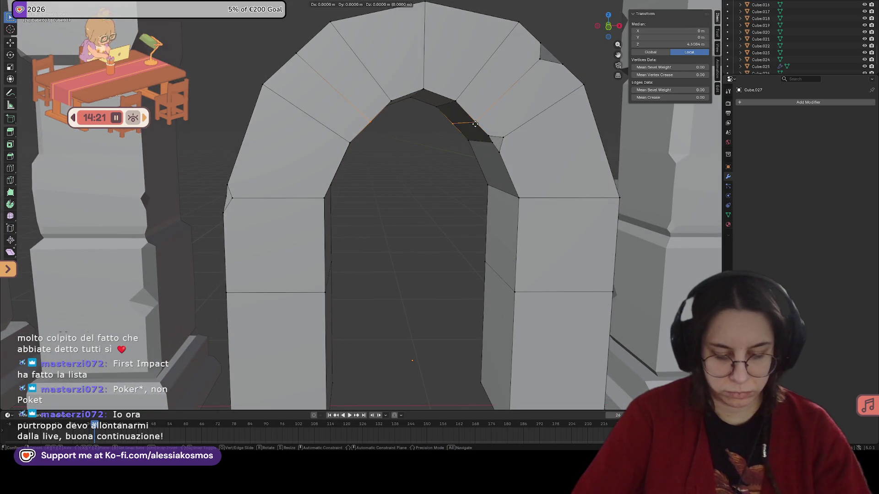
pyautogui.press('z')
pyautogui.click(474, 121)
pyautogui.scroll(-3, 474, 121)
pyautogui.scroll(3, 473, 121)
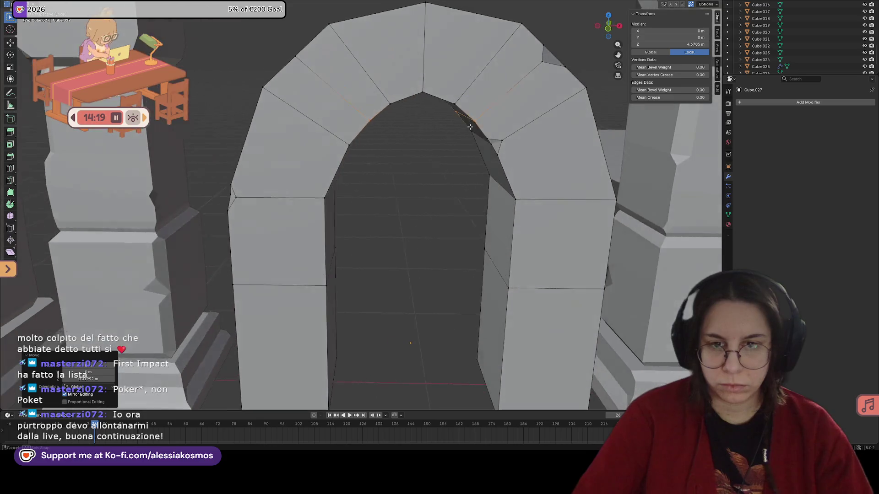
pyautogui.moveTo(474, 121); pyautogui.dragTo(466, 126, button='middle')
pyautogui.scroll(-2, 465, 125)
pyautogui.scroll(-2, 454, 145)
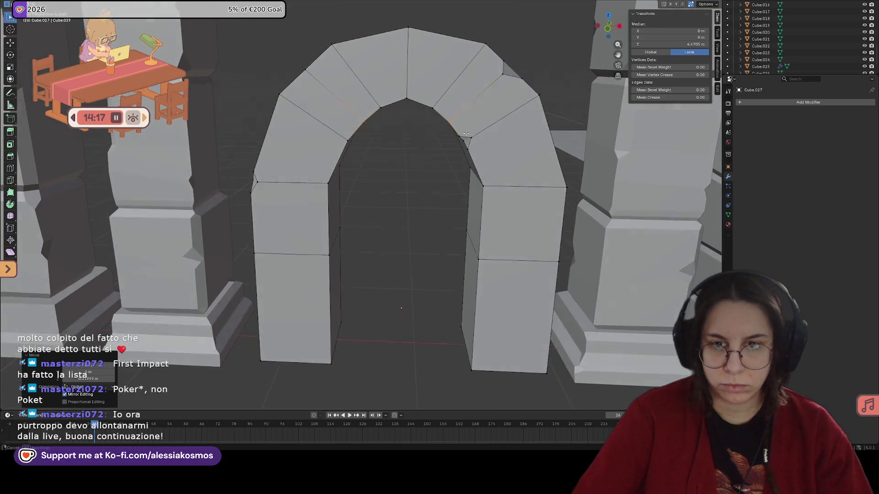
pyautogui.moveTo(430, 170)
pyautogui.mouseDown(button='middle')
pyautogui.moveTo(440, 167)
pyautogui.moveTo(400, 167)
pyautogui.moveTo(412, 170)
pyautogui.mouseUp(button='middle')
pyautogui.press('Tab')
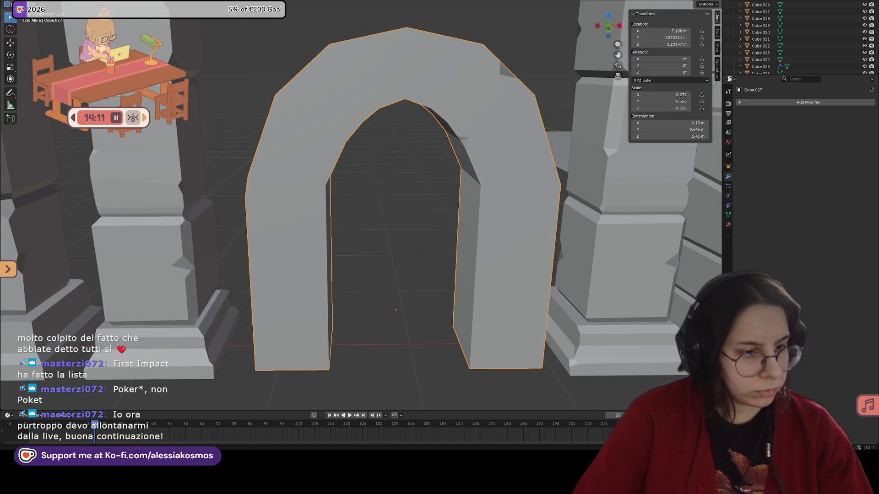
# Bevel the inner edge where the crown curve meets the right jamb.
pyautogui.moveTo(396, 178)
pyautogui.mouseDown(button='middle')
pyautogui.moveTo(378, 143)
pyautogui.moveTo(329, 138)
pyautogui.moveTo(385, 142)
pyautogui.mouseUp(button='middle')
pyautogui.press('Tab')
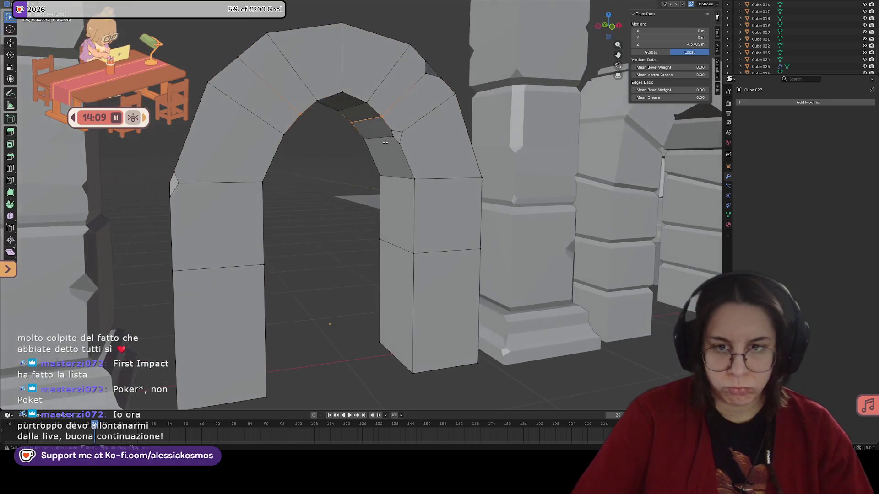
pyautogui.click(386, 176)
pyautogui.hotkey('ctrl', 'b')
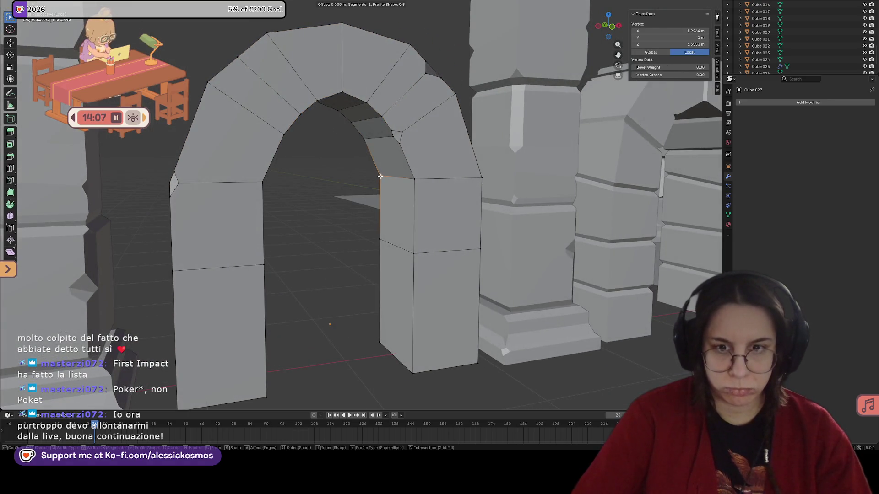
pyautogui.click(387, 176)
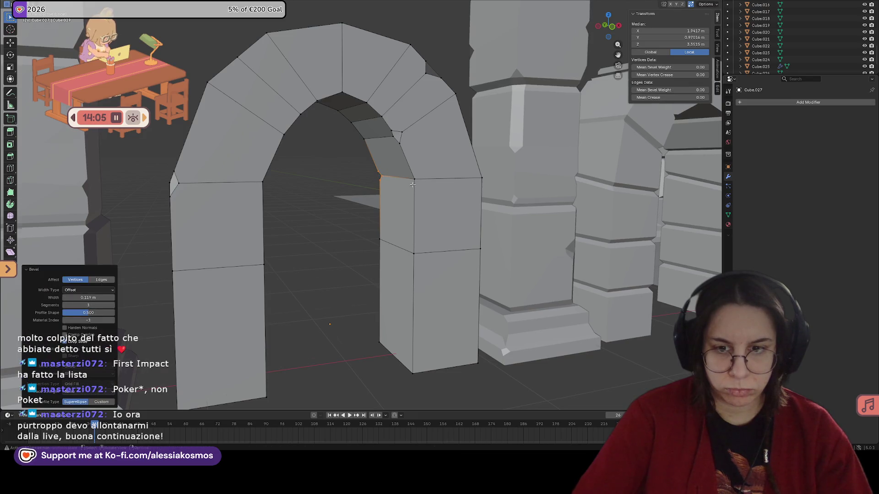
pyautogui.moveTo(387, 177)
pyautogui.mouseDown(button='middle')
pyautogui.moveTo(421, 243)
pyautogui.moveTo(396, 170)
pyautogui.mouseUp(button='middle')
pyautogui.click(421, 242)
# Select the right jamb's vertical edge and try bevels that get undone or cancelled.
pyautogui.keyDown('shift'); pyautogui.click(388, 148); pyautogui.keyUp('shift')
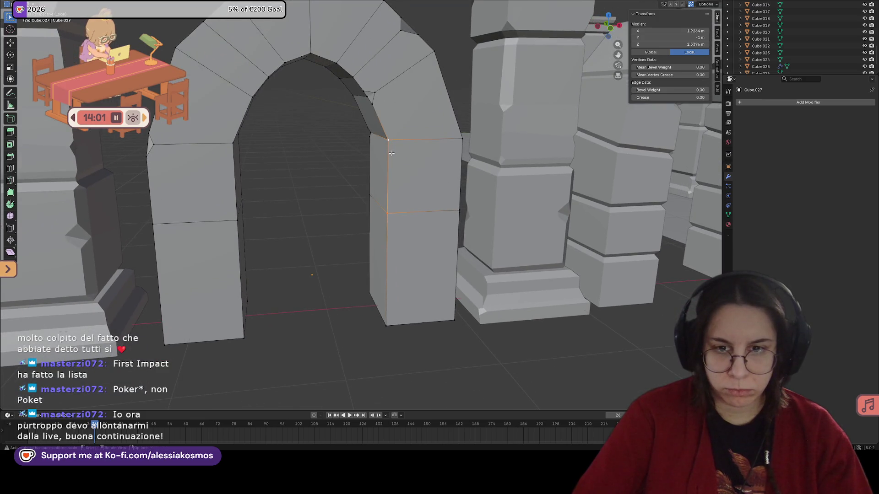
pyautogui.hotkey('ctrl', 'v')
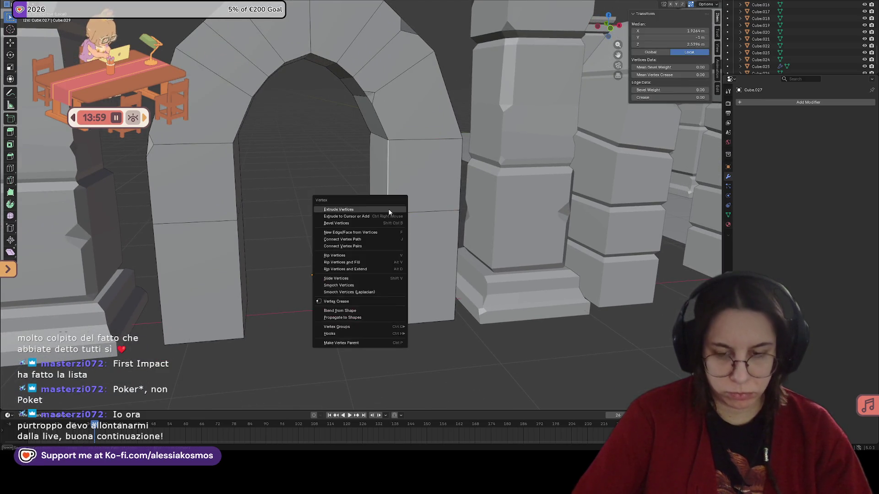
pyautogui.press('b')
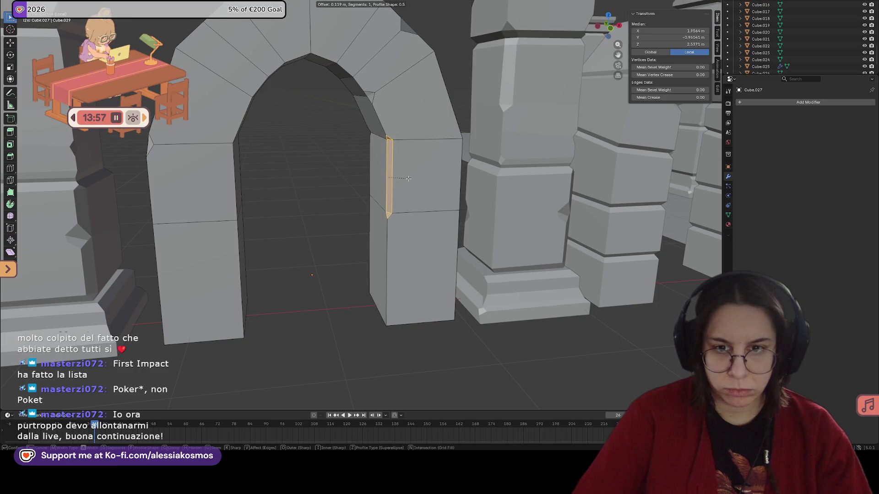
pyautogui.click(408, 178)
pyautogui.hotkey('ctrl', 'z')
pyautogui.moveTo(408, 178); pyautogui.dragTo(456, 244, button='middle')
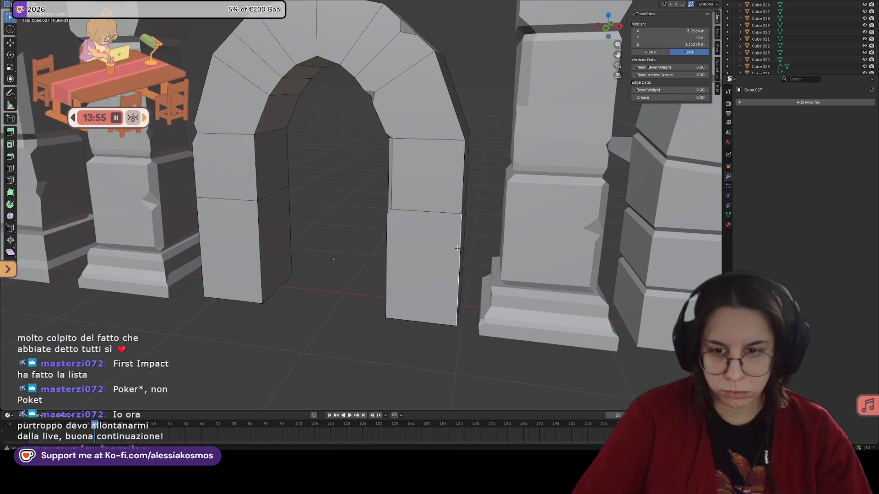
pyautogui.hotkey('ctrl', 'b')
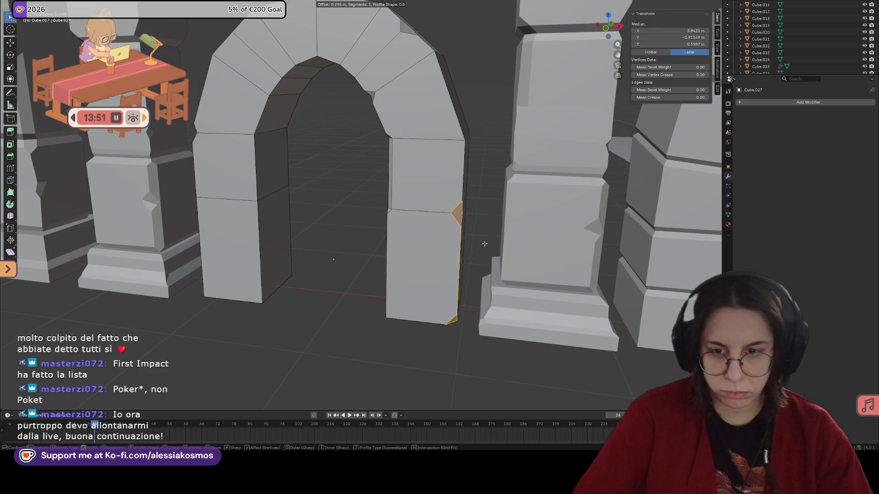
pyautogui.press('Escape')
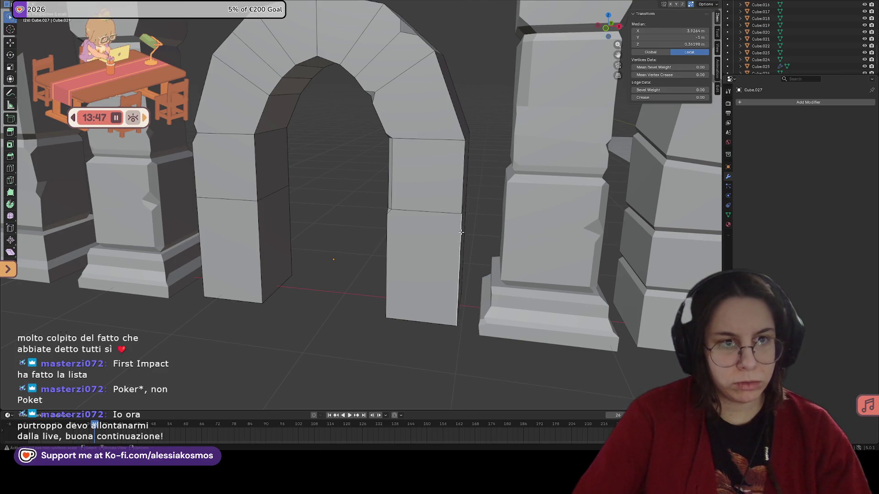
# Bevel the vertical outer edge of the right jamb's lower stone.
pyautogui.hotkey('ctrl', 'b')
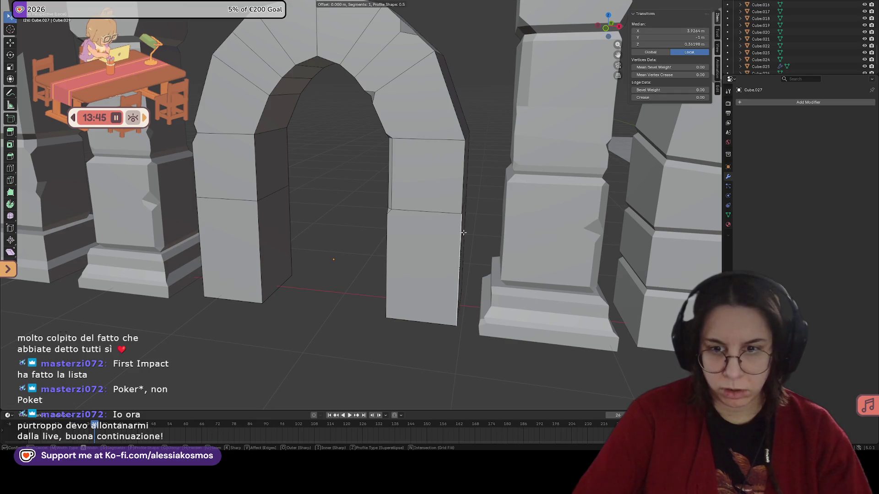
pyautogui.click(480, 231)
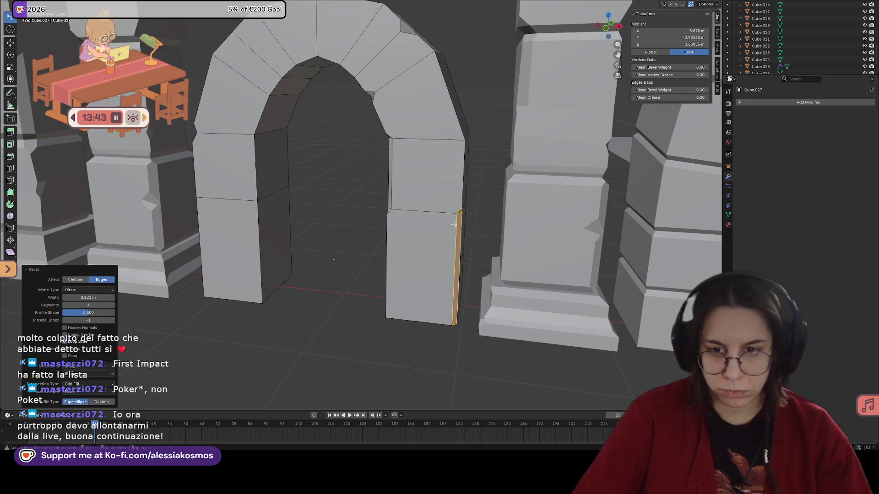
pyautogui.moveTo(481, 231); pyautogui.dragTo(282, 217, button='middle')
pyautogui.click(280, 217)
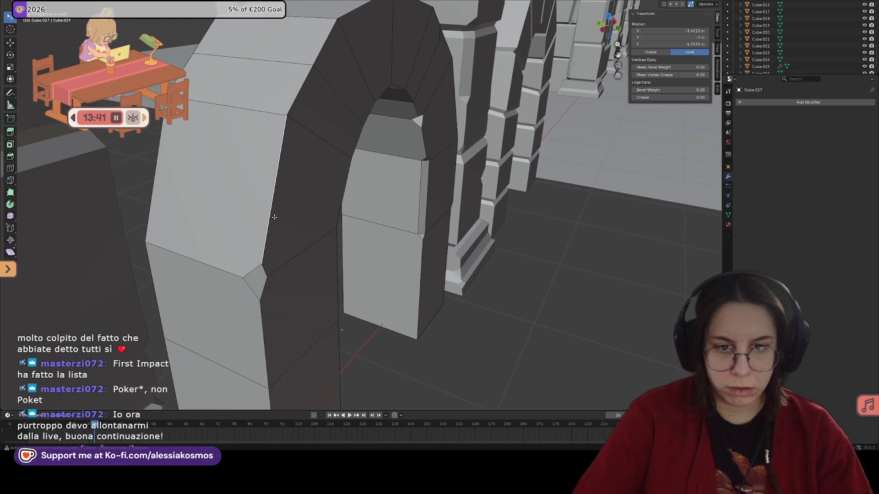
pyautogui.hotkey('ctrl', 'b')
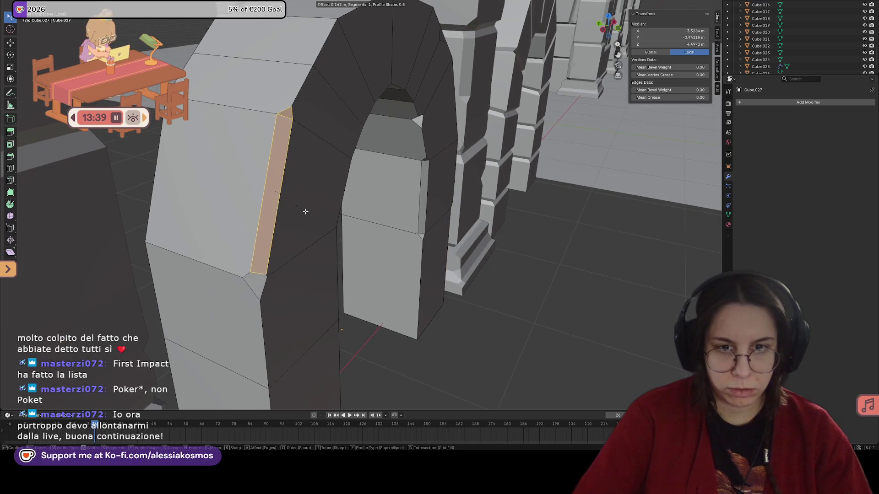
# Confirm the widened jamb bevel and bevel the crown seam edge at the arch top.
pyautogui.click(297, 199)
pyautogui.moveTo(296, 199)
pyautogui.mouseDown(button='middle')
pyautogui.moveTo(377, 179)
pyautogui.moveTo(384, 132)
pyautogui.mouseUp(button='middle')
pyautogui.click(386, 132)
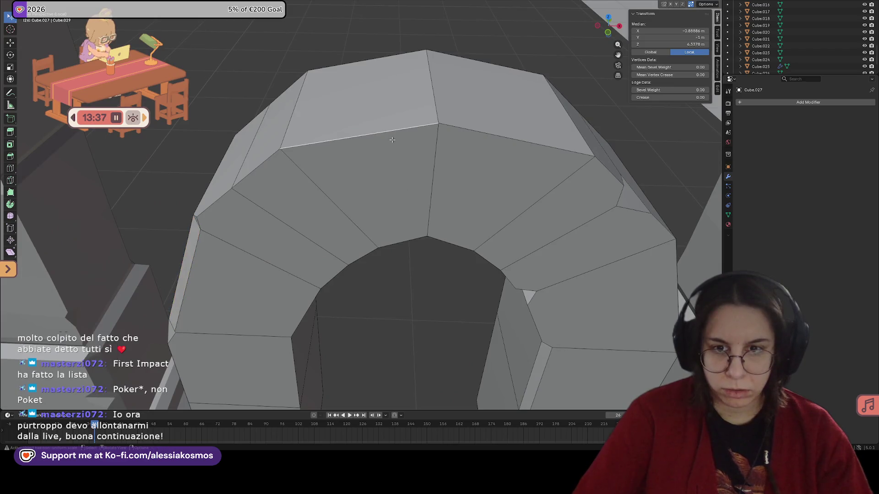
pyautogui.hotkey('ctrl', 'b')
pyautogui.click(400, 139)
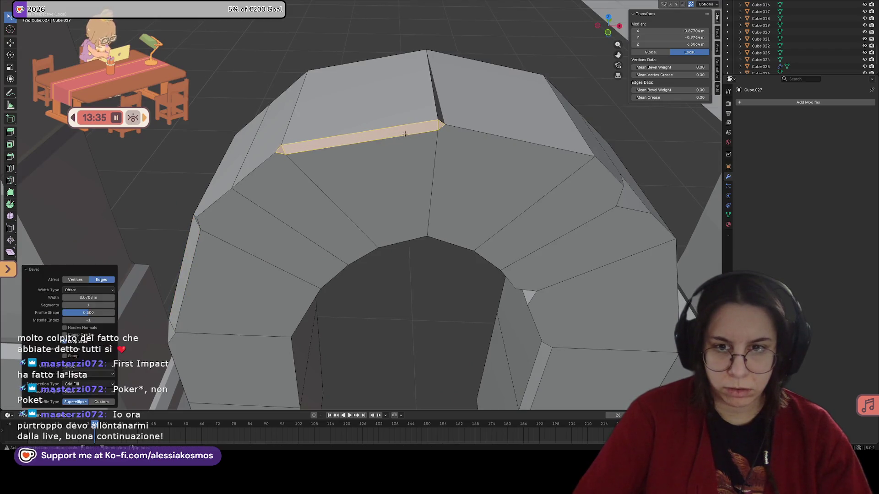
# Try sliding the apex vertex along its edge, then undo the move.
pyautogui.moveTo(401, 138)
pyautogui.mouseDown(button='middle')
pyautogui.moveTo(322, 128)
pyautogui.moveTo(445, 129)
pyautogui.mouseUp(button='middle')
pyautogui.click(445, 129)
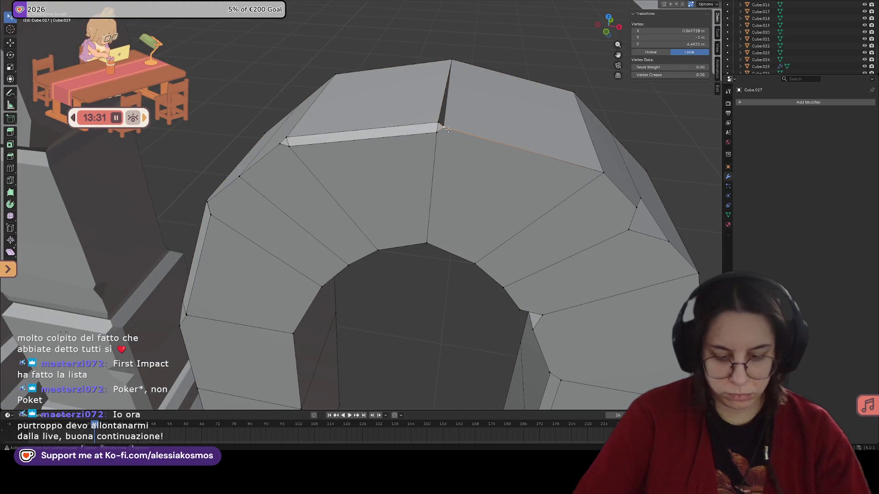
pyautogui.press('g')
pyautogui.press('y')
pyautogui.press('Escape')
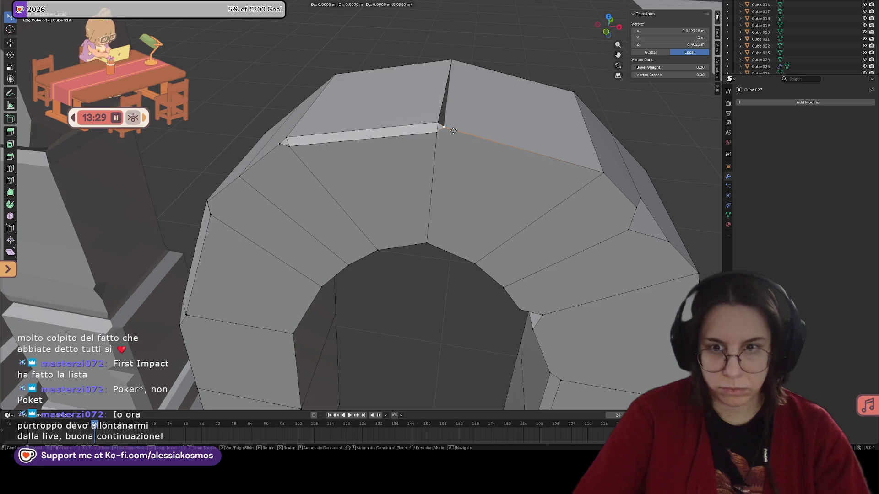
pyautogui.press('g')
pyautogui.press('g')
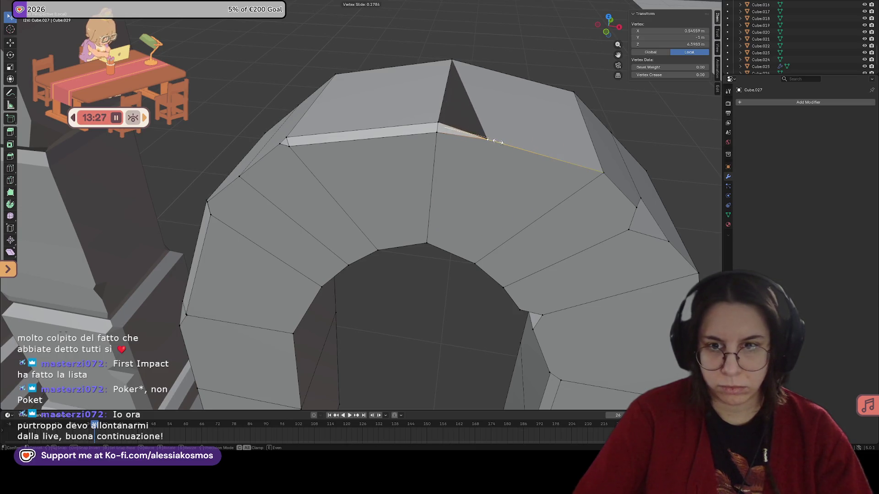
pyautogui.click(461, 115)
pyautogui.moveTo(461, 115); pyautogui.dragTo(426, 116, button='middle')
pyautogui.moveTo(508, 169)
pyautogui.mouseDown(button='middle')
pyautogui.moveTo(555, 152)
pyautogui.moveTo(480, 181)
pyautogui.moveTo(357, 155)
pyautogui.mouseUp(button='middle')
pyautogui.hotkey('ctrl', 'z')
pyautogui.hotkey('ctrl', 'z')
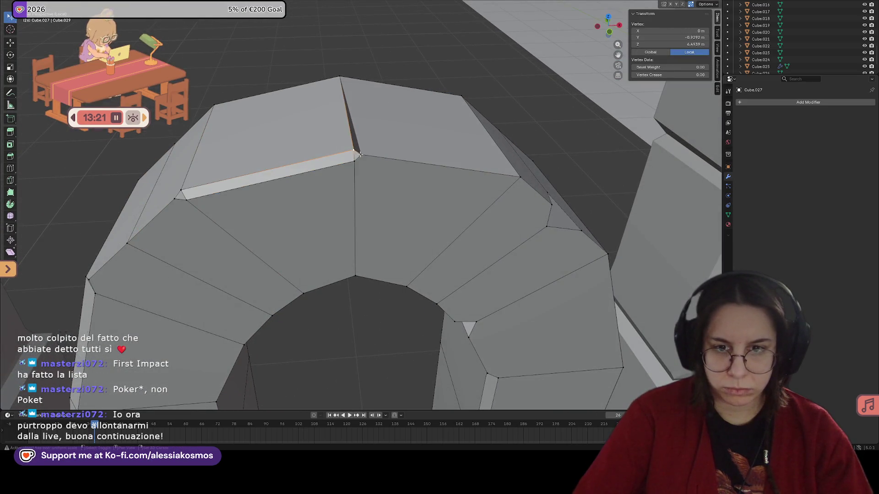
# Merge the apex seam vertices At Last so the crown meets cleanly.
pyautogui.press('m')
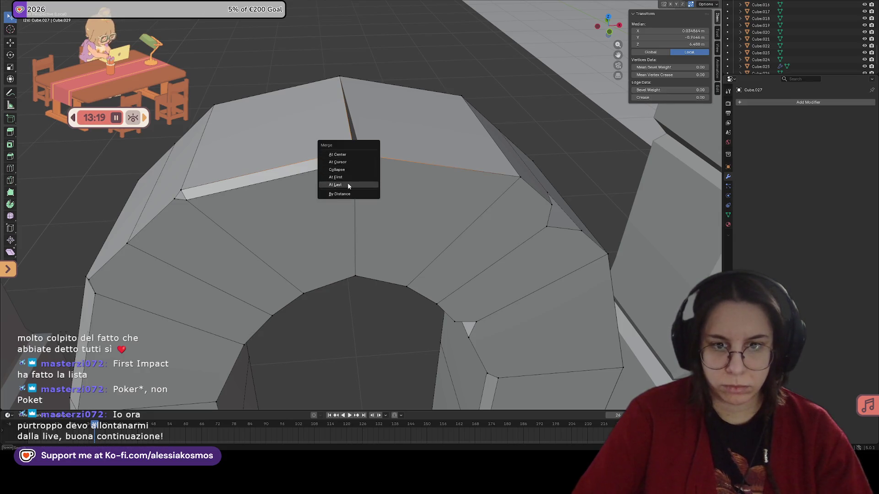
pyautogui.click(347, 183)
pyautogui.moveTo(348, 183)
pyautogui.mouseDown(button='middle')
pyautogui.moveTo(352, 163)
pyautogui.moveTo(324, 160)
pyautogui.moveTo(353, 164)
pyautogui.moveTo(335, 182)
pyautogui.mouseUp(button='middle')
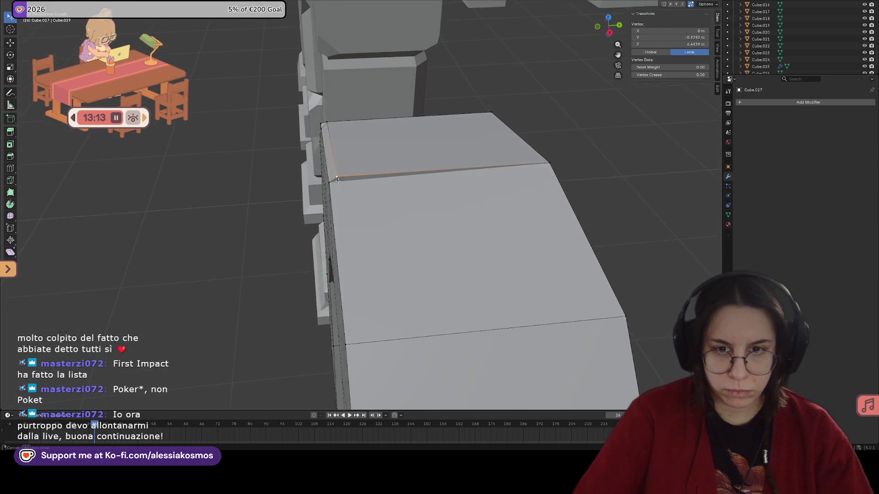
pyautogui.keyDown('shift'); pyautogui.click(335, 182); pyautogui.keyUp('shift')
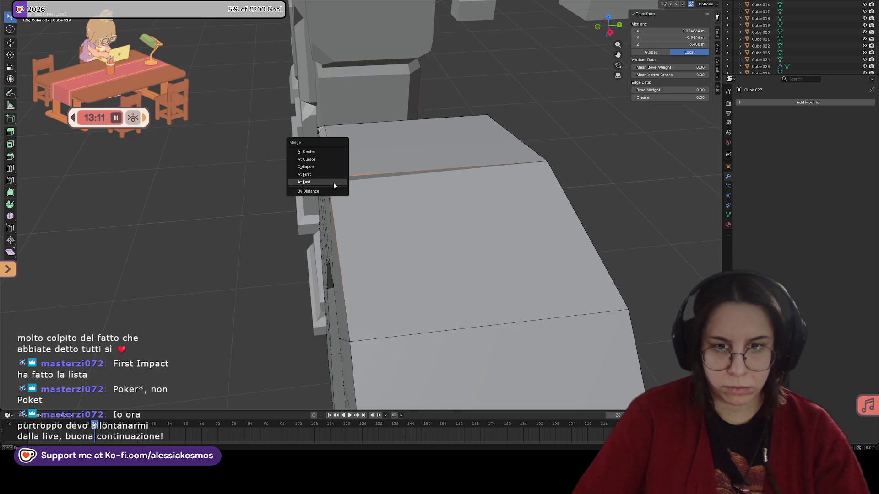
pyautogui.click(334, 186)
pyautogui.press('KP_Decimal')
# Inspect the arch, then vertex-bevel its inner apex into a small notch.
pyautogui.press('Tab')
pyautogui.scroll(-2, 437, 197)
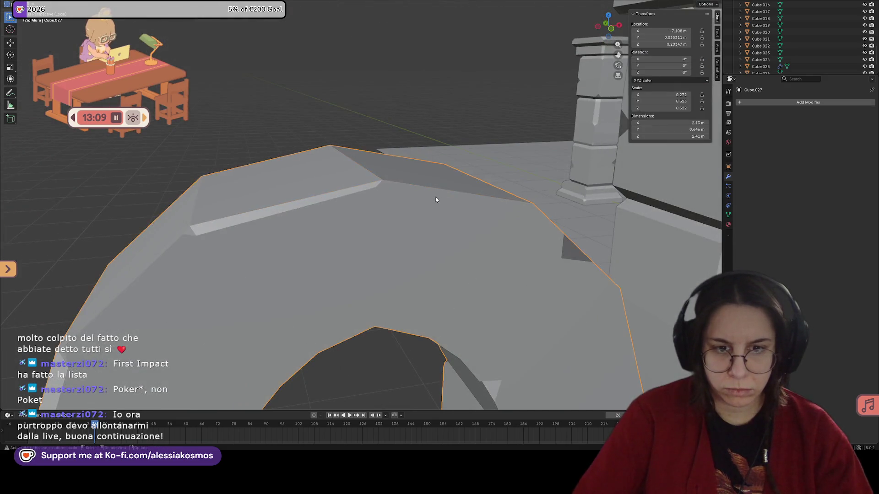
pyautogui.scroll(-2, 435, 196)
pyautogui.scroll(-2, 386, 200)
pyautogui.scroll(-2, 374, 206)
pyautogui.scroll(-3, 365, 220)
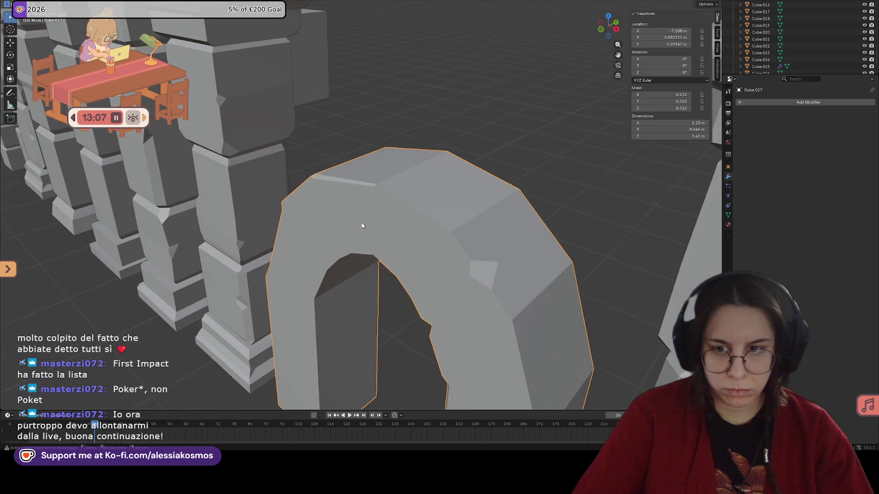
pyautogui.moveTo(361, 226)
pyautogui.mouseDown(button='middle')
pyautogui.moveTo(369, 239)
pyautogui.moveTo(439, 234)
pyautogui.moveTo(337, 130)
pyautogui.moveTo(423, 186)
pyautogui.moveTo(438, 180)
pyautogui.mouseUp(button='middle')
pyautogui.scroll(3, 440, 234)
pyautogui.scroll(2, 438, 181)
pyautogui.press('Tab')
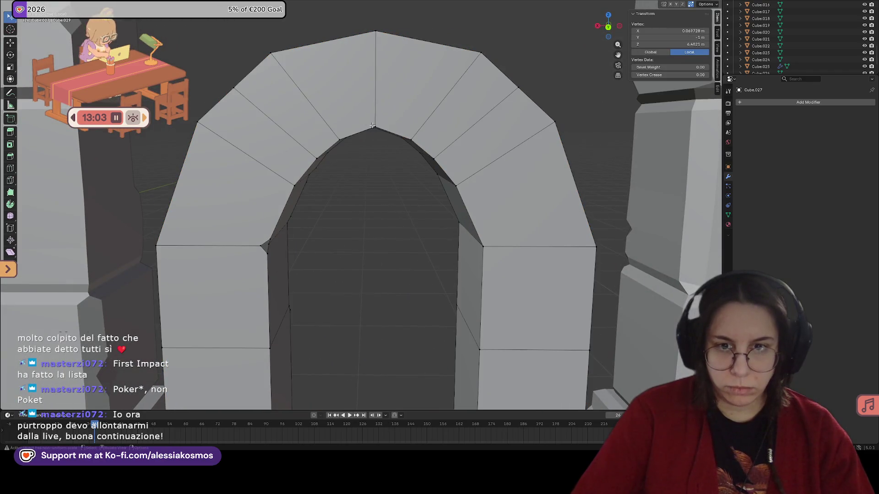
pyautogui.hotkey('ctrl', 'shift', 'b')
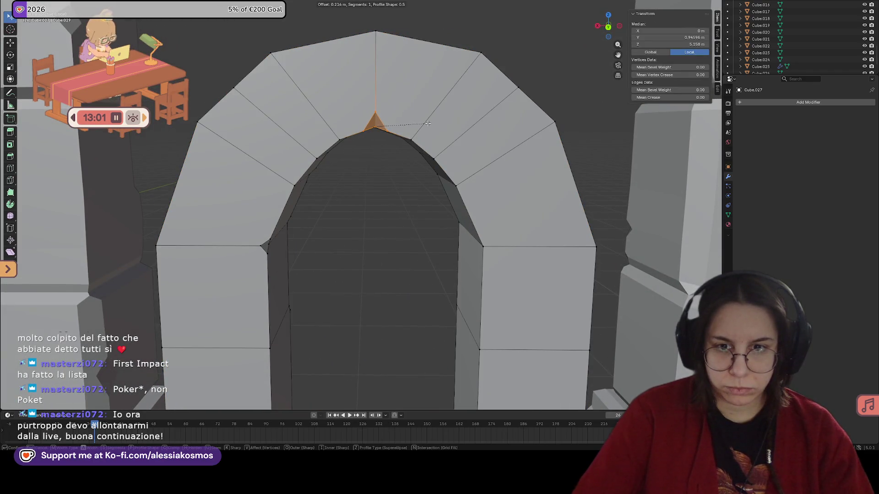
pyautogui.click(428, 123)
pyautogui.moveTo(428, 123)
pyautogui.mouseDown(button='middle')
pyautogui.moveTo(385, 137)
pyautogui.moveTo(362, 130)
pyautogui.moveTo(385, 147)
pyautogui.mouseUp(button='middle')
# Lower the apex vertex slightly along Z.
pyautogui.click(362, 131)
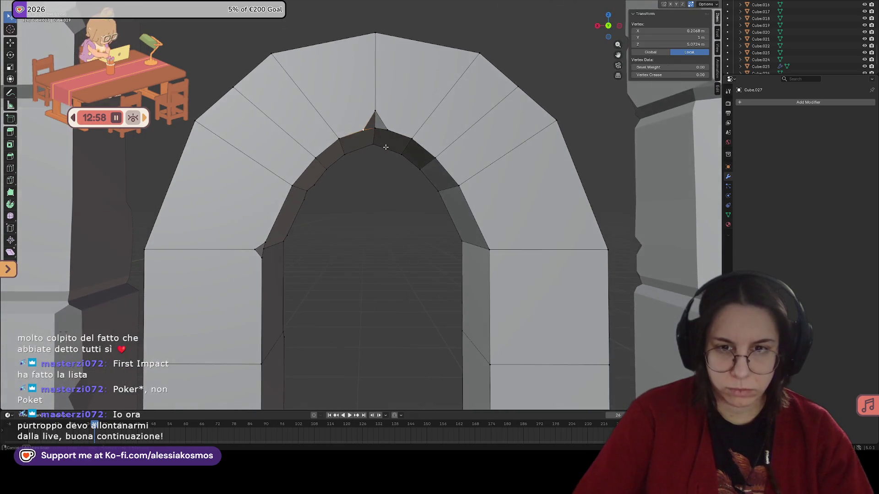
pyautogui.press('g')
pyautogui.press('z')
pyautogui.click(399, 124)
pyautogui.moveTo(399, 124); pyautogui.dragTo(447, 178, button='middle')
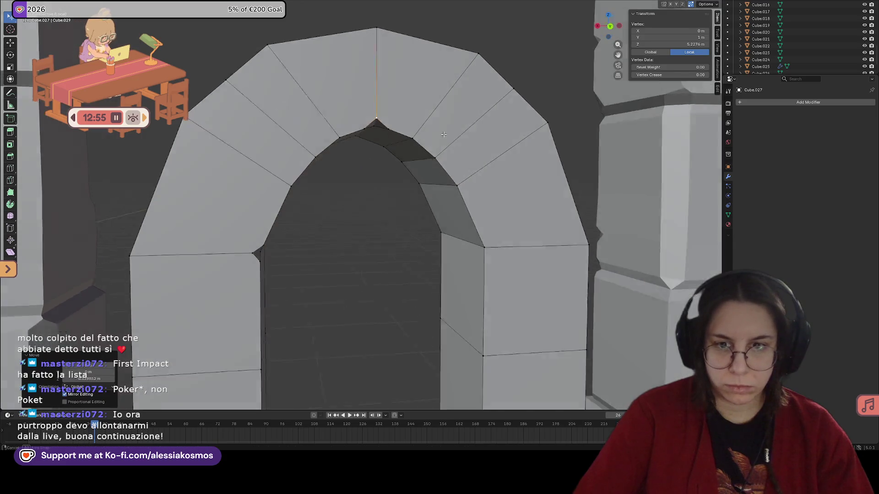
# Vertex-bevel the corner where the inner curve meets the right jamb.
pyautogui.click(456, 185)
pyautogui.hotkey('ctrl', 'shift', 'b')
pyautogui.press('v')
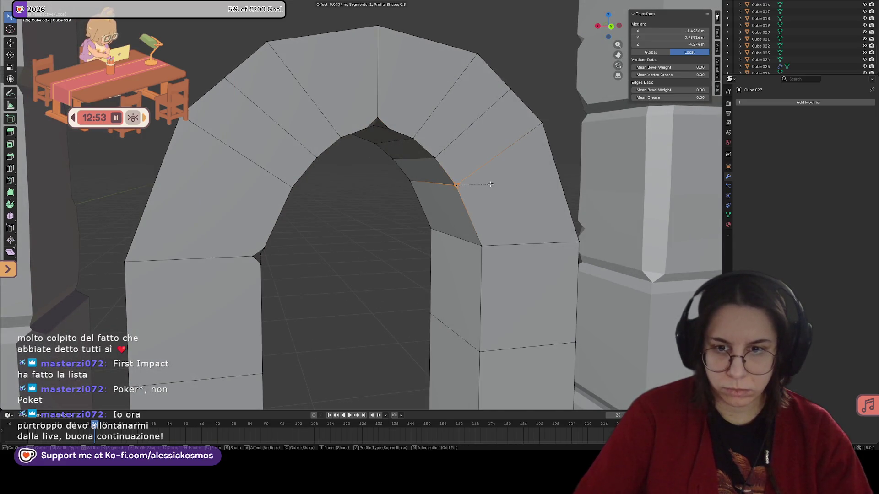
pyautogui.click(497, 182)
pyautogui.moveTo(497, 182)
pyautogui.mouseDown(button='middle')
pyautogui.moveTo(320, 296)
pyautogui.moveTo(314, 199)
pyautogui.mouseUp(button='middle')
pyautogui.click(388, 250)
# Bevel the right jamb's inner vertical edge.
pyautogui.click(320, 296)
pyautogui.keyDown('ctrl'); pyautogui.click(314, 198); pyautogui.keyUp('ctrl')
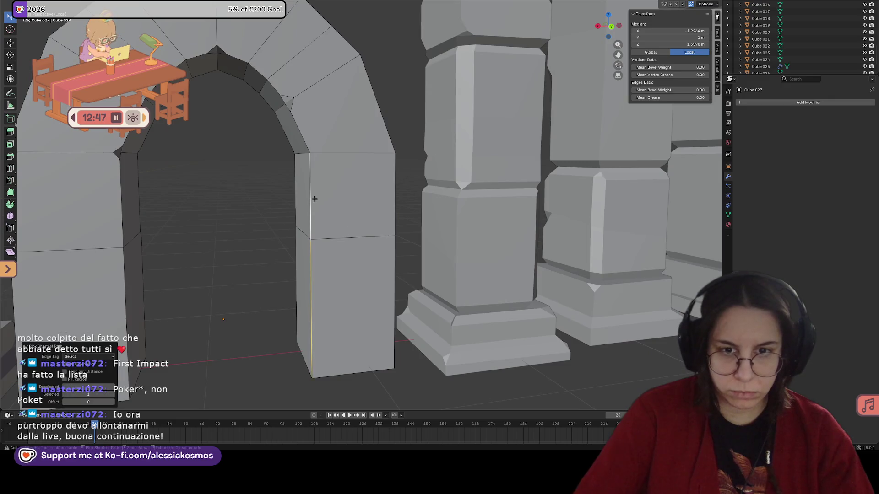
pyautogui.hotkey('ctrl', 'b')
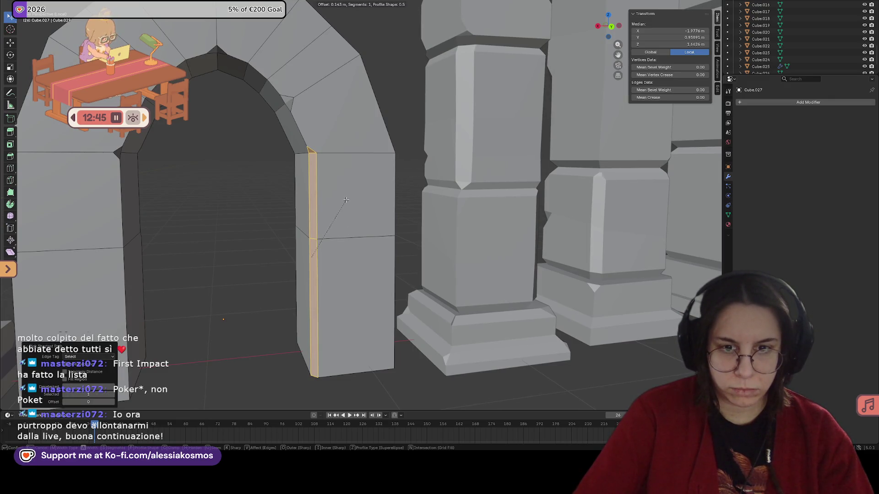
pyautogui.click(346, 200)
pyautogui.moveTo(345, 200); pyautogui.dragTo(400, 240, button='middle')
# Vertex-bevel the corner of the right jamb's stone seam.
pyautogui.click(400, 240)
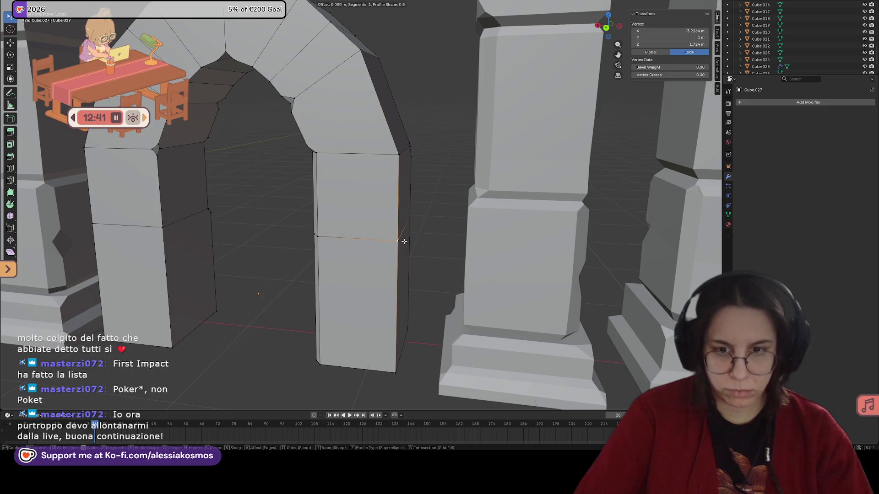
pyautogui.hotkey('ctrl', 'shift', 'b')
pyautogui.click(417, 239)
pyautogui.moveTo(416, 240); pyautogui.dragTo(407, 230, button='middle')
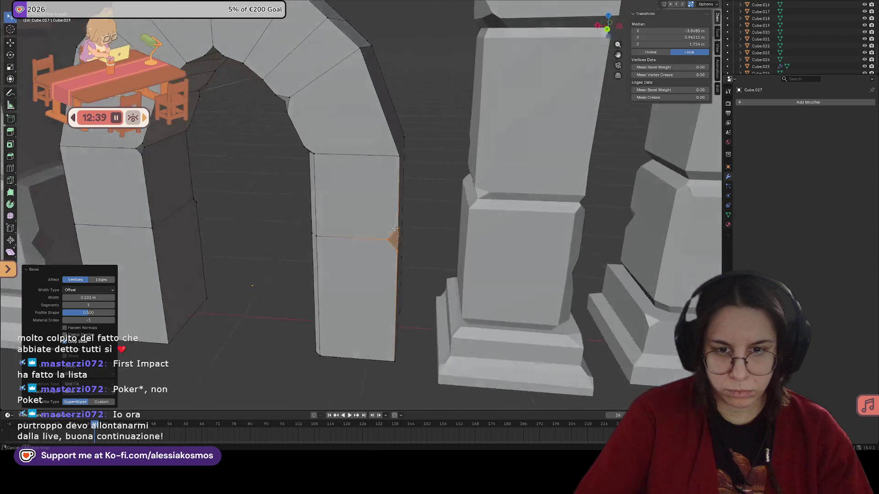
# Raise the seam's notch vertex along Z to form a chipped notch.
pyautogui.click(406, 230)
pyautogui.press('g')
pyautogui.press('z')
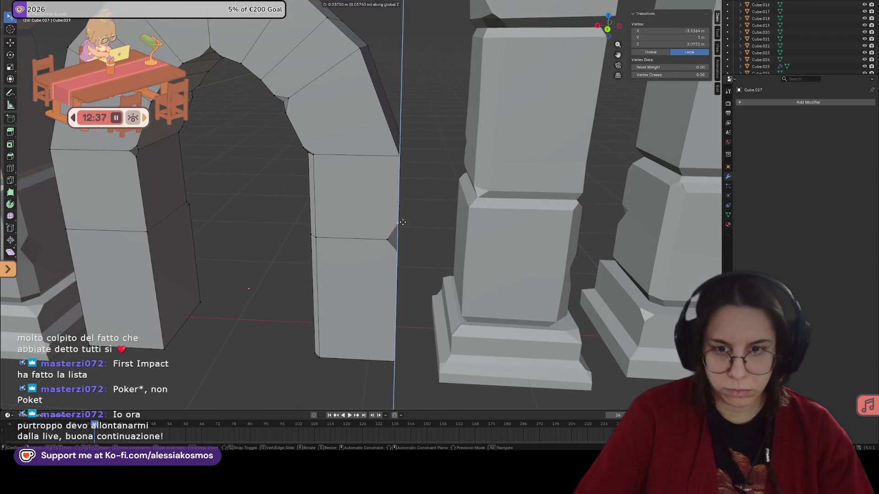
pyautogui.click(404, 223)
pyautogui.moveTo(405, 223)
pyautogui.mouseDown(button='middle')
pyautogui.moveTo(332, 215)
pyautogui.moveTo(417, 212)
pyautogui.moveTo(287, 251)
pyautogui.moveTo(270, 237)
pyautogui.mouseUp(button='middle')
pyautogui.press('Tab')
pyautogui.press('Tab')
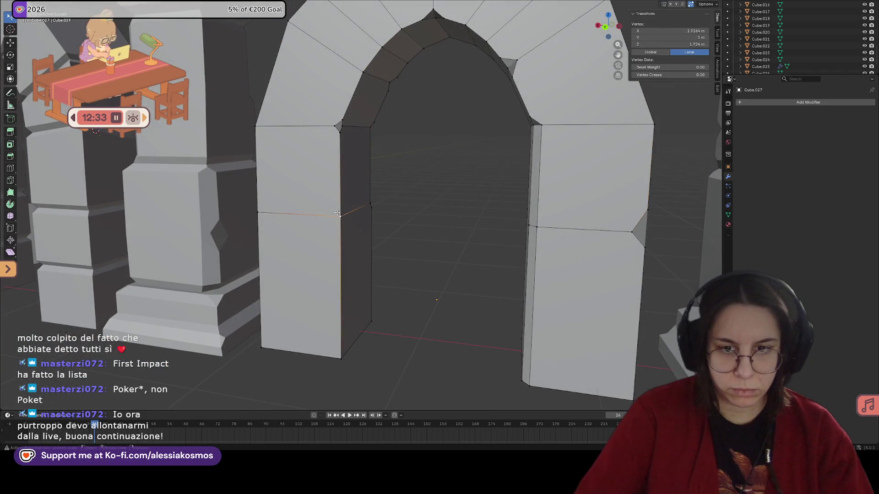
pyautogui.moveTo(338, 213); pyautogui.dragTo(258, 220, button='middle')
# Add a loop cut across the left jamb and bevel the new stone seam.
pyautogui.hotkey('ctrl', 'r')
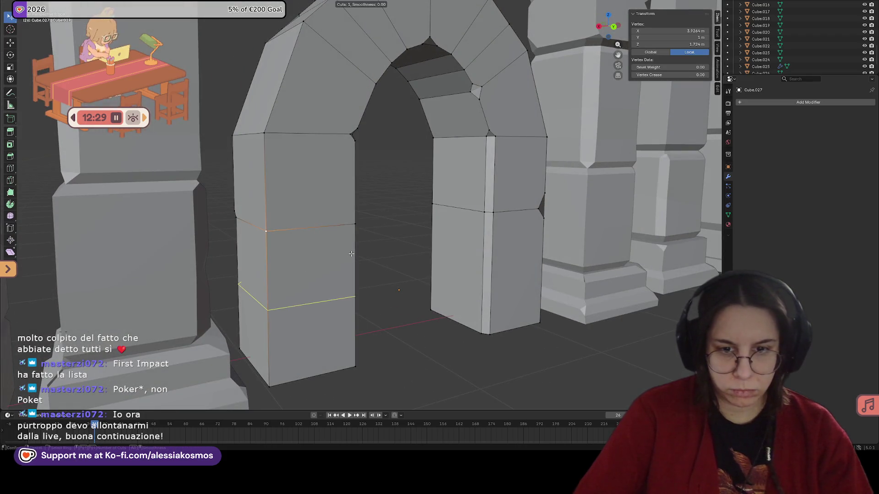
pyautogui.click(351, 253)
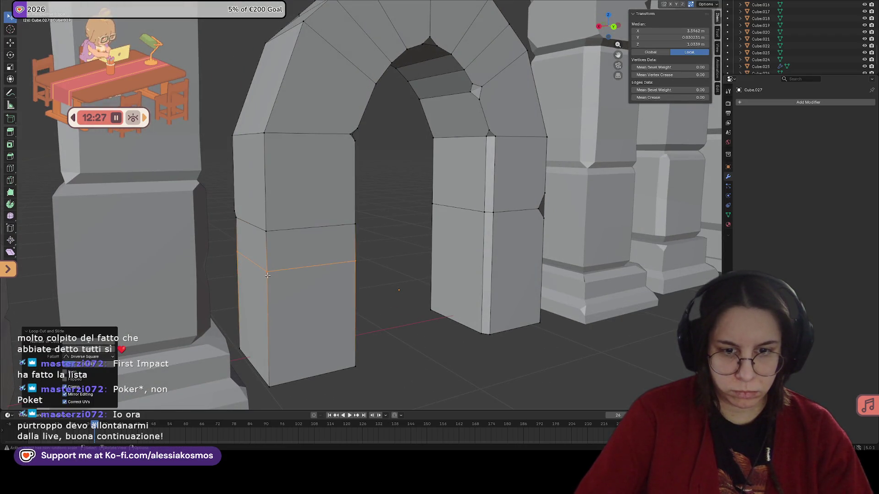
pyautogui.click(343, 224)
pyautogui.hotkey('ctrl', 'b')
pyautogui.click(284, 267)
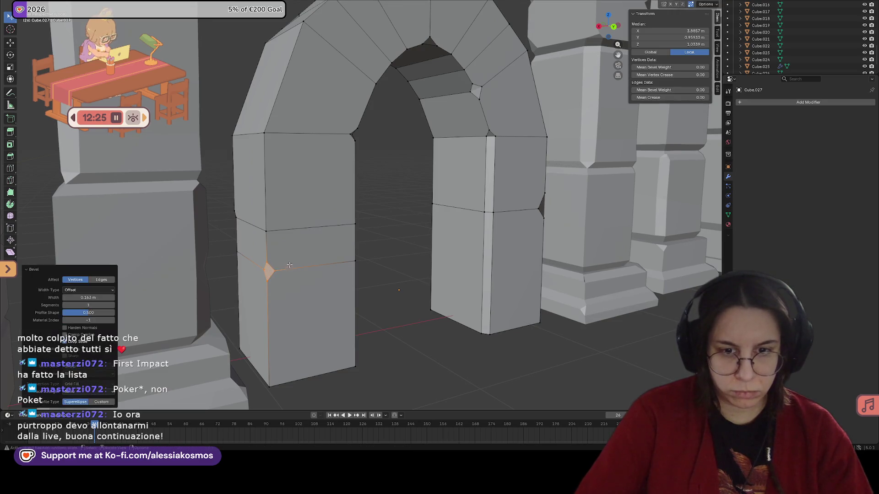
pyautogui.scroll(3, 294, 270)
# Bevel the left jamb's inner vertical edge.
pyautogui.click(364, 295)
pyautogui.moveTo(364, 295); pyautogui.dragTo(344, 313, button='middle')
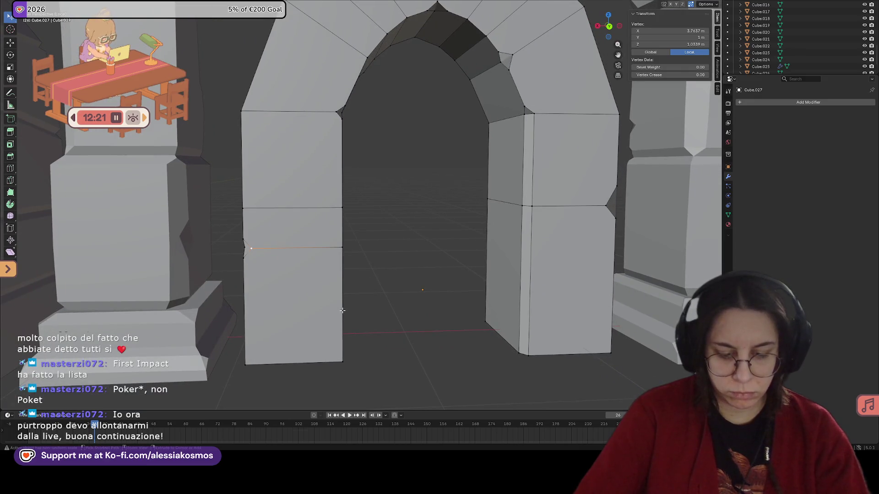
pyautogui.click(342, 310)
pyautogui.moveTo(350, 308); pyautogui.dragTo(389, 292, button='middle')
pyautogui.click(351, 311)
pyautogui.hotkey('ctrl', 'b')
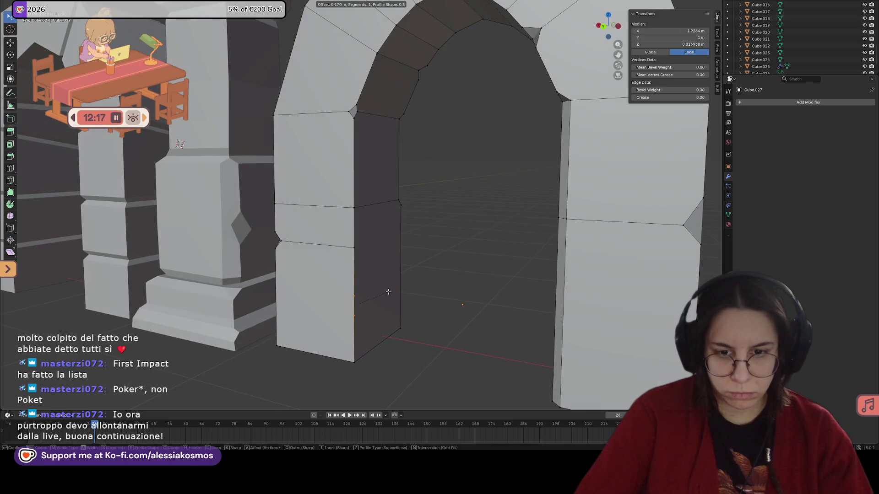
pyautogui.click(377, 293)
# Select the corner points of the arch crown's top vertical edge.
pyautogui.moveTo(377, 293); pyautogui.dragTo(388, 306, button='middle')
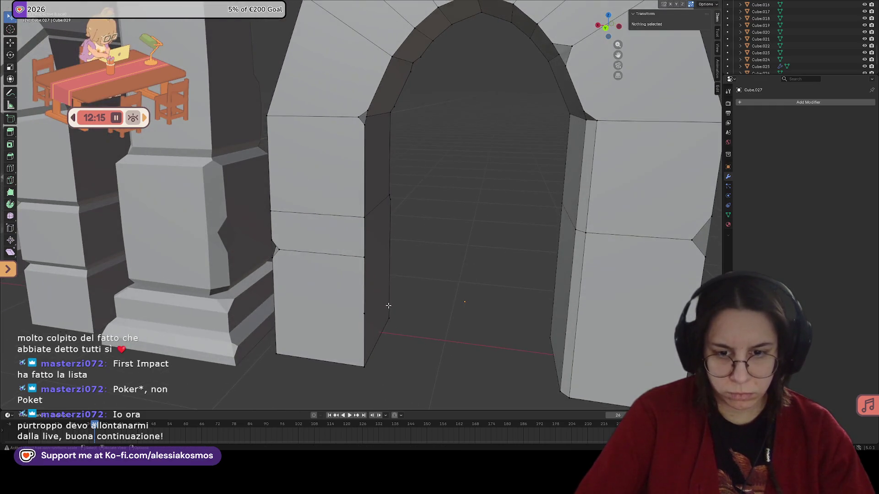
pyautogui.click(388, 305)
pyautogui.scroll(-3, 444, 301)
pyautogui.scroll(3, 454, 300)
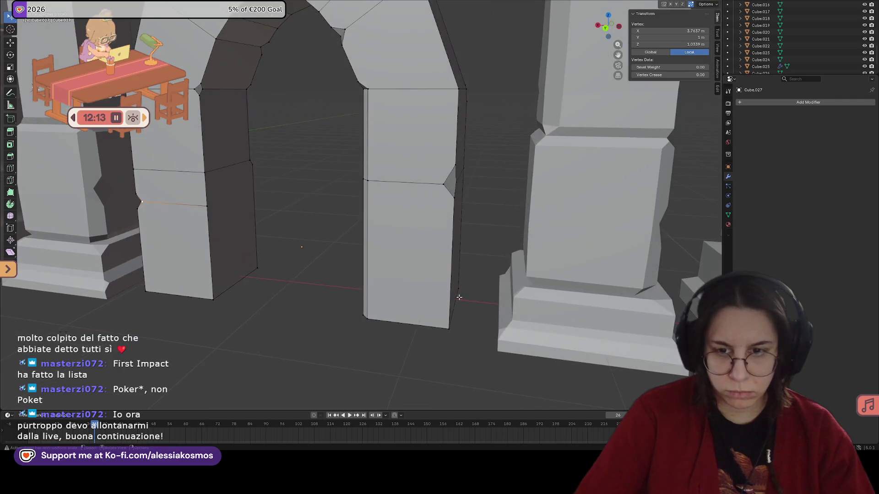
pyautogui.scroll(3, 457, 300)
pyautogui.scroll(2, 461, 302)
pyautogui.scroll(-3, 460, 301)
pyautogui.moveTo(461, 302)
pyautogui.mouseDown(button='middle')
pyautogui.moveTo(377, 204)
pyautogui.moveTo(413, 231)
pyautogui.moveTo(402, 187)
pyautogui.moveTo(307, 207)
pyautogui.mouseUp(button='middle')
pyautogui.scroll(2, 377, 204)
pyautogui.scroll(-2, 413, 232)
pyautogui.scroll(2, 393, 203)
pyautogui.scroll(-2, 359, 179)
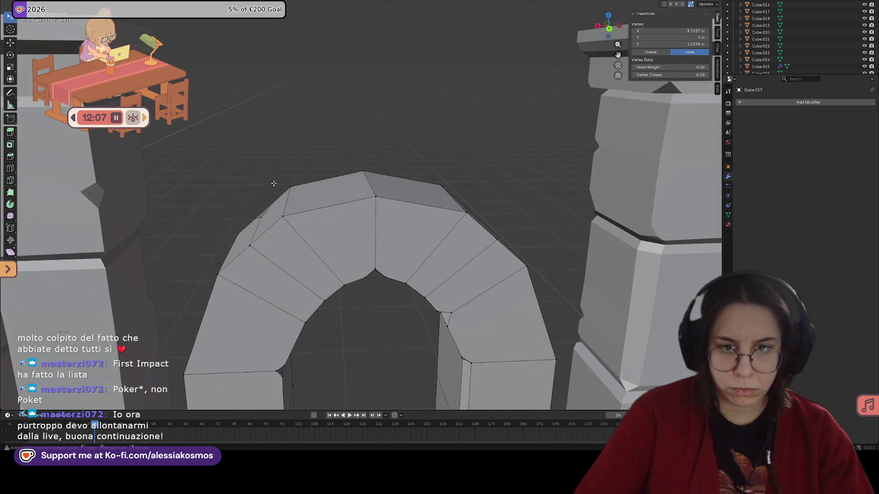
pyautogui.click(307, 206)
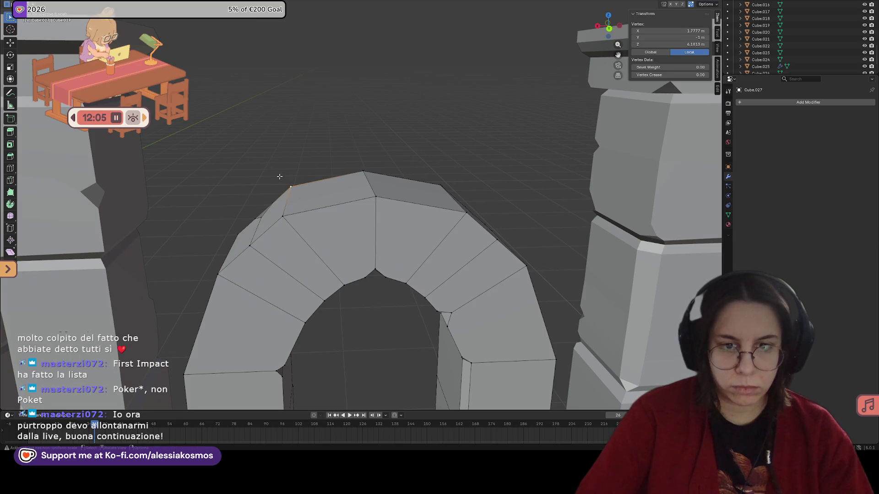
pyautogui.keyDown('shift'); pyautogui.click(322, 218); pyautogui.keyUp('shift')
pyautogui.moveTo(465, 217)
pyautogui.mouseDown(button='middle')
pyautogui.moveTo(473, 176)
pyautogui.moveTo(435, 201)
pyautogui.moveTo(464, 199)
pyautogui.moveTo(343, 206)
pyautogui.mouseUp(button='middle')
pyautogui.click(472, 185)
pyautogui.scroll(3, 465, 200)
pyautogui.scroll(-4, 465, 200)
pyautogui.scroll(2, 342, 206)
pyautogui.scroll(2, 367, 158)
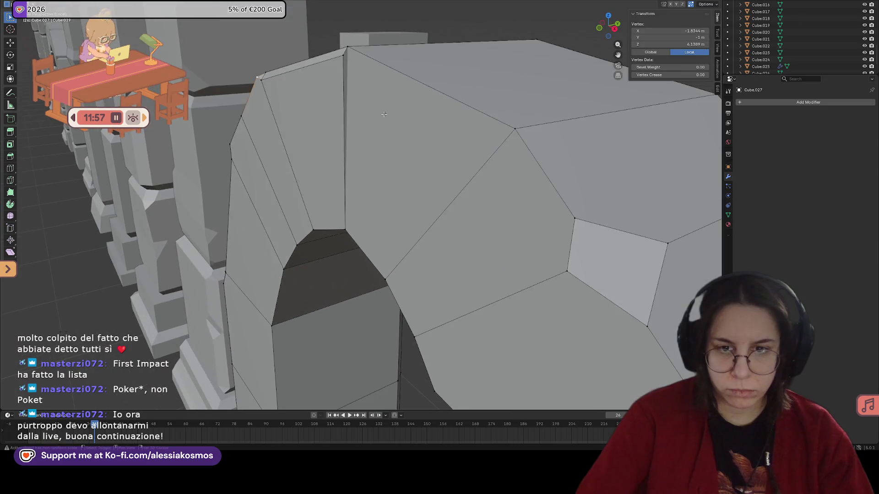
pyautogui.moveTo(382, 115); pyautogui.dragTo(319, 293, button='middle')
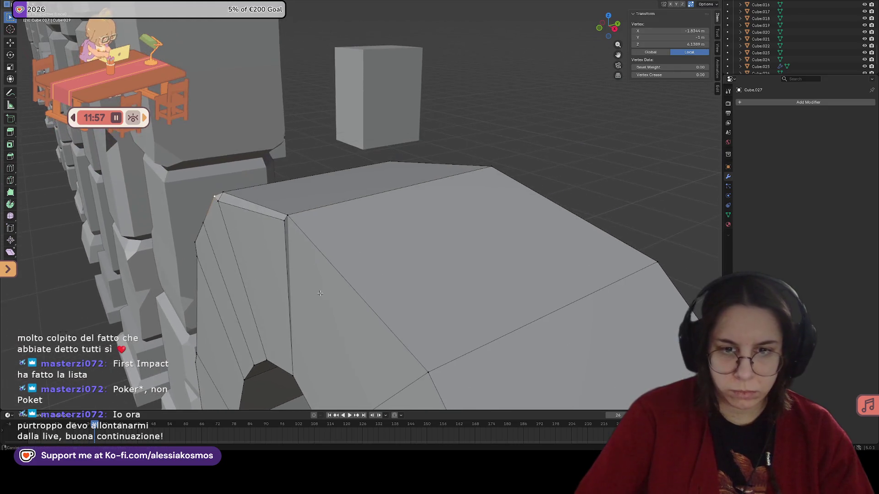
# Merge the selected crown points at the last one and return to Object Mode.
pyautogui.press('m')
pyautogui.click(294, 218)
pyautogui.press('Tab')
pyautogui.scroll(-3, 296, 217)
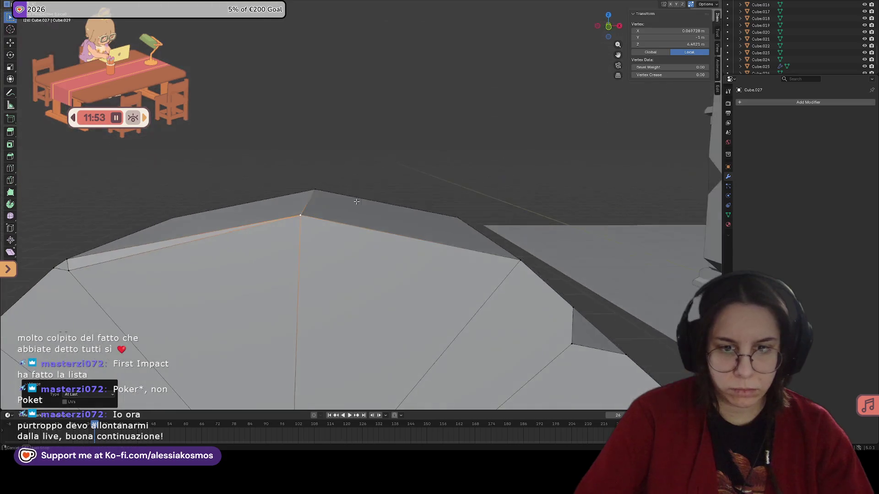
pyautogui.moveTo(297, 218)
pyautogui.mouseDown(button='middle')
pyautogui.moveTo(346, 219)
pyautogui.moveTo(308, 196)
pyautogui.mouseUp(button='middle')
pyautogui.scroll(2, 346, 218)
pyautogui.scroll(-2, 347, 218)
pyautogui.scroll(2, 302, 212)
pyautogui.scroll(-2, 302, 211)
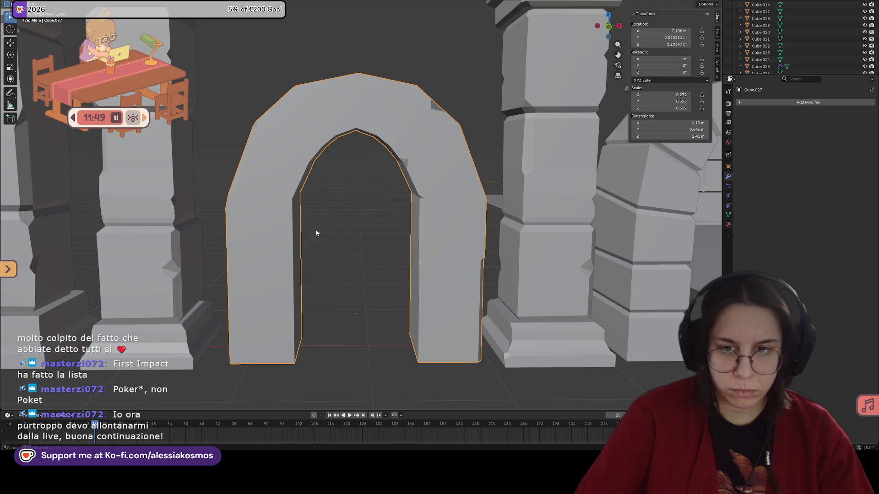
# Try a bevel on the jamb corner point via the vertex menu, then undo it.
pyautogui.moveTo(315, 234); pyautogui.dragTo(301, 211, button='middle')
pyautogui.scroll(3, 301, 212)
pyautogui.press('Tab')
pyautogui.scroll(-2, 242, 190)
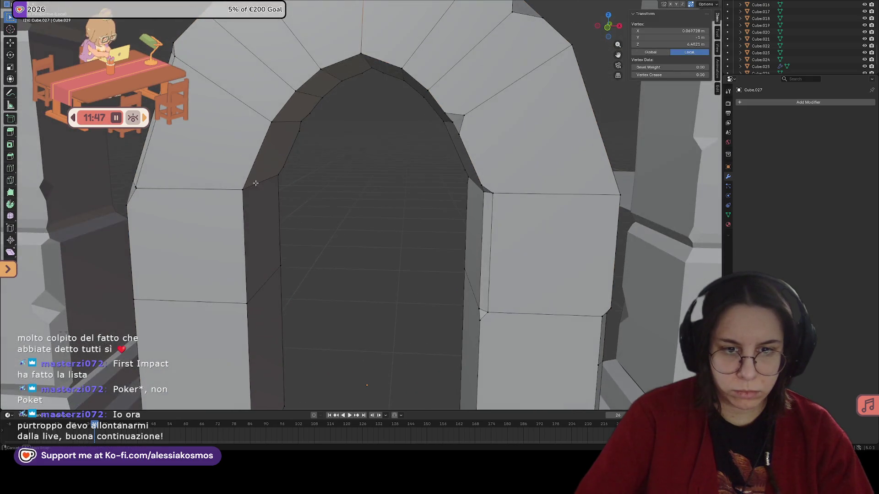
pyautogui.moveTo(242, 190); pyautogui.dragTo(269, 116, button='middle')
pyautogui.scroll(2, 269, 116)
pyautogui.scroll(2, 269, 116)
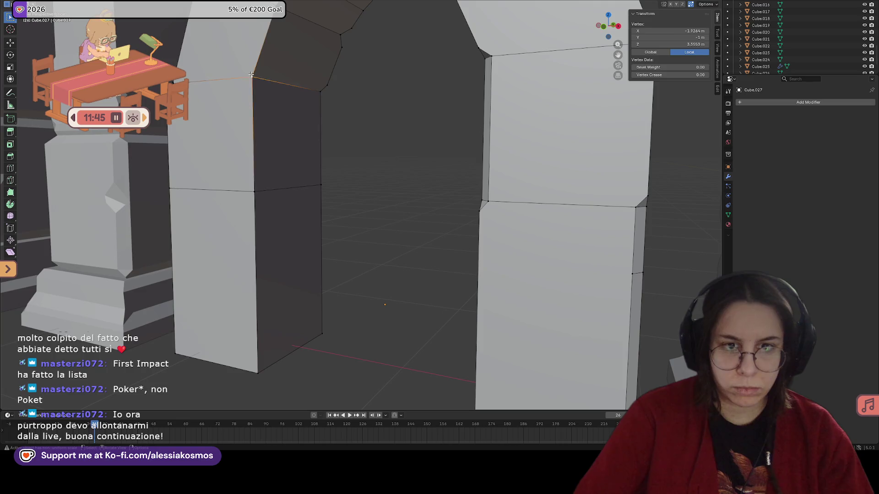
pyautogui.hotkey('ctrl', 'v')
pyautogui.click(216, 97)
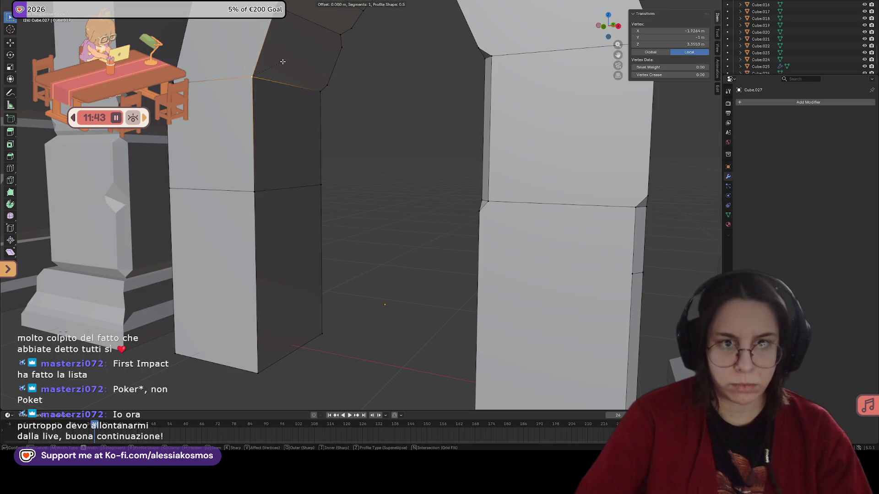
pyautogui.click(298, 60)
pyautogui.moveTo(299, 62)
pyautogui.mouseDown(button='middle')
pyautogui.moveTo(296, 92)
pyautogui.moveTo(294, 71)
pyautogui.mouseUp(button='middle')
pyautogui.hotkey('ctrl', 'z')
# Slide the jamb corner point along its edge twice and nudge it along X.
pyautogui.hotkey('shift', 'v')
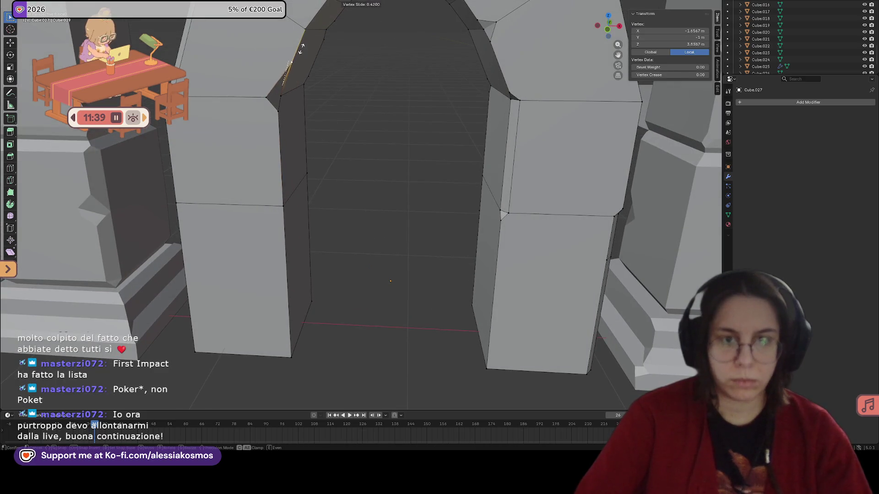
pyautogui.click(302, 49)
pyautogui.moveTo(301, 49); pyautogui.dragTo(275, 98, button='middle')
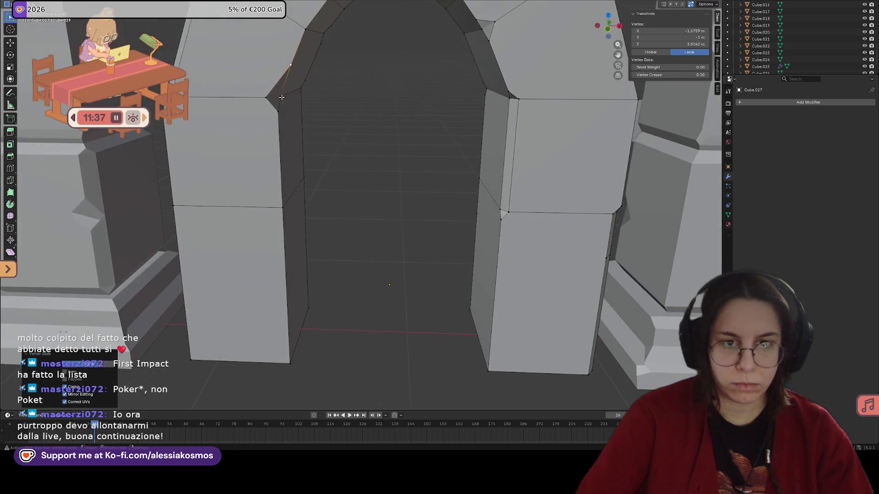
pyautogui.hotkey('shift', 'v')
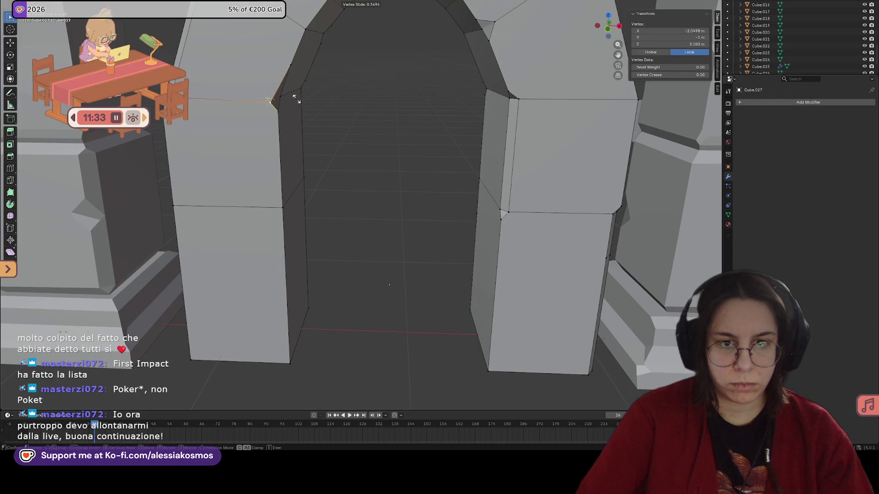
pyautogui.click(296, 98)
pyautogui.press('g')
pyautogui.press('x')
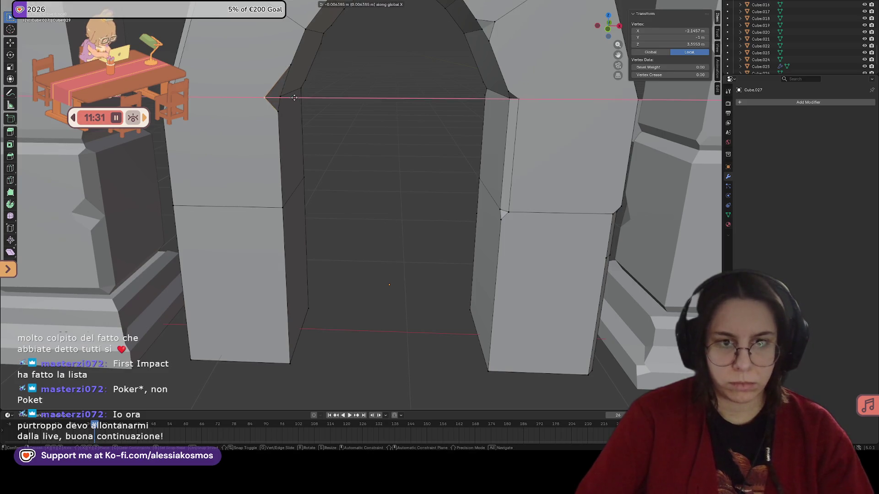
pyautogui.click(299, 98)
# Add a horizontal seam loop low on the left column, cancelling an attempted tilt.
pyautogui.moveTo(298, 98); pyautogui.dragTo(310, 161, button='middle')
pyautogui.click(300, 165)
pyautogui.press('g')
pyautogui.press('g')
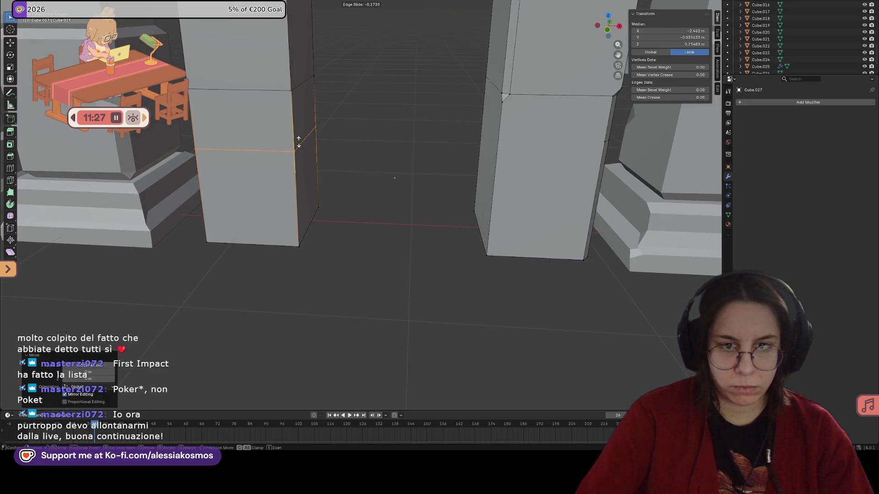
pyautogui.click(297, 217)
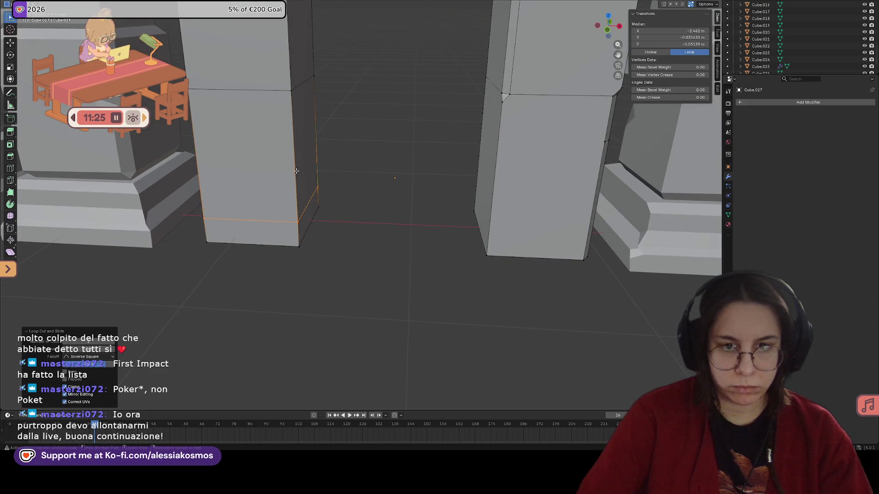
pyautogui.moveTo(302, 124); pyautogui.dragTo(310, 111, button='middle')
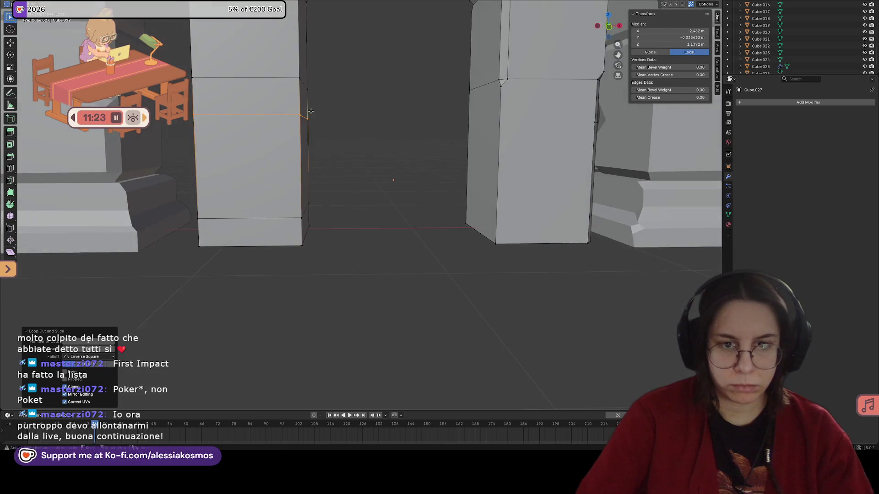
pyautogui.press('r')
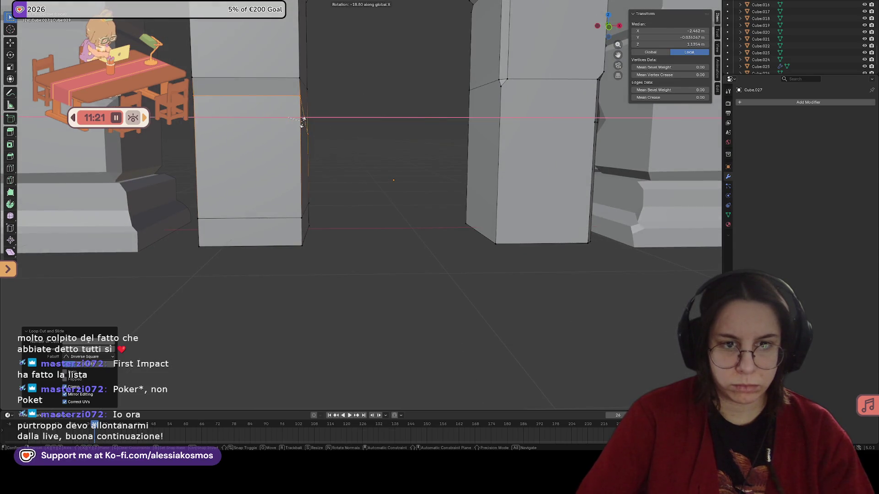
pyautogui.rightClick(305, 125)
# Notch-bevel a point on the new seam; bevel the lower-left corner point and undo it.
pyautogui.click(306, 122)
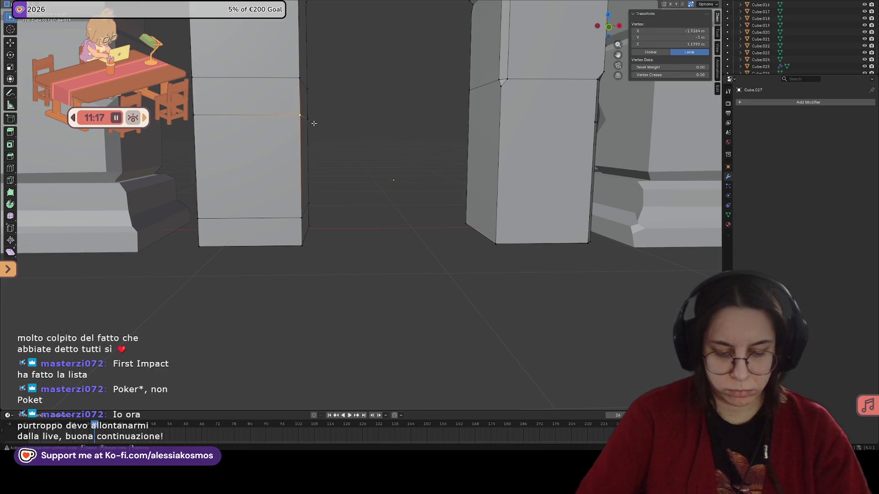
pyautogui.hotkey('ctrl', 'b')
pyautogui.click(323, 122)
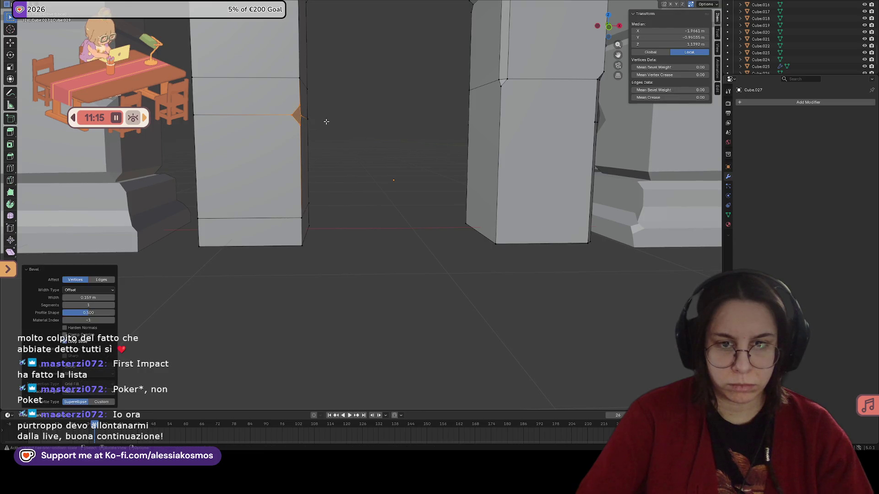
pyautogui.moveTo(326, 122)
pyautogui.mouseDown(button='middle')
pyautogui.moveTo(302, 131)
pyautogui.moveTo(304, 199)
pyautogui.mouseUp(button='middle')
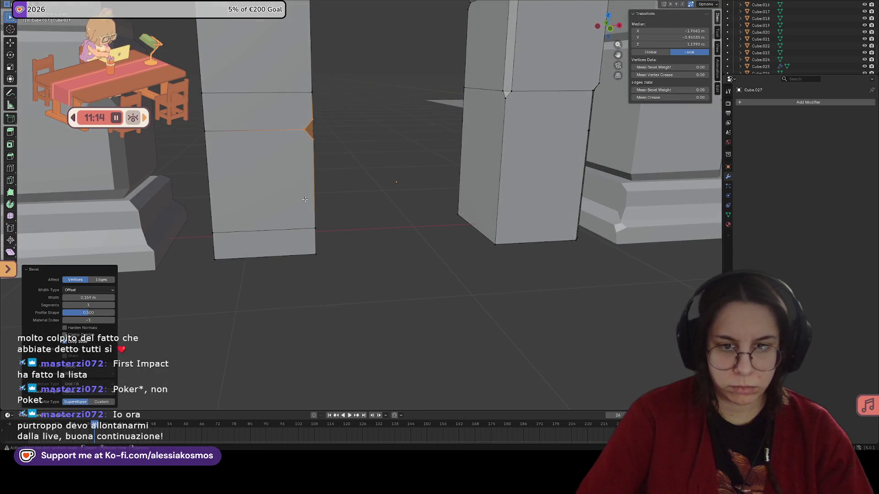
pyautogui.click(250, 230)
pyautogui.hotkey('ctrl', 'shift', 'b')
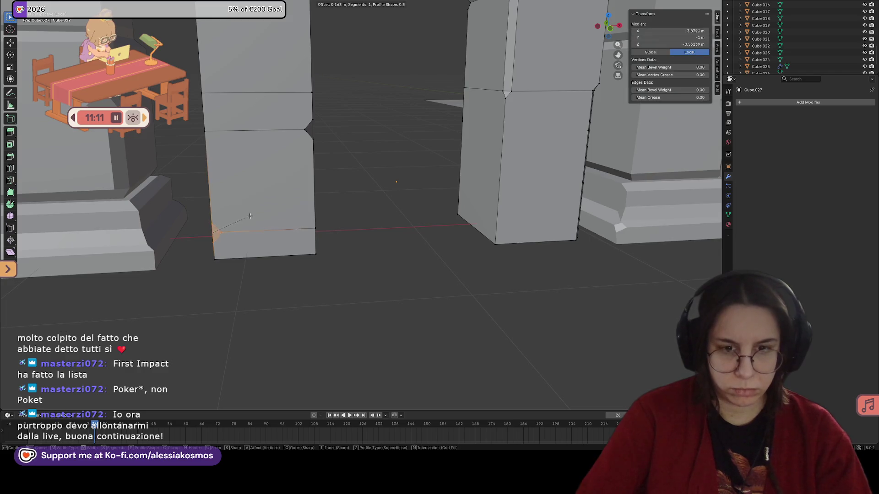
pyautogui.click(253, 214)
pyautogui.moveTo(254, 214)
pyautogui.mouseDown(button='middle')
pyautogui.moveTo(241, 230)
pyautogui.moveTo(252, 228)
pyautogui.moveTo(240, 223)
pyautogui.mouseUp(button='middle')
pyautogui.hotkey('ctrl', 'z')
# Knife-cut an edge across the column base, bevel its corner point, and leave Edit Mode.
pyautogui.press('k')
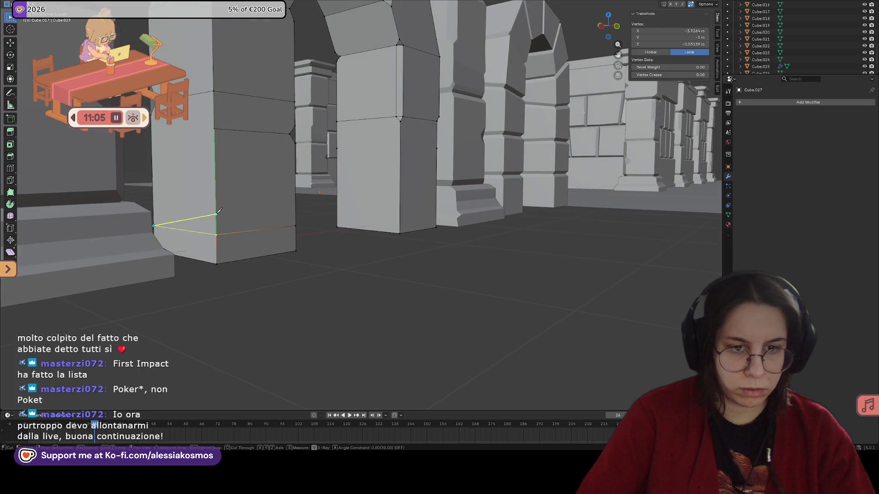
pyautogui.moveTo(216, 212); pyautogui.dragTo(227, 238, button='middle')
pyautogui.press('Escape')
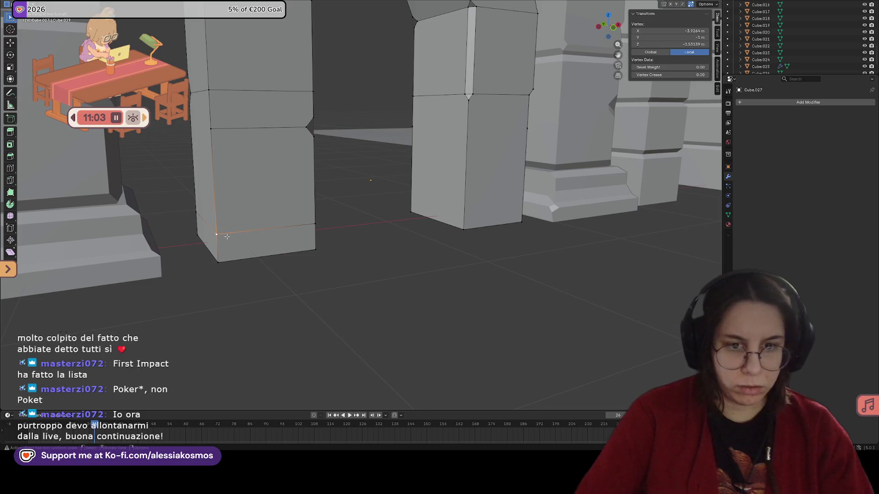
pyautogui.hotkey('ctrl', 'shift', 'b')
pyautogui.click(239, 224)
pyautogui.moveTo(240, 223)
pyautogui.mouseDown(button='middle')
pyautogui.moveTo(315, 210)
pyautogui.moveTo(317, 189)
pyautogui.mouseUp(button='middle')
pyautogui.press('Tab')
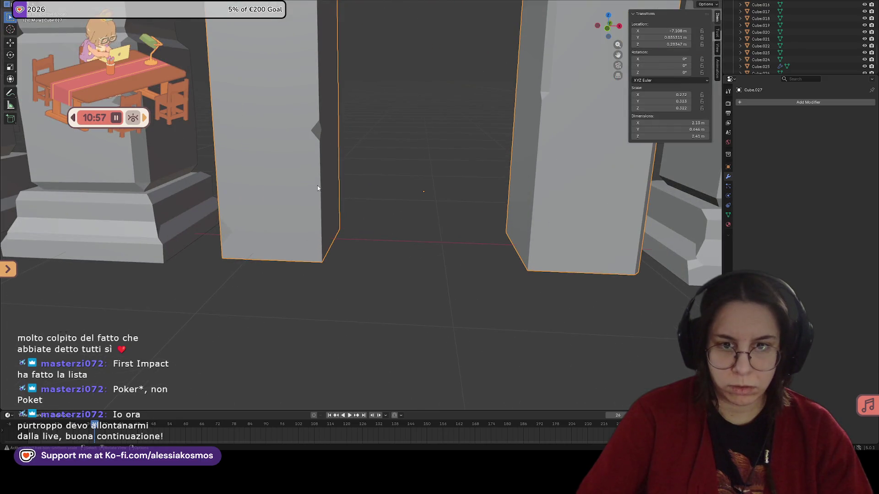
# Nudge a jamb point along X and bevel the pillar base corner edge.
pyautogui.moveTo(319, 146)
pyautogui.mouseDown(button='middle')
pyautogui.moveTo(294, 176)
pyautogui.moveTo(222, 227)
pyautogui.moveTo(238, 236)
pyautogui.mouseUp(button='middle')
pyautogui.press('Tab')
pyautogui.scroll(3, 210, 219)
pyautogui.press('g')
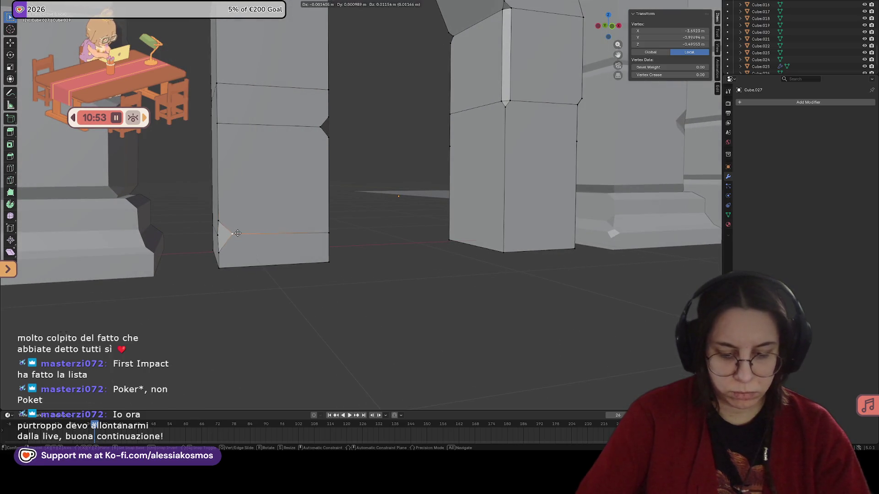
pyautogui.press('y')
pyautogui.press('x')
pyautogui.moveTo(230, 236)
pyautogui.mouseDown(button='middle')
pyautogui.moveTo(234, 256)
pyautogui.moveTo(294, 255)
pyautogui.mouseUp(button='middle')
pyautogui.click(229, 258)
pyautogui.hotkey('ctrl', 'b')
pyautogui.click(247, 258)
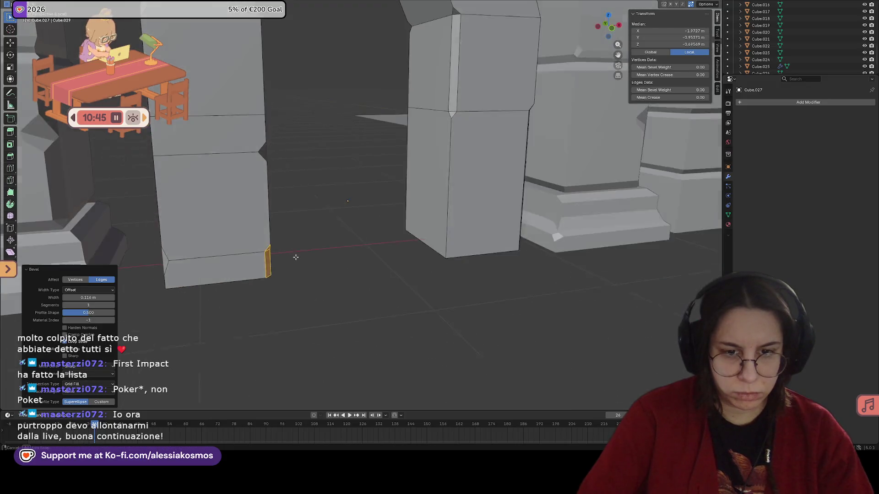
pyautogui.hotkey('alt', 'a')
# Knife-cut a new edge across the other pillar base, bevel it, and leave Edit Mode.
pyautogui.moveTo(403, 275)
pyautogui.mouseDown(button='middle')
pyautogui.moveTo(354, 294)
pyautogui.moveTo(309, 267)
pyautogui.mouseUp(button='middle')
pyautogui.hotkey('ctrl', 'r')
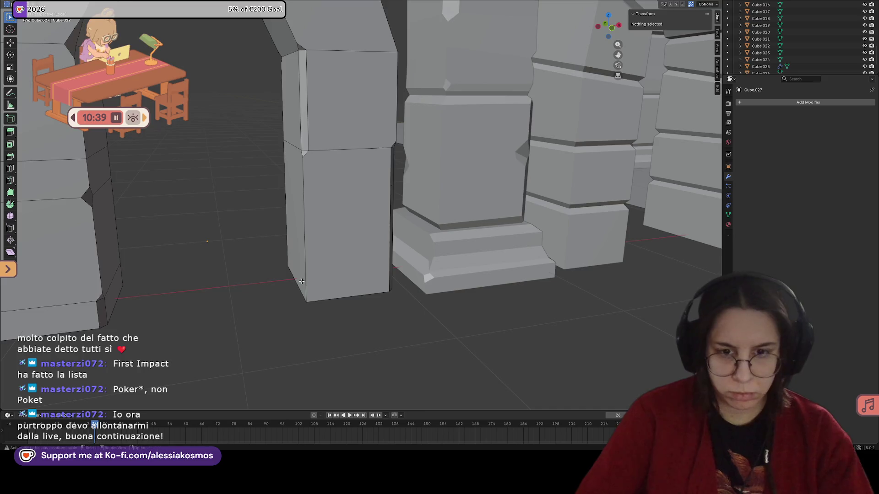
pyautogui.moveTo(306, 283); pyautogui.dragTo(256, 257, button='middle')
pyautogui.press('k')
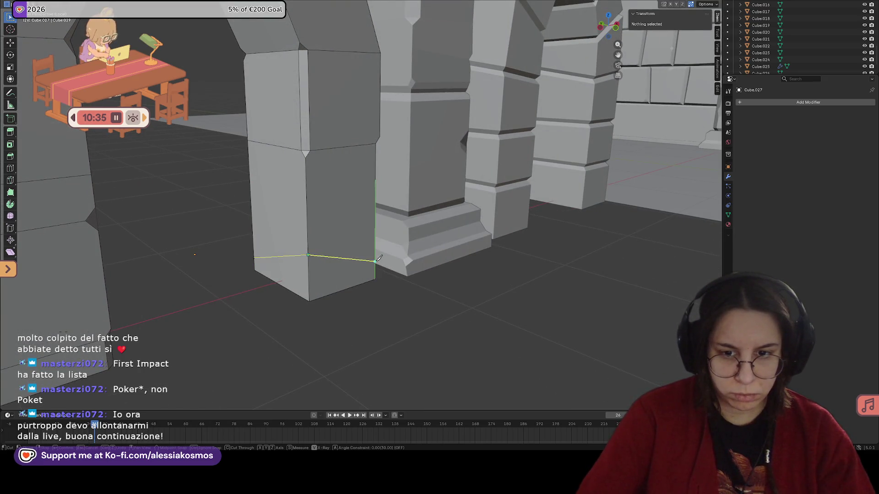
pyautogui.press('Return')
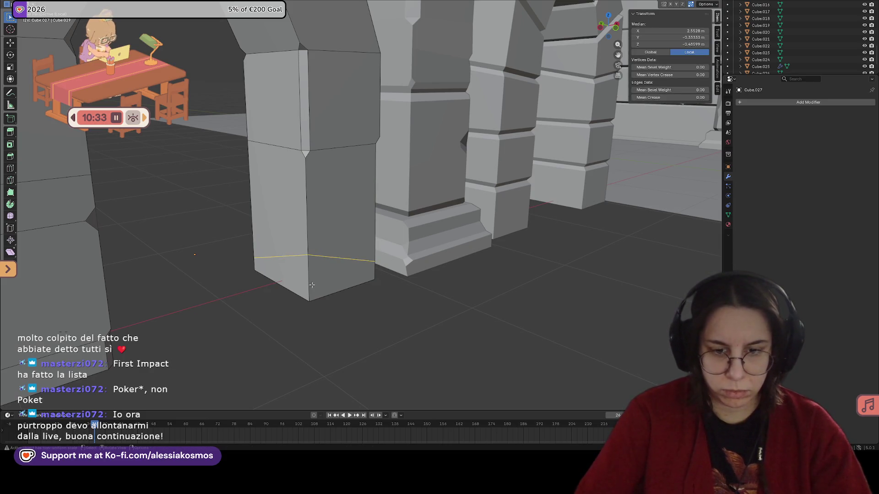
pyautogui.scroll(2, 309, 282)
pyautogui.hotkey('ctrl', 'b')
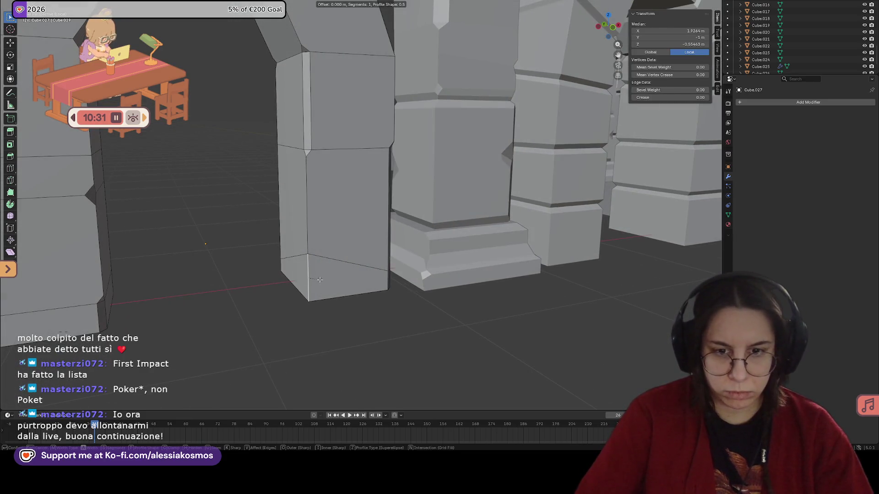
pyautogui.click(329, 279)
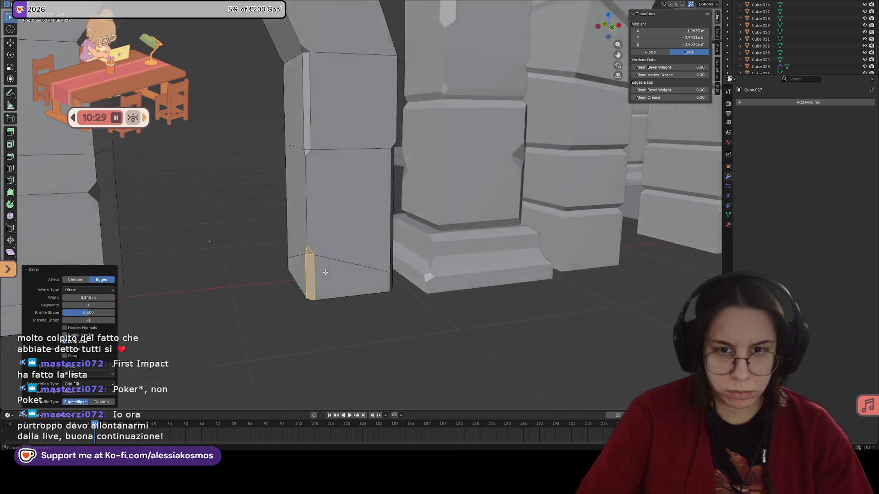
pyautogui.scroll(-3, 329, 278)
pyautogui.scroll(-2, 330, 272)
pyautogui.scroll(-3, 330, 270)
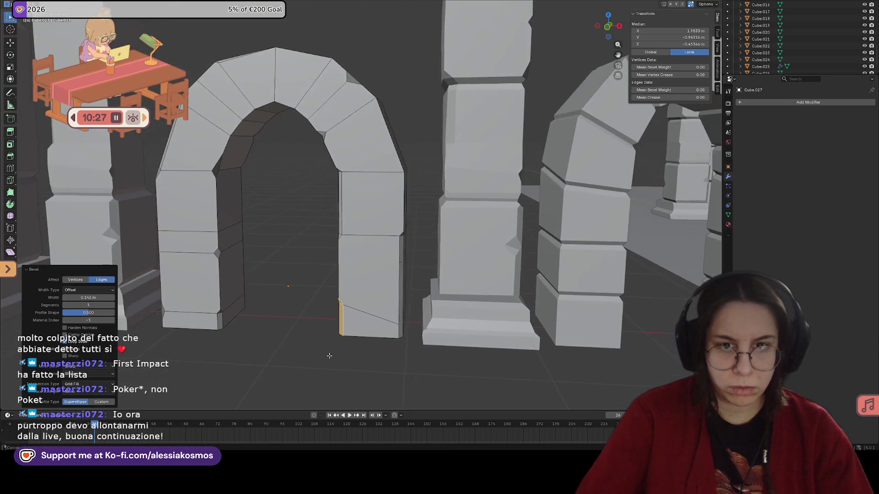
pyautogui.moveTo(330, 271)
pyautogui.mouseDown(button='middle')
pyautogui.moveTo(301, 321)
pyautogui.moveTo(310, 303)
pyautogui.moveTo(281, 306)
pyautogui.moveTo(339, 303)
pyautogui.mouseUp(button='middle')
pyautogui.press('Tab')
pyautogui.scroll(-3, 275, 324)
pyautogui.scroll(2, 310, 303)
pyautogui.scroll(-2, 309, 303)
pyautogui.scroll(2, 326, 316)
pyautogui.scroll(-3, 327, 317)
pyautogui.scroll(3, 338, 302)
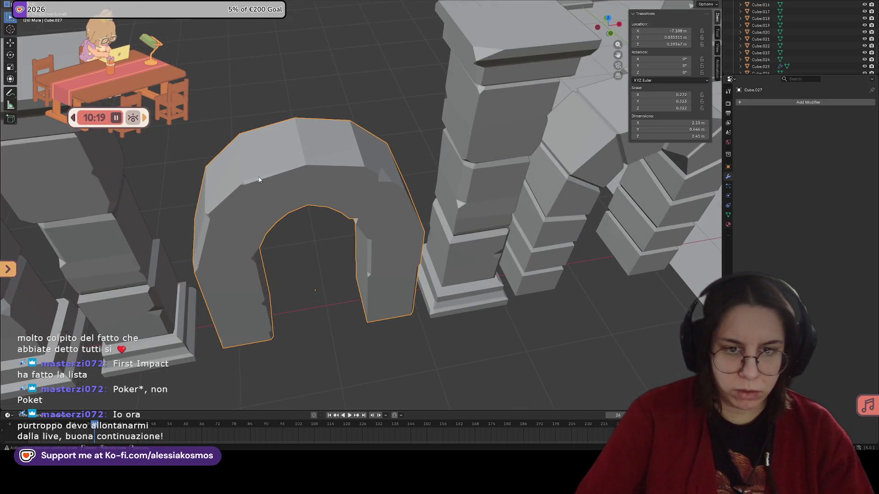
# Merge the stray small crown triangle's vertices into one point at the last.
pyautogui.press('Tab')
pyautogui.scroll(2, 259, 180)
pyautogui.moveTo(259, 181); pyautogui.dragTo(225, 253, button='middle')
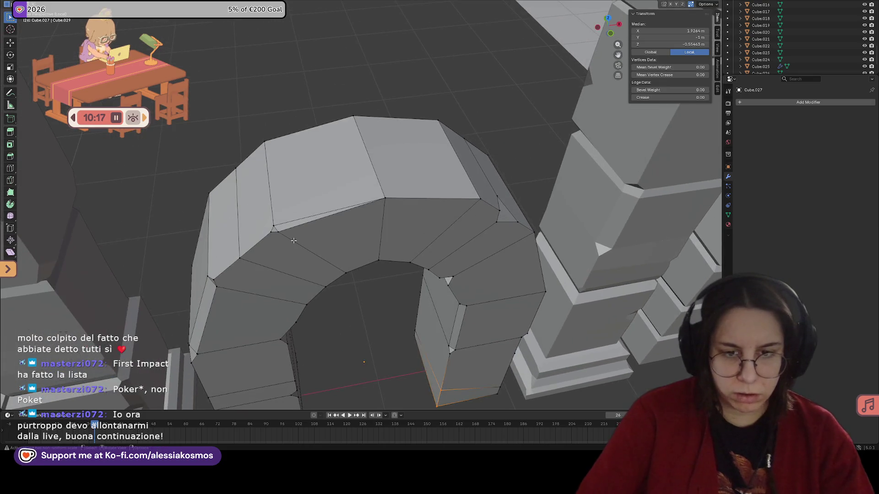
pyautogui.scroll(3, 224, 254)
pyautogui.click(234, 243)
pyautogui.keyDown('alt'); pyautogui.click(240, 243); pyautogui.keyUp('alt')
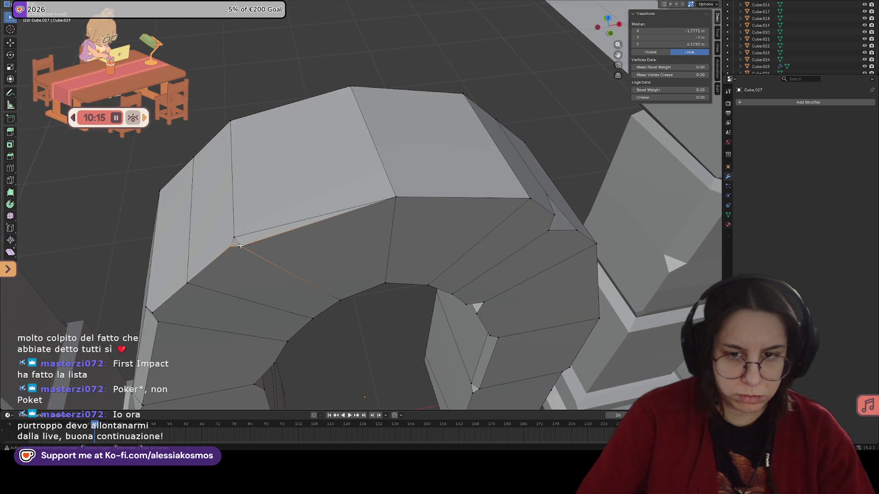
pyautogui.press('m')
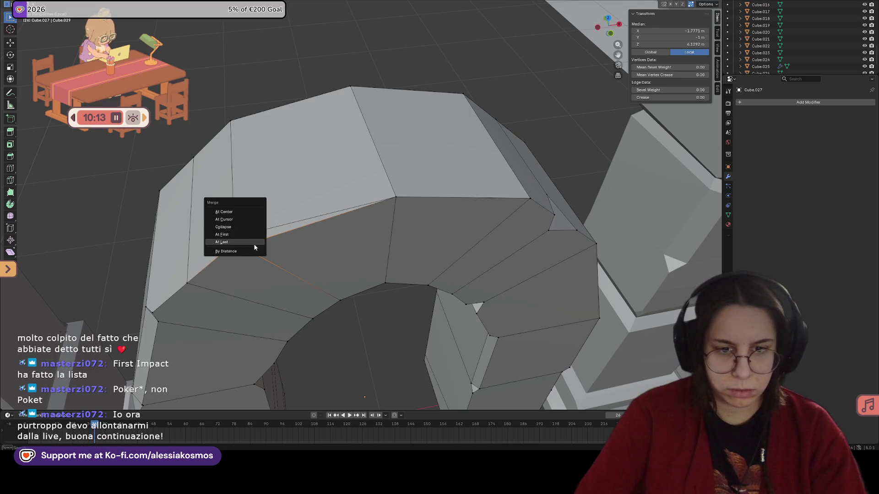
pyautogui.click(240, 246)
# Save the file and add an exactly centred loop cut through the crown.
pyautogui.click(241, 245)
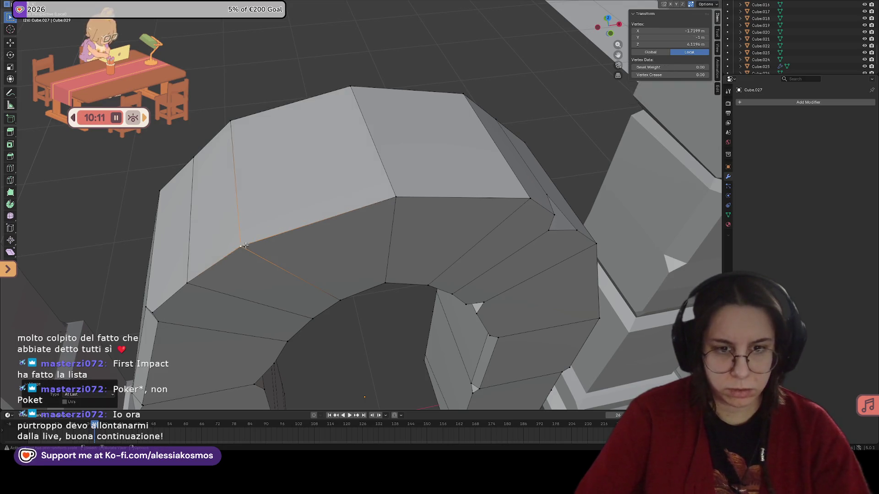
pyautogui.moveTo(240, 245)
pyautogui.mouseDown(button='middle')
pyautogui.moveTo(230, 214)
pyautogui.moveTo(384, 206)
pyautogui.mouseUp(button='middle')
pyautogui.scroll(-3, 255, 216)
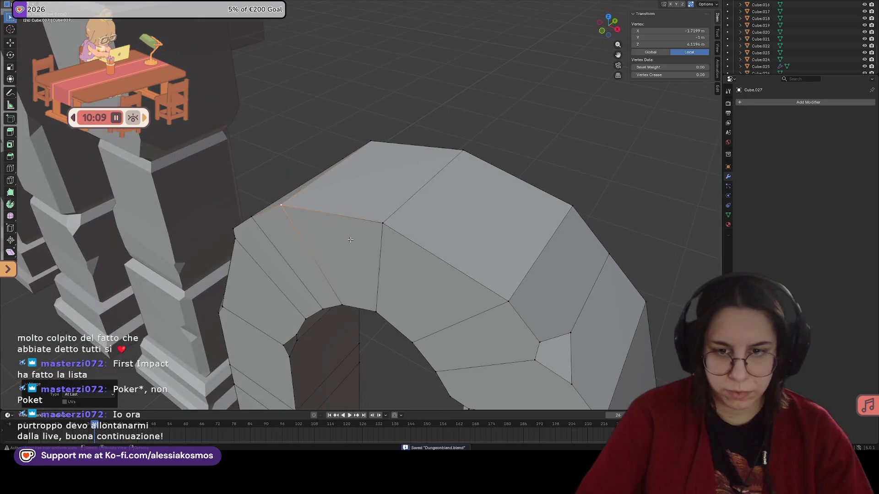
pyautogui.hotkey('ctrl', 's')
pyautogui.click(385, 206)
pyautogui.scroll(3, 409, 219)
pyautogui.hotkey('ctrl', 'shift', 'b')
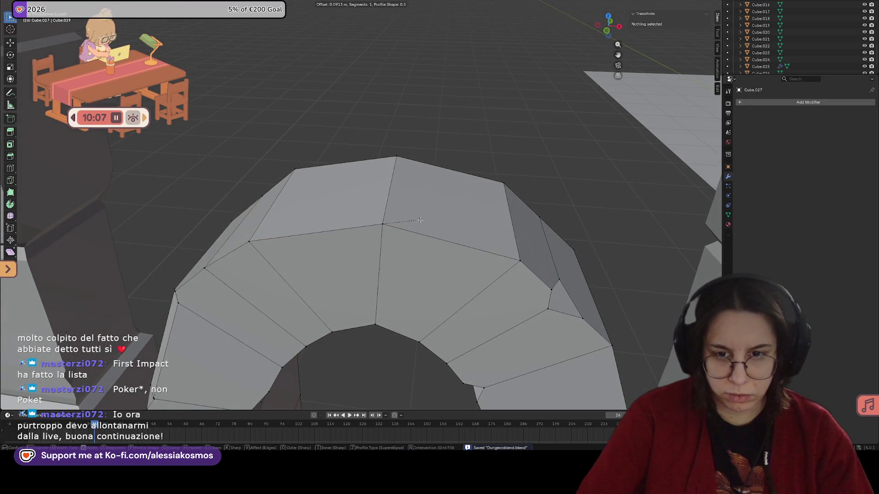
pyautogui.press('Escape')
pyautogui.hotkey('ctrl', 'r')
pyautogui.click(453, 230)
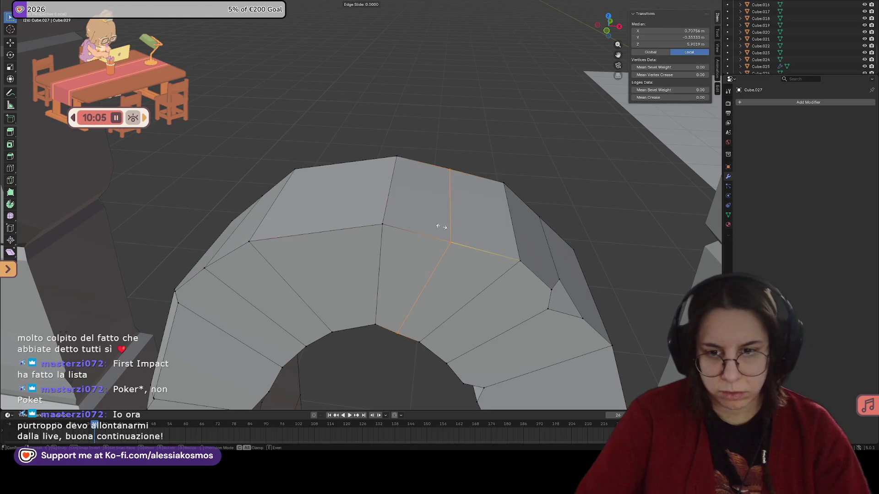
pyautogui.rightClick(458, 239)
# Undo a trial vertex bevel, slide the crown loop vertex along its edge twice, and leave Edit Mode.
pyautogui.click(451, 240)
pyautogui.hotkey('ctrl', 'shift', 'b')
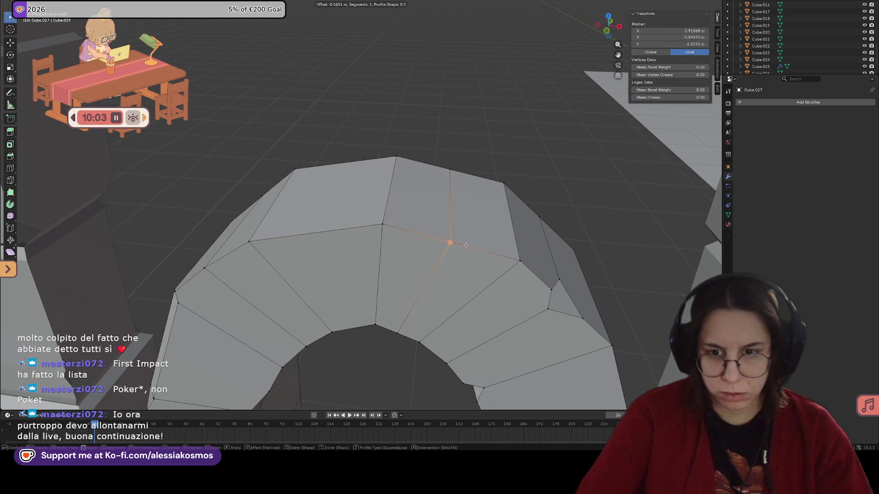
pyautogui.click(478, 246)
pyautogui.hotkey('ctrl', 'z')
pyautogui.moveTo(478, 245); pyautogui.dragTo(445, 238, button='middle')
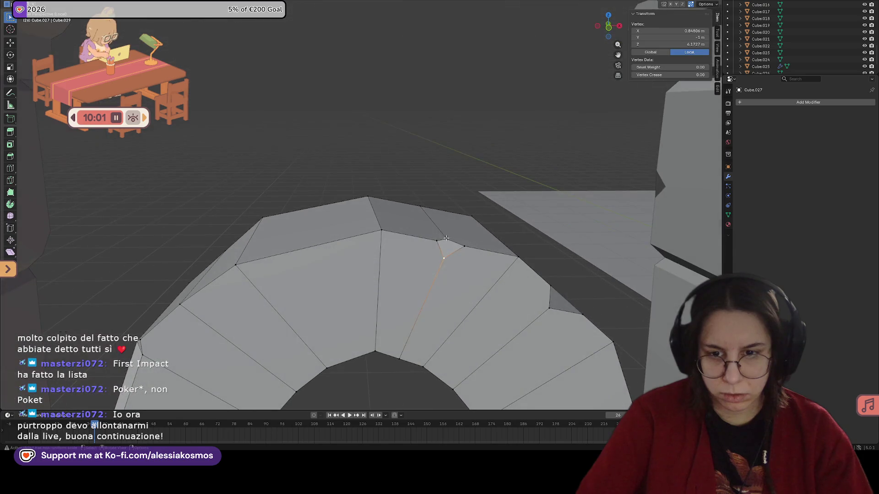
pyautogui.press('g')
pyautogui.press('x')
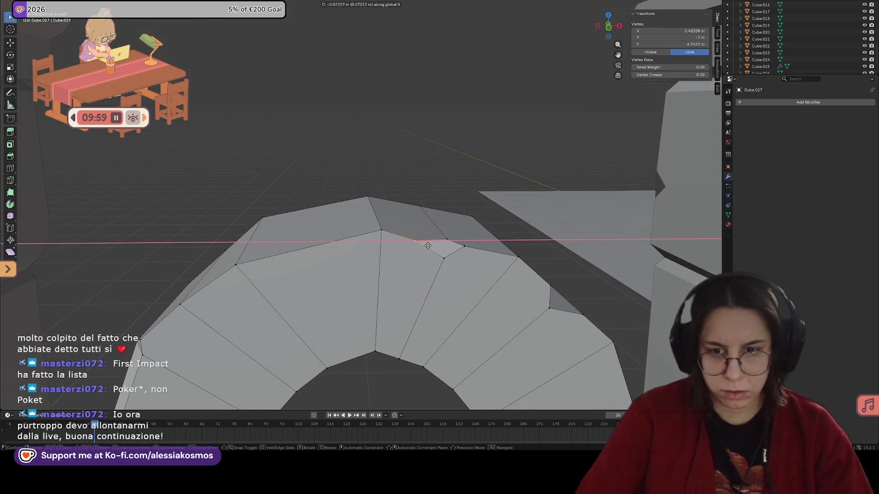
pyautogui.press('g')
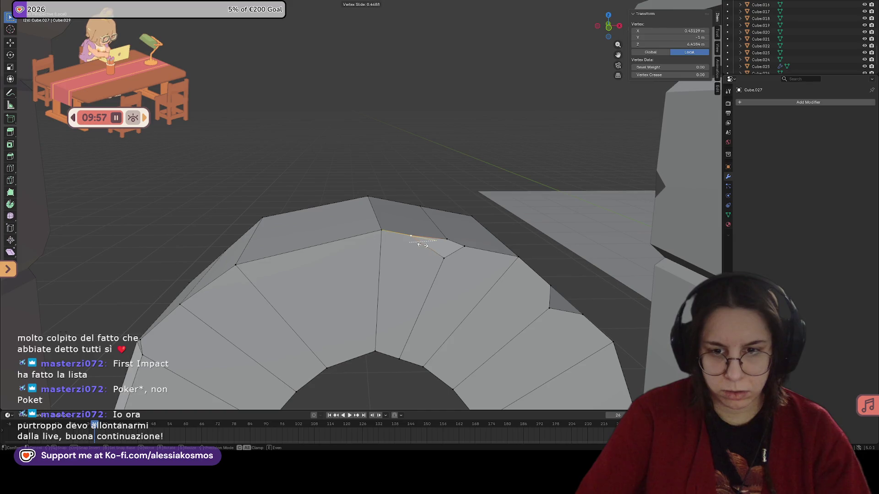
pyautogui.click(452, 259)
pyautogui.press('g')
pyautogui.press('g')
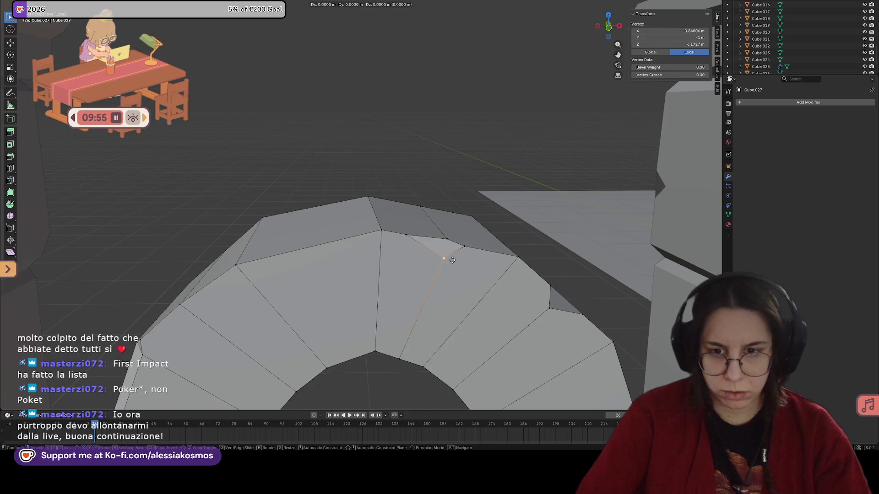
pyautogui.click(459, 253)
pyautogui.moveTo(458, 254); pyautogui.dragTo(453, 253, button='middle')
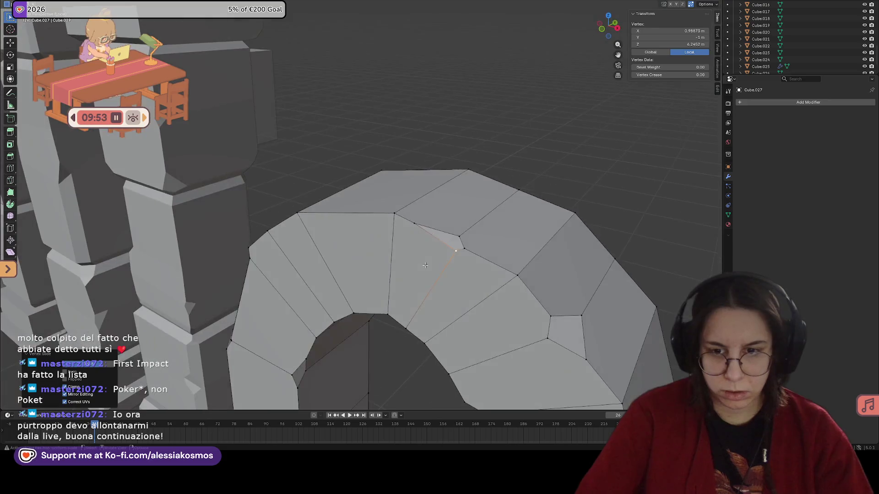
pyautogui.press('Tab')
pyautogui.moveTo(505, 272)
pyautogui.mouseDown(button='middle')
pyautogui.moveTo(477, 249)
pyautogui.moveTo(483, 255)
pyautogui.moveTo(428, 232)
pyautogui.moveTo(437, 234)
pyautogui.moveTo(335, 242)
pyautogui.mouseUp(button='middle')
pyautogui.scroll(-3, 494, 301)
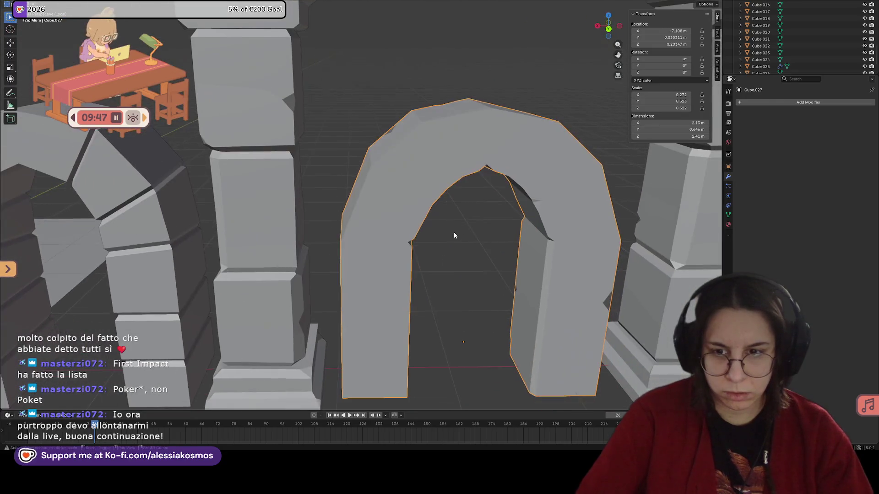
# Bevel the seam on the pointed arch crown's left side.
pyautogui.moveTo(454, 236)
pyautogui.mouseDown(button='middle')
pyautogui.moveTo(499, 230)
pyautogui.moveTo(409, 185)
pyautogui.mouseUp(button='middle')
pyautogui.scroll(2, 503, 233)
pyautogui.press('Tab')
pyautogui.click(369, 152)
pyautogui.hotkey('ctrl', 'b')
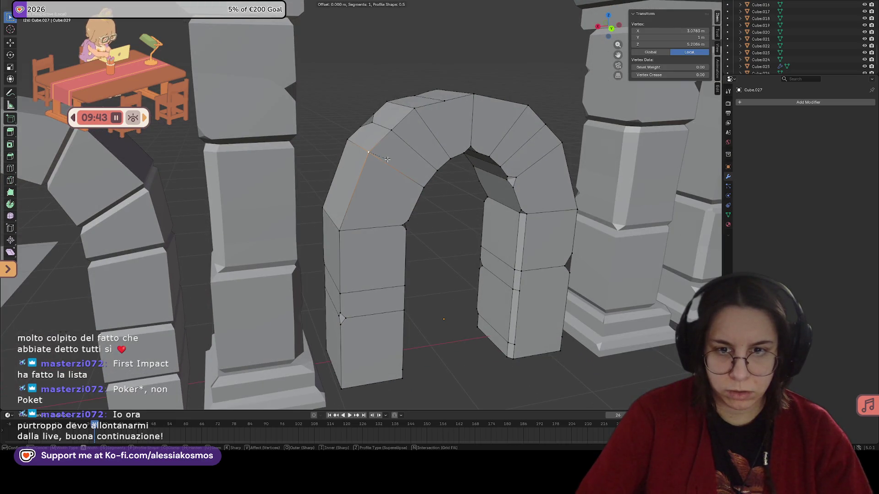
pyautogui.click(386, 159)
pyautogui.scroll(2, 374, 151)
# Slide two of the new bevel vertices along their edges into place.
pyautogui.moveTo(374, 152)
pyautogui.mouseDown(button='middle')
pyautogui.moveTo(358, 137)
pyautogui.moveTo(419, 232)
pyautogui.mouseUp(button='middle')
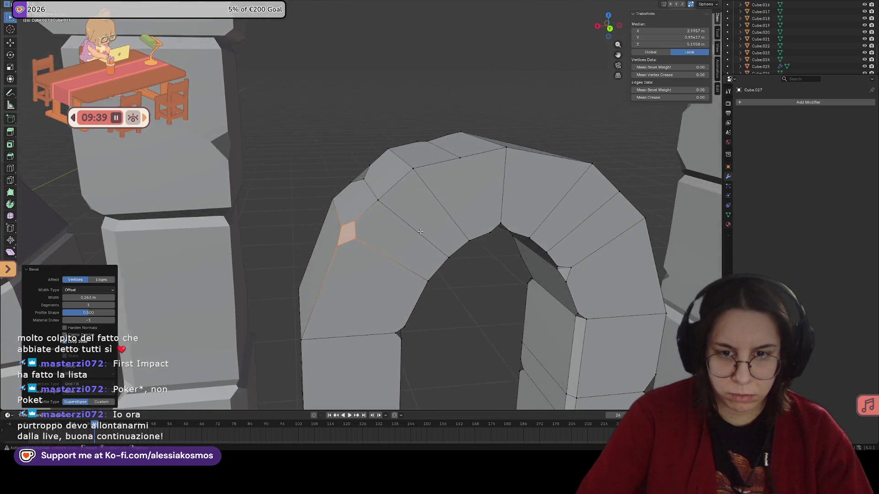
pyautogui.click(355, 228)
pyautogui.moveTo(360, 237); pyautogui.dragTo(358, 227, button='middle')
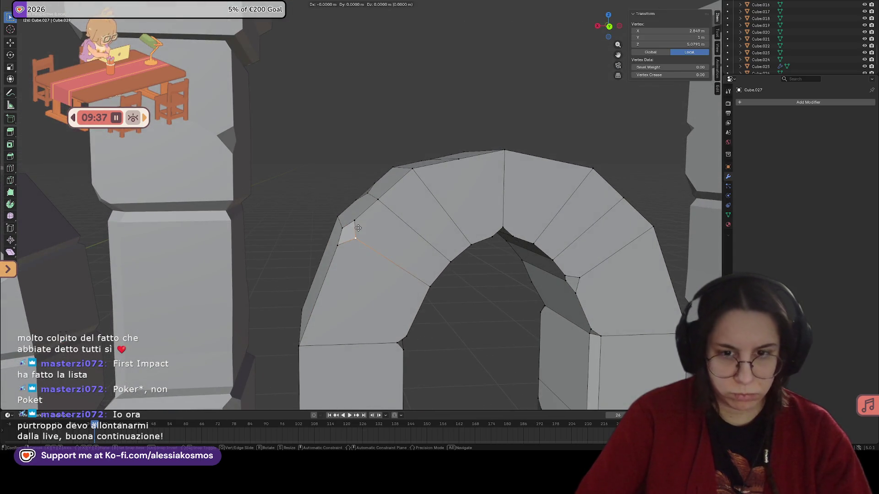
pyautogui.press('g')
pyautogui.press('g')
pyautogui.click(355, 219)
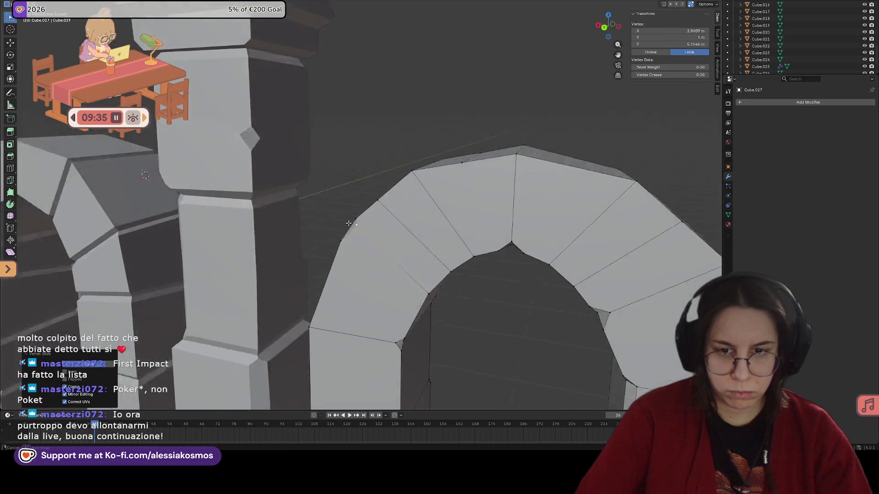
pyautogui.moveTo(373, 218)
pyautogui.mouseDown(button='middle')
pyautogui.moveTo(411, 234)
pyautogui.moveTo(376, 229)
pyautogui.mouseUp(button='middle')
pyautogui.press('g')
pyautogui.press('g')
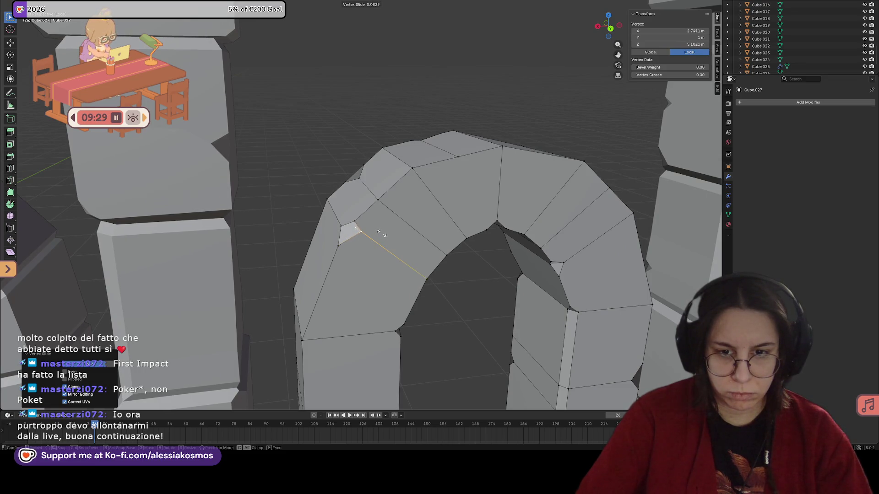
pyautogui.click(379, 230)
# Leave Edit Mode, save the file, and re-enter editing.
pyautogui.press('Tab')
pyautogui.moveTo(380, 232)
pyautogui.mouseDown(button='middle')
pyautogui.moveTo(444, 259)
pyautogui.moveTo(396, 252)
pyautogui.moveTo(436, 265)
pyautogui.moveTo(453, 241)
pyautogui.moveTo(414, 211)
pyautogui.moveTo(583, 243)
pyautogui.moveTo(413, 187)
pyautogui.moveTo(420, 204)
pyautogui.moveTo(446, 201)
pyautogui.mouseUp(button='middle')
pyautogui.hotkey('ctrl', 's')
pyautogui.press('Tab')
pyautogui.scroll(5, 423, 178)
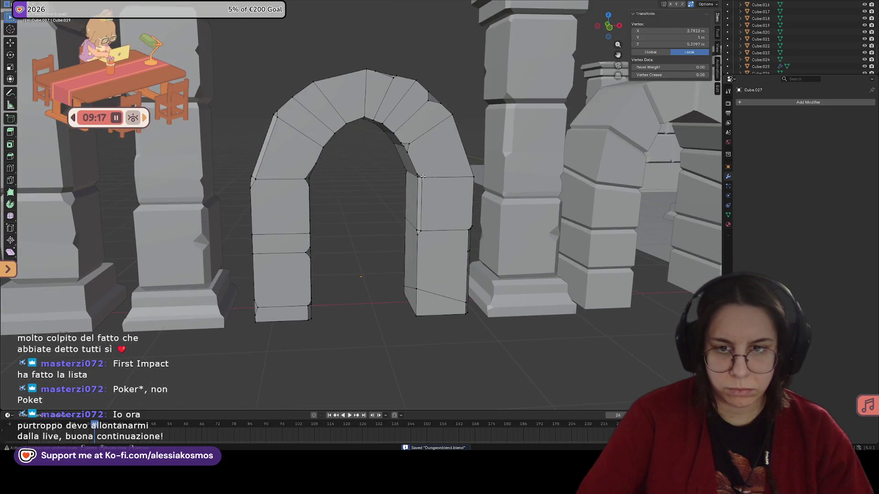
pyautogui.click(447, 180)
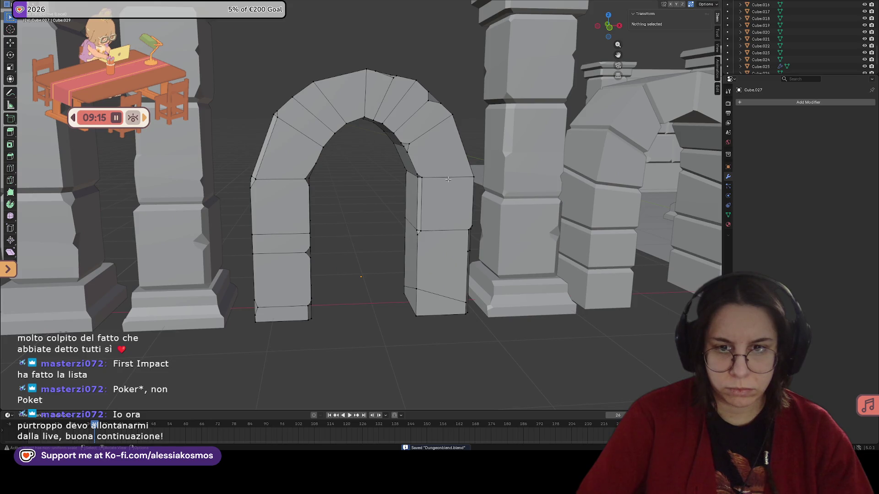
pyautogui.press('Tab')
pyautogui.press('Tab')
pyautogui.press('Tab')
pyautogui.scroll(-3, 443, 185)
pyautogui.scroll(-2, 437, 194)
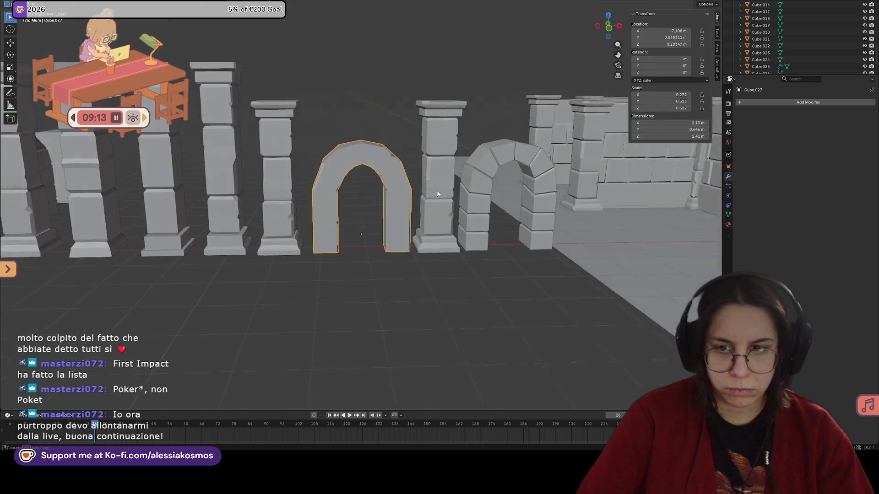
pyautogui.moveTo(437, 195); pyautogui.dragTo(433, 183, button='middle')
pyautogui.scroll(5, 433, 183)
pyautogui.press('Tab')
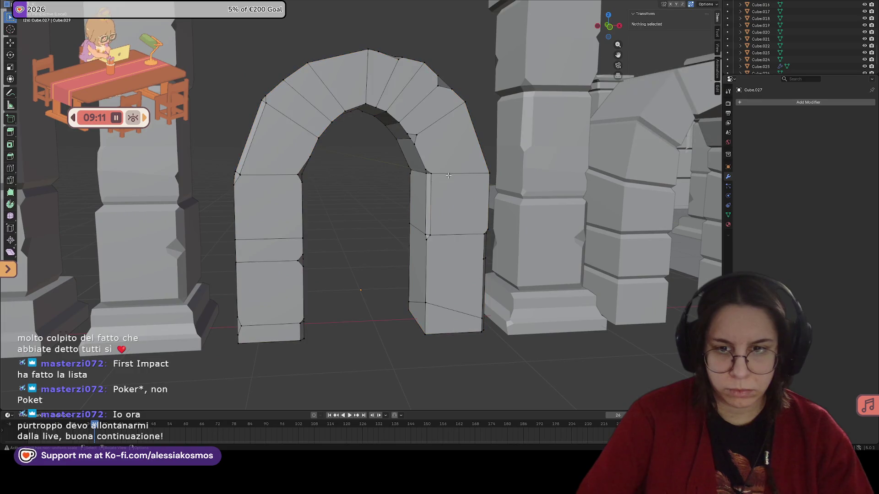
pyautogui.click(430, 173)
pyautogui.keyDown('alt'); pyautogui.click(447, 175); pyautogui.keyUp('alt')
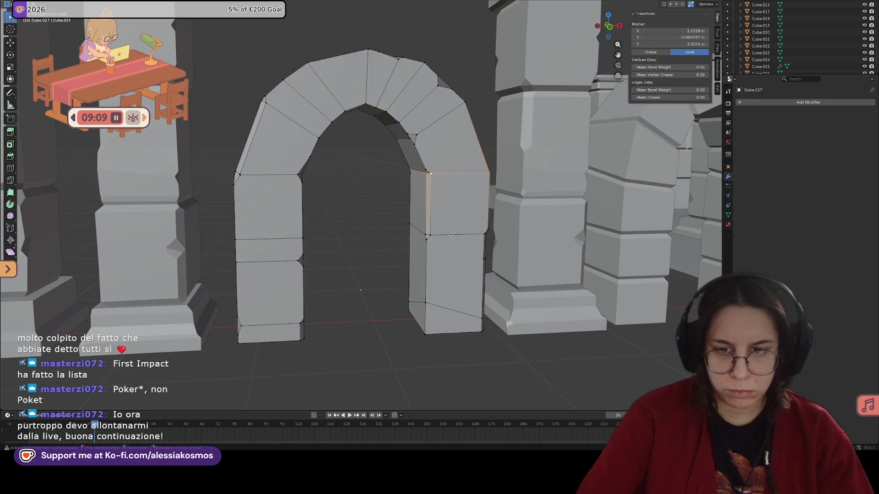
pyautogui.keyDown('alt'); pyautogui.click(450, 175); pyautogui.keyUp('alt')
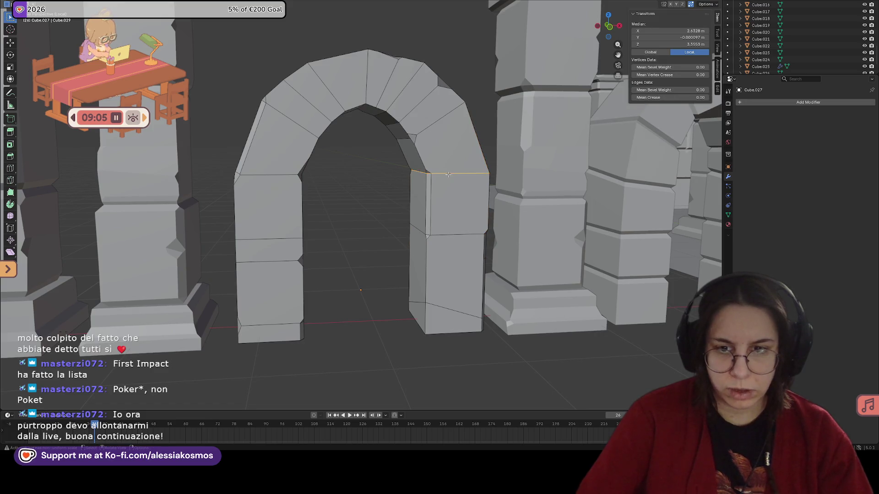
pyautogui.click(447, 174)
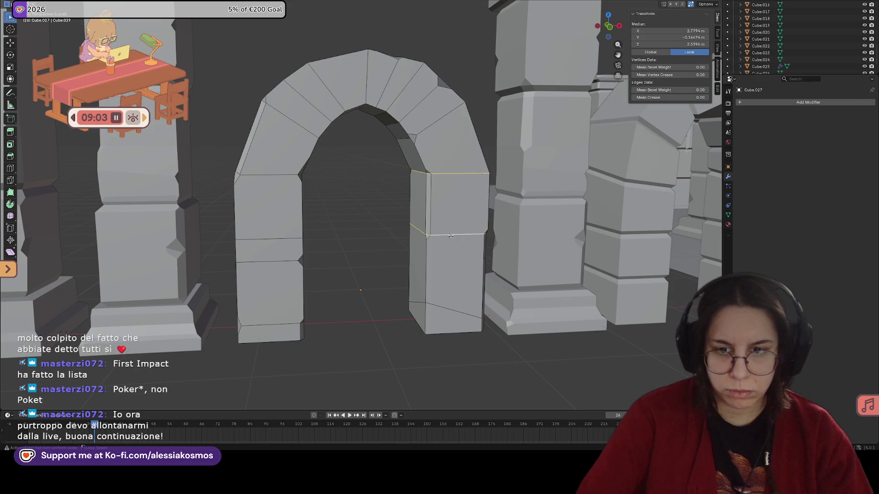
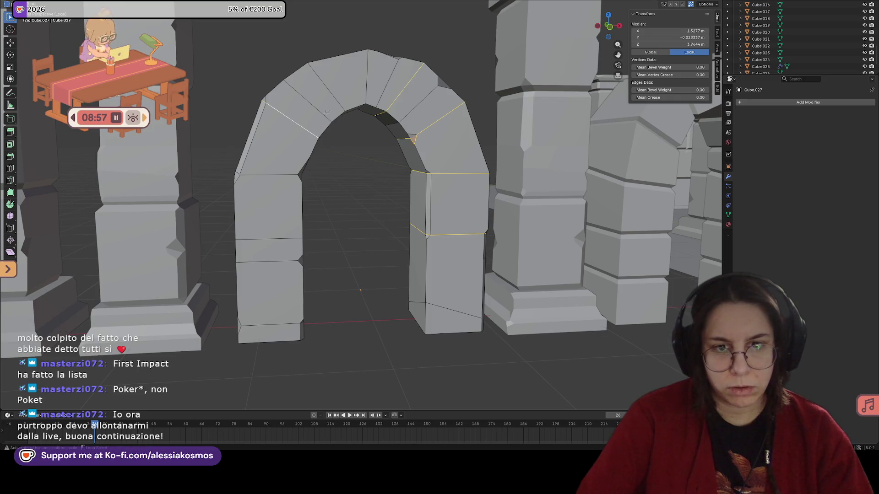
# Save the dungeon file with the finished arch and return to Object Mode.
pyautogui.click(282, 175)
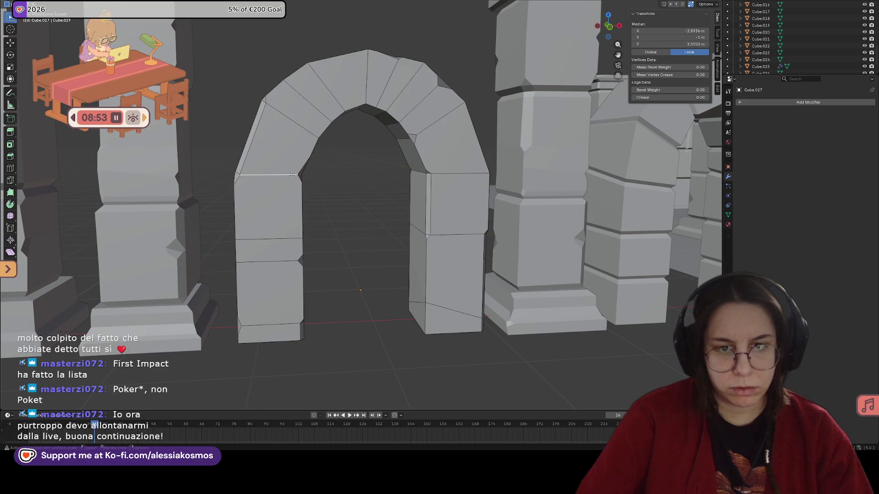
pyautogui.moveTo(291, 176); pyautogui.dragTo(277, 176, button='middle')
pyautogui.scroll(-5, 314, 180)
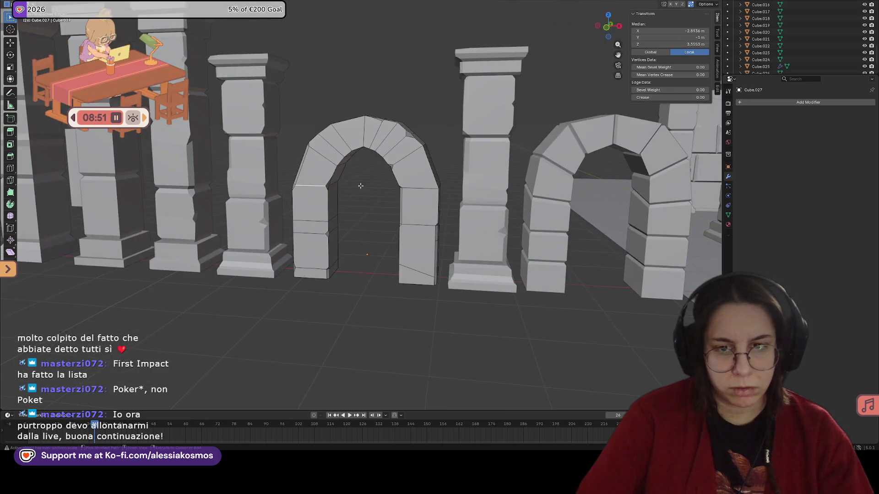
pyautogui.hotkey('ctrl', 's')
pyautogui.scroll(-3, 361, 187)
pyautogui.moveTo(361, 187)
pyautogui.mouseDown(button='middle')
pyautogui.moveTo(417, 218)
pyautogui.moveTo(405, 196)
pyautogui.moveTo(423, 170)
pyautogui.moveTo(321, 151)
pyautogui.moveTo(368, 156)
pyautogui.mouseUp(button='middle')
pyautogui.press('Tab')
pyautogui.scroll(3, 405, 195)
pyautogui.scroll(3, 424, 172)
pyautogui.scroll(-2, 405, 175)
pyautogui.scroll(2, 307, 142)
# Undo a stray Y move of the arch and make the plain stone wall visible again.
pyautogui.press('g')
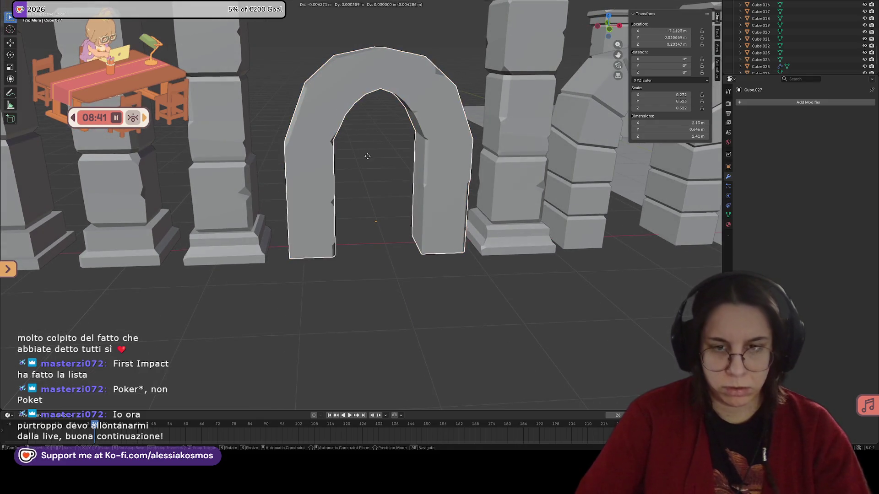
pyautogui.press('y')
pyautogui.click(339, 114)
pyautogui.moveTo(339, 114); pyautogui.dragTo(365, 175, button='middle')
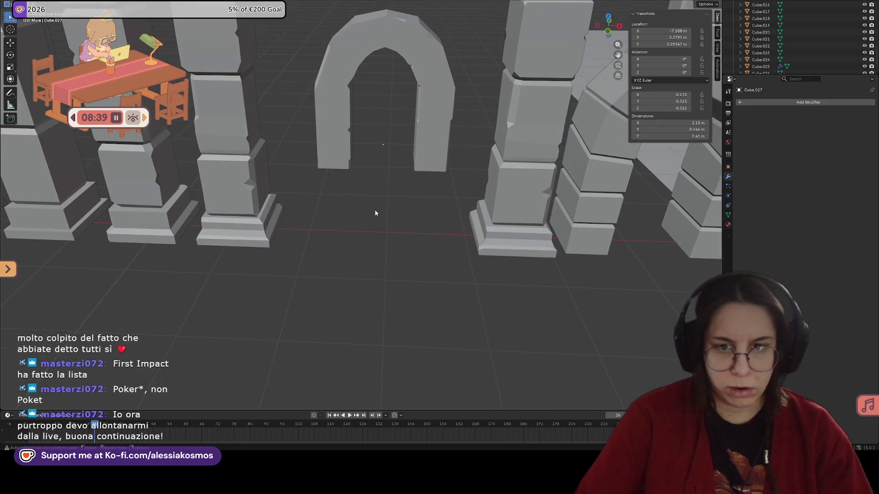
pyautogui.hotkey('ctrl', 'z')
pyautogui.scroll(-1, 825, 67)
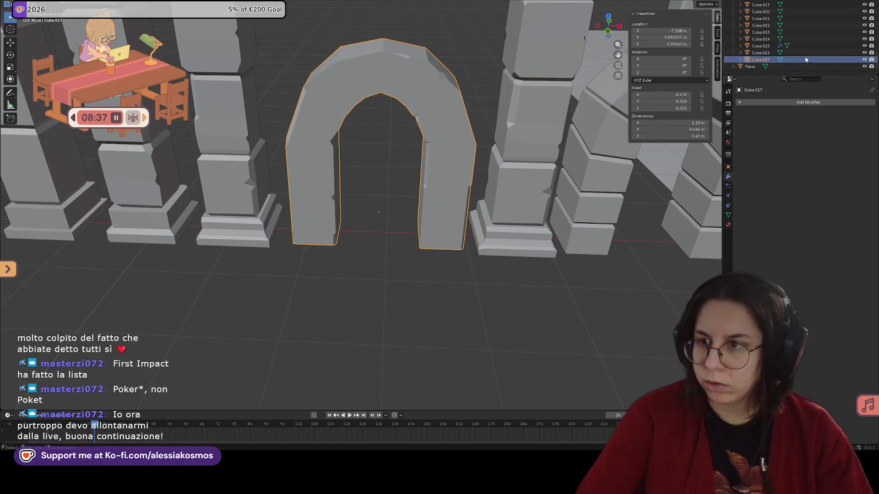
pyautogui.scroll(5, 808, 53)
pyautogui.scroll(3, 794, 22)
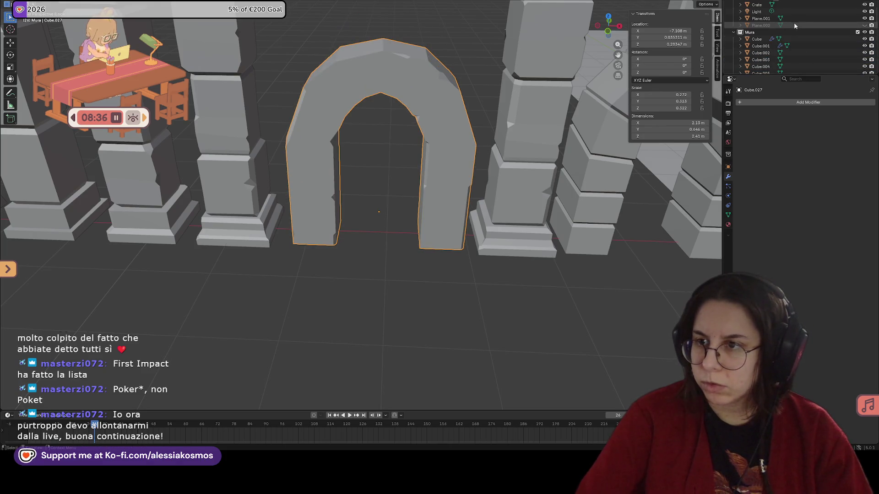
pyautogui.click(867, 31)
pyautogui.scroll(3, 454, 71)
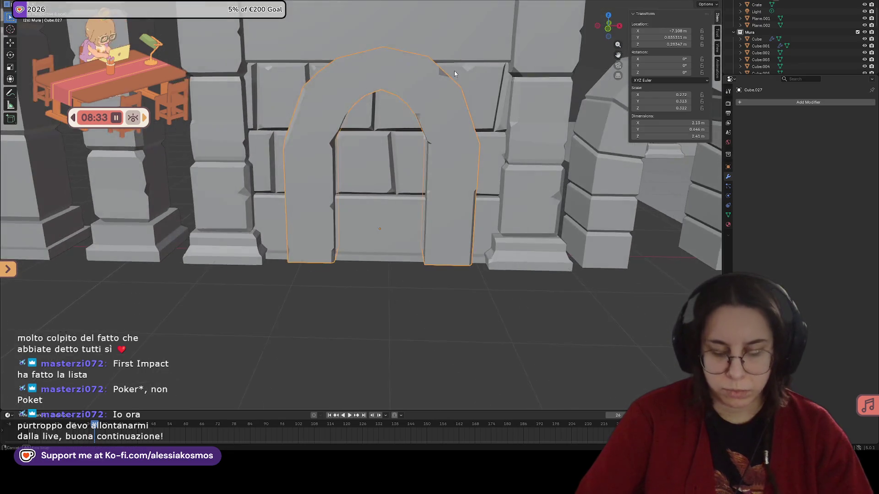
pyautogui.scroll(-2, 454, 71)
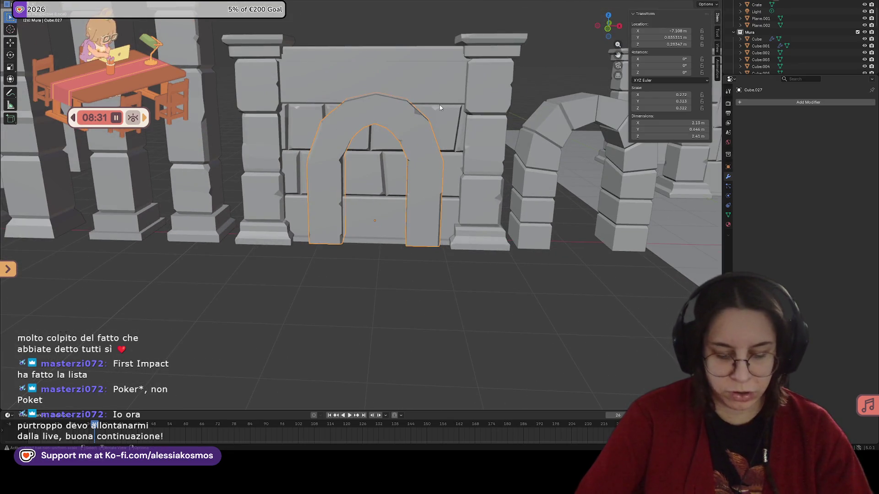
# Move the arch left along X and forward along Y, clearing the wall panel.
pyautogui.press('g')
pyautogui.press('y')
pyautogui.press('x')
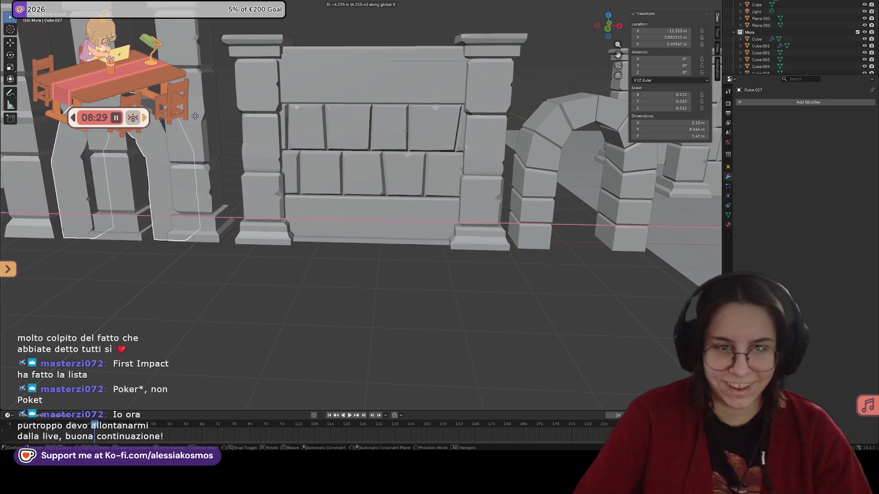
pyautogui.click(196, 117)
pyautogui.press('g')
pyautogui.press('x')
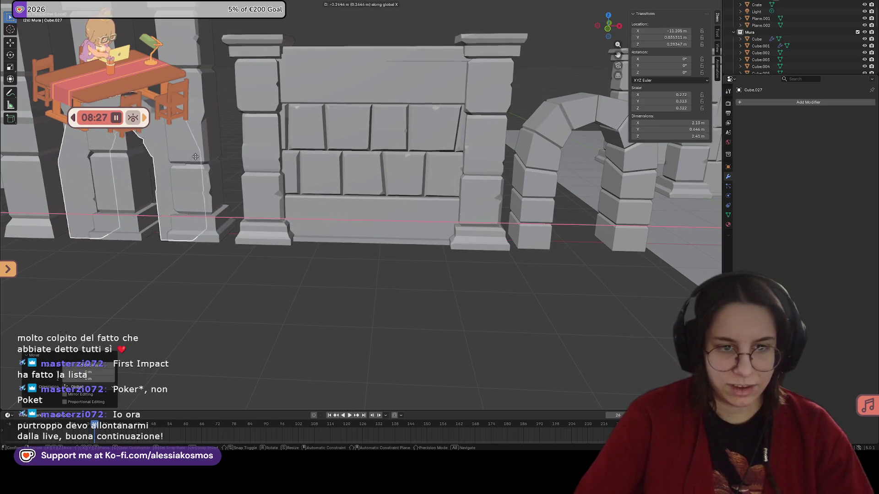
pyautogui.press('z')
pyautogui.press('y')
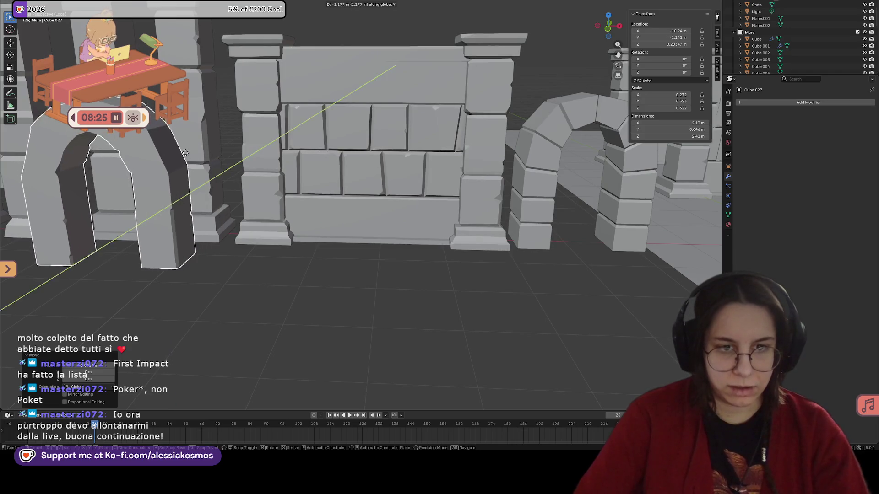
pyautogui.click(186, 152)
pyautogui.scroll(2, 344, 257)
pyautogui.scroll(2, 344, 257)
# Briefly select the plain stone wall, inspect it, and deselect it.
pyautogui.click(343, 257)
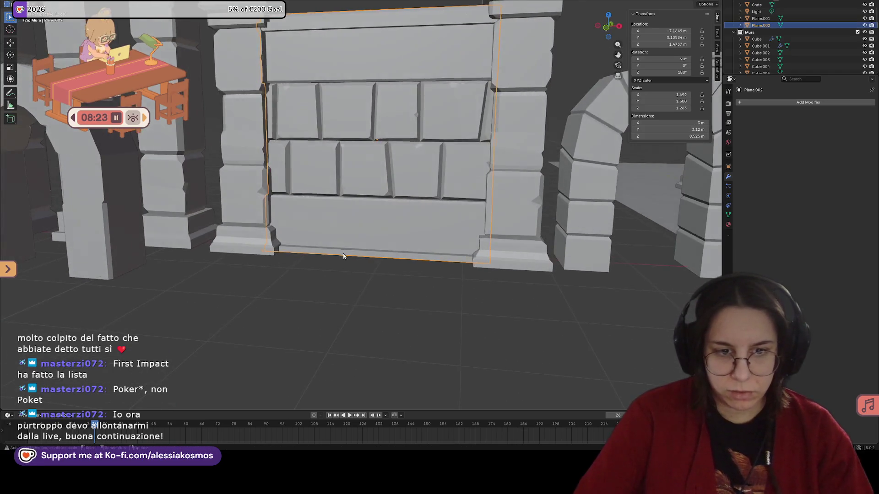
pyautogui.scroll(2, 345, 252)
pyautogui.moveTo(345, 252)
pyautogui.mouseDown(button='middle')
pyautogui.moveTo(354, 306)
pyautogui.moveTo(333, 299)
pyautogui.moveTo(370, 293)
pyautogui.mouseUp(button='middle')
pyautogui.click(354, 305)
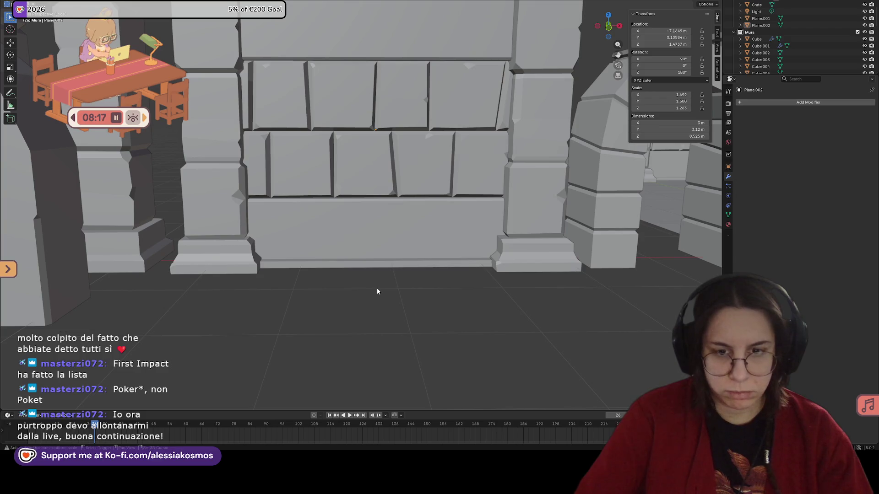
# Add a new cube and set its X and Y dimensions to 0.5 m.
pyautogui.hotkey('shift', 'a')
pyautogui.click(405, 295)
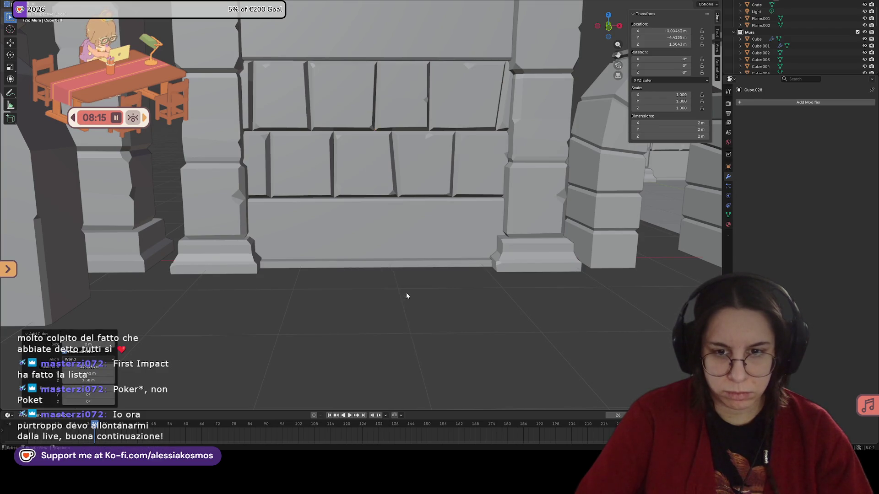
pyautogui.scroll(-5, 406, 295)
pyautogui.scroll(-3, 441, 296)
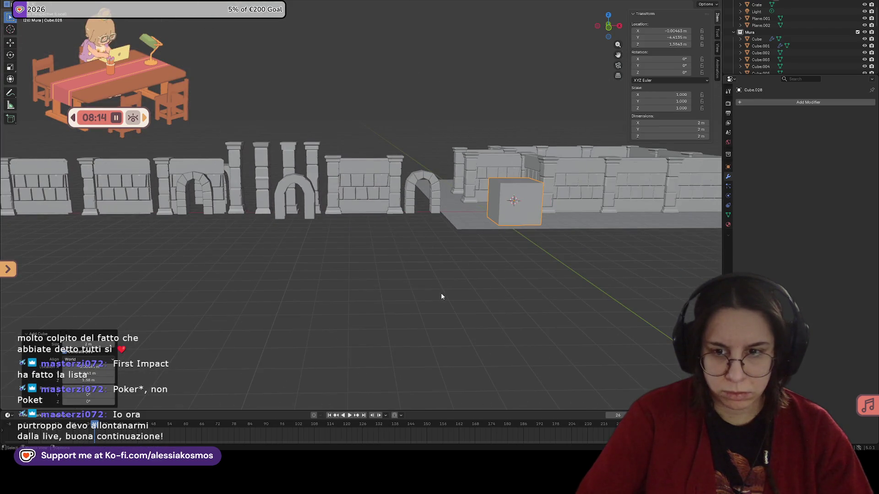
pyautogui.click(659, 124)
pyautogui.write('.5')
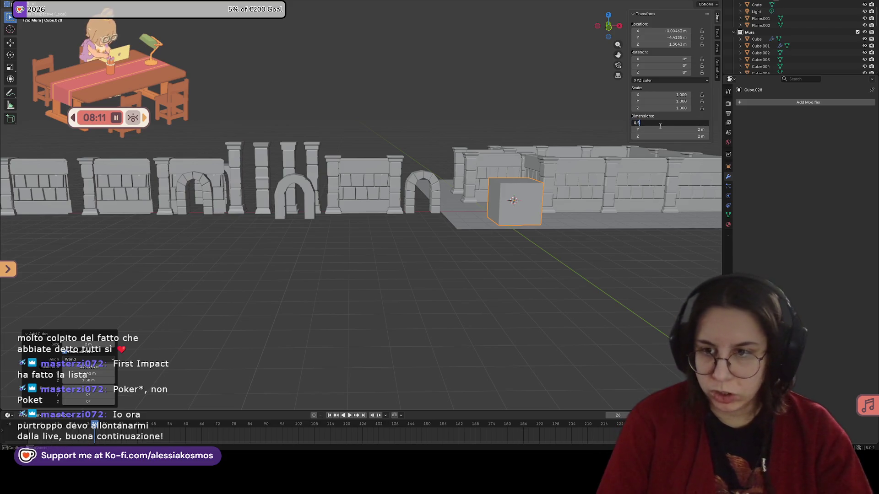
pyautogui.press('Return')
pyautogui.press('Return')
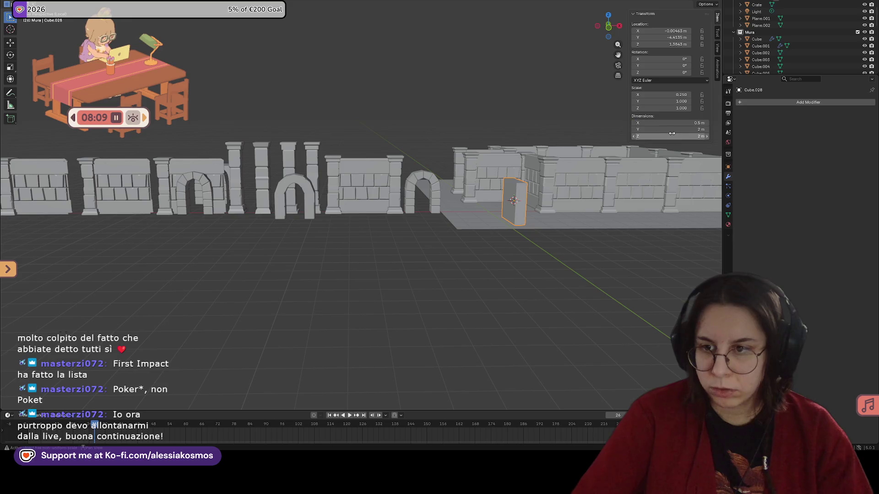
pyautogui.write('0.5')
pyautogui.press('Return')
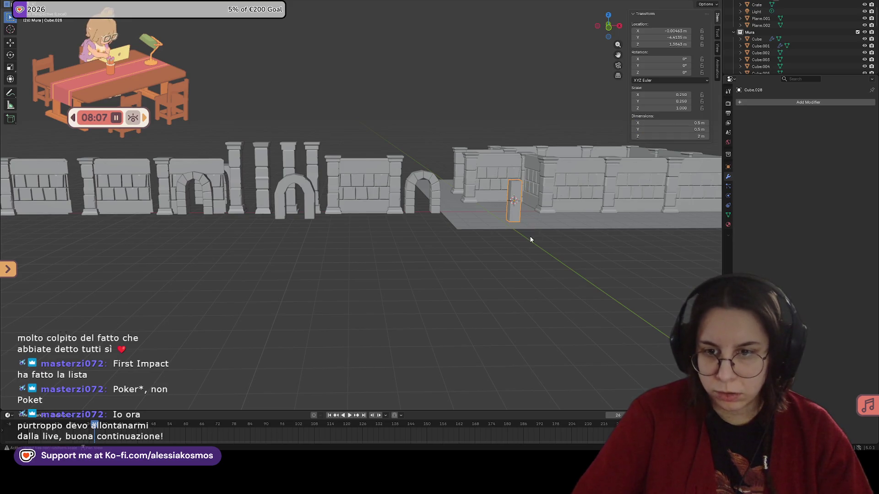
# Raise the block along Z and slide it along Y and X until it sits flush inside the wall.
pyautogui.moveTo(530, 236); pyautogui.dragTo(540, 249, button='middle')
pyautogui.press('g')
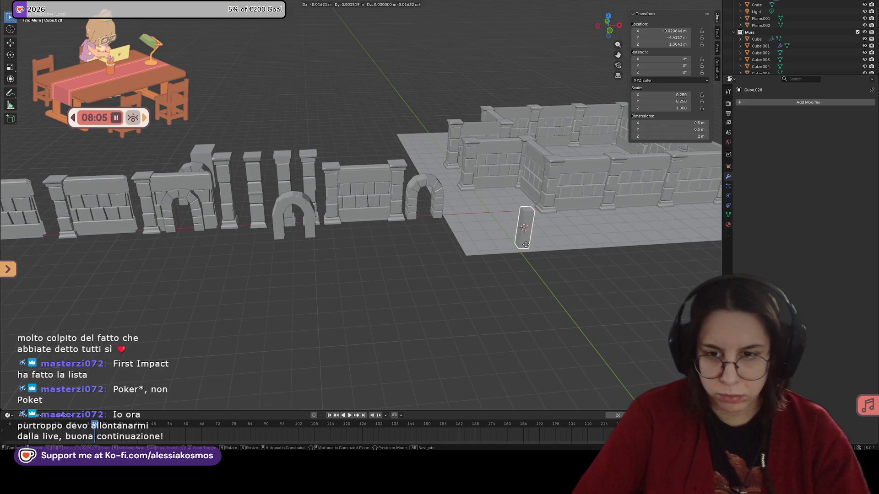
pyautogui.press('z')
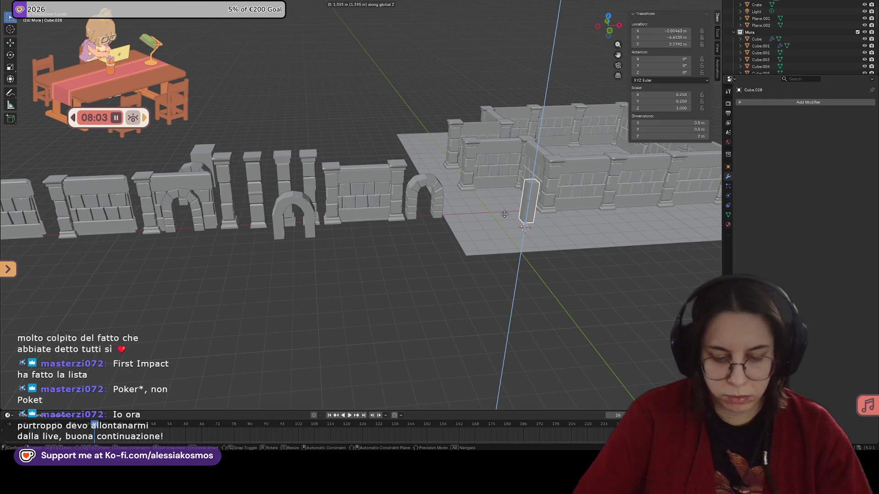
pyautogui.click(494, 213)
pyautogui.press('g')
pyautogui.press('y')
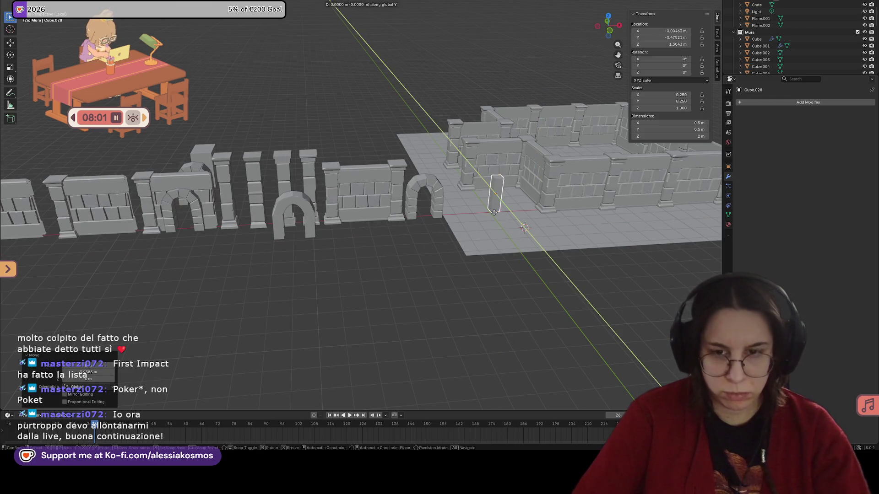
pyautogui.press('x')
pyautogui.click(363, 196)
pyautogui.moveTo(364, 195)
pyautogui.mouseDown(button='middle')
pyautogui.moveTo(354, 189)
pyautogui.moveTo(323, 213)
pyautogui.moveTo(331, 217)
pyautogui.mouseUp(button='middle')
pyautogui.press('g')
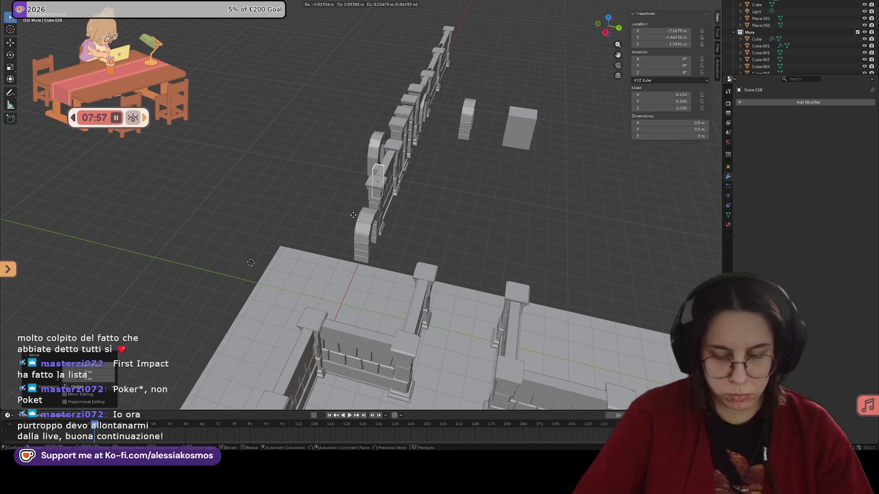
pyautogui.press('x')
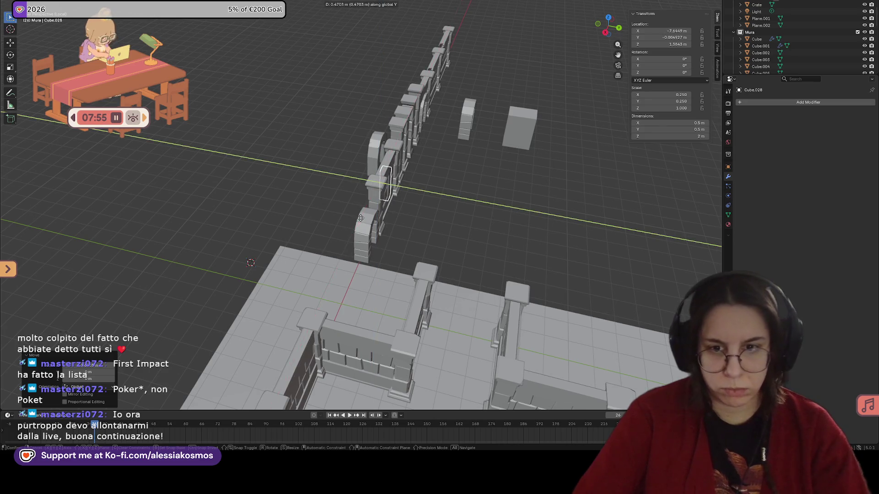
pyautogui.click(360, 220)
pyautogui.moveTo(362, 222)
pyautogui.mouseDown(button='middle')
pyautogui.moveTo(467, 211)
pyautogui.moveTo(483, 223)
pyautogui.mouseUp(button='middle')
pyautogui.scroll(2, 490, 237)
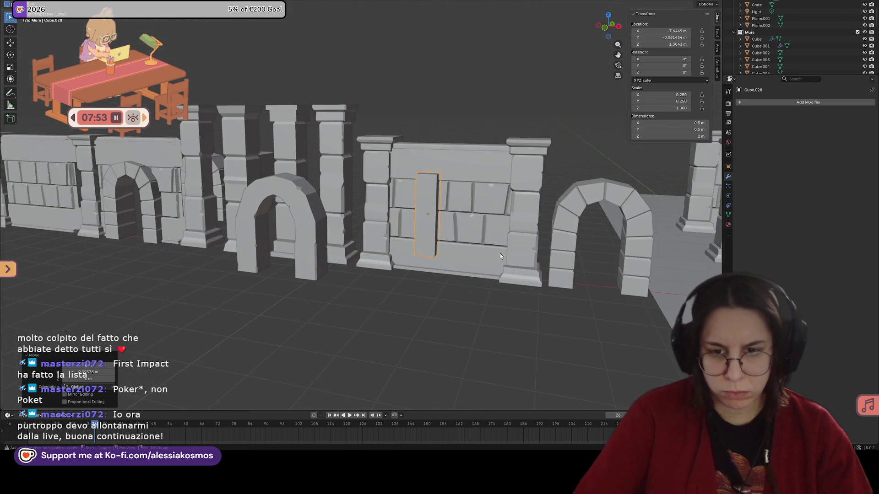
pyautogui.scroll(2, 453, 233)
pyautogui.scroll(2, 407, 217)
pyautogui.scroll(2, 408, 217)
# Shorten the block to 1 m height and lower it along Z to rest at the wall base.
pyautogui.moveTo(408, 220)
pyautogui.mouseDown(button='middle')
pyautogui.moveTo(401, 196)
pyautogui.moveTo(439, 204)
pyautogui.mouseUp(button='middle')
pyautogui.press('g')
pyautogui.press('z')
pyautogui.click(398, 223)
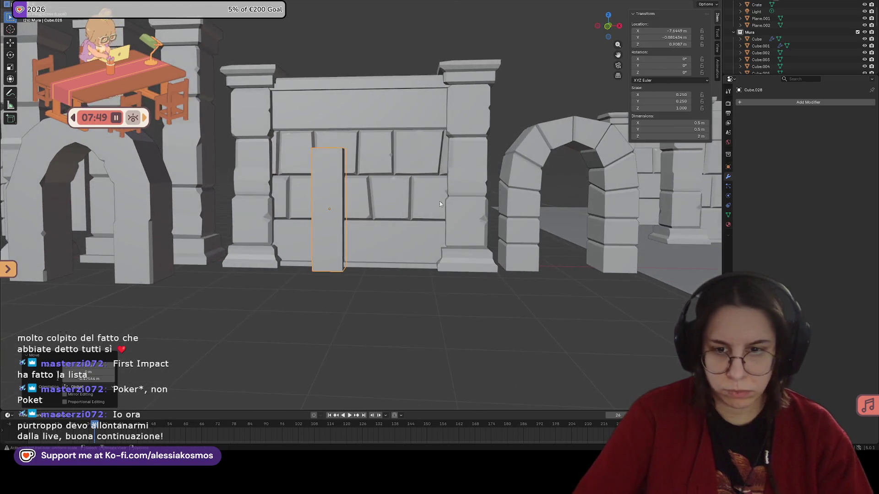
pyautogui.press('Return')
pyautogui.moveTo(453, 280); pyautogui.dragTo(429, 269, button='middle')
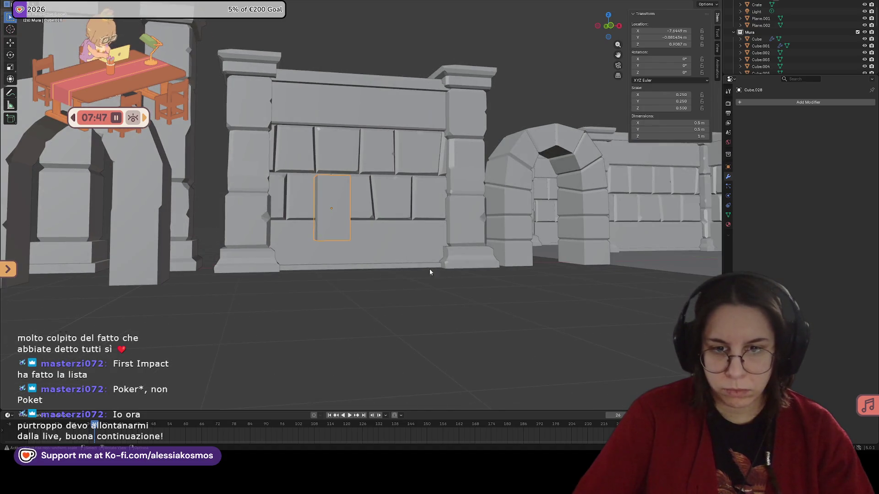
pyautogui.press('g')
pyautogui.press('z')
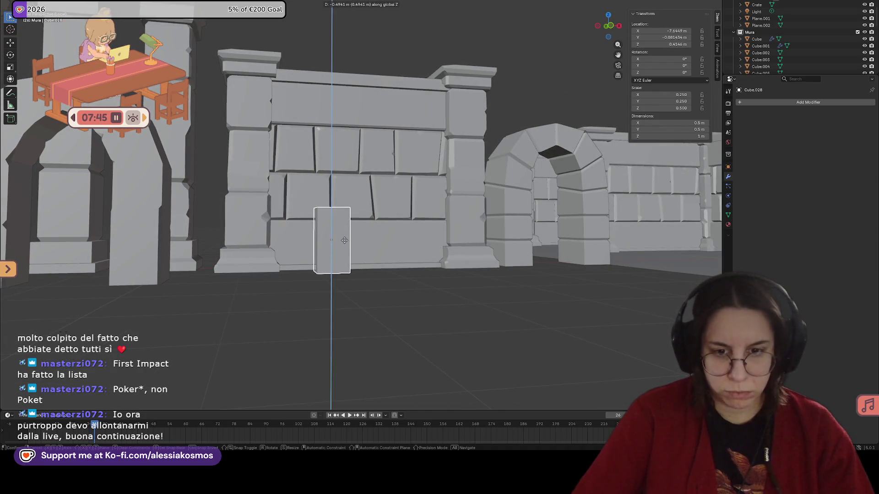
pyautogui.click(344, 237)
pyautogui.scroll(2, 357, 238)
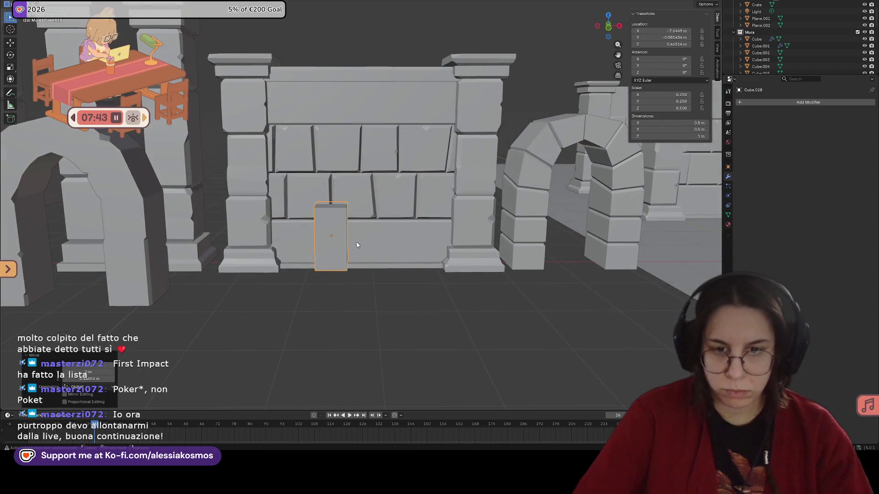
pyautogui.scroll(2, 369, 239)
# In Edit Mode slide the block's mesh sideways along X off its origin, then save the file.
pyautogui.press('Tab')
pyautogui.press('Tab')
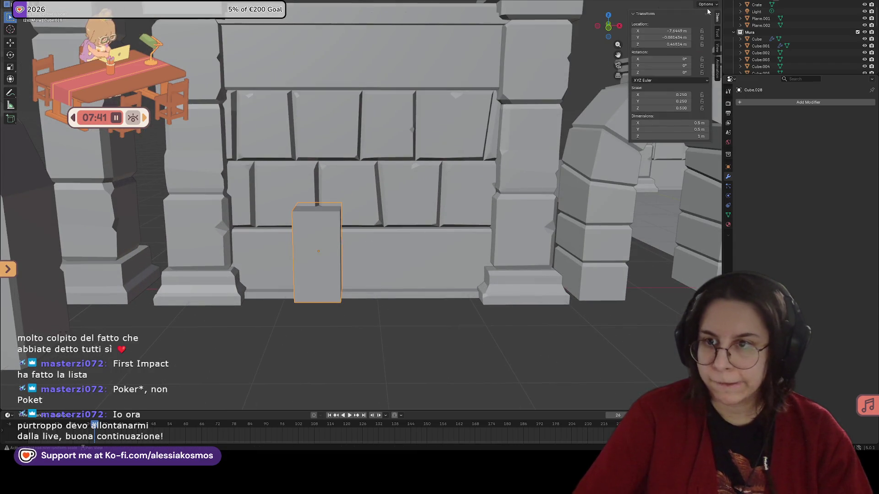
pyautogui.click(709, 5)
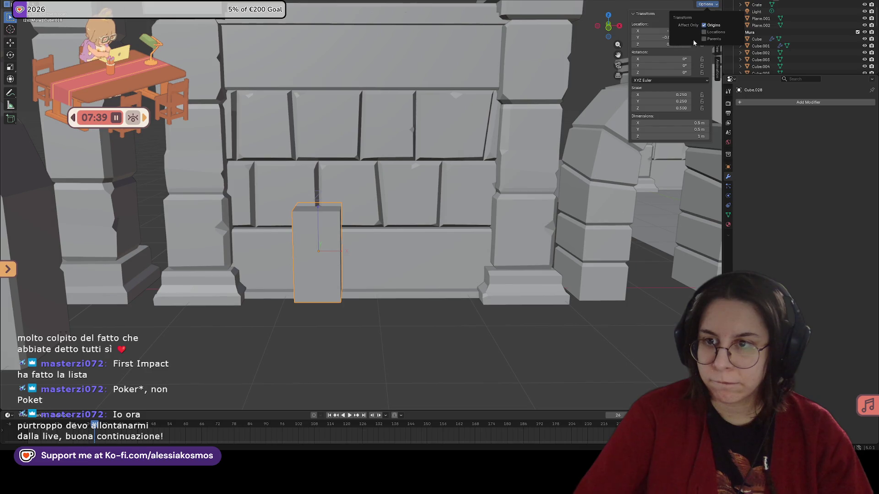
pyautogui.moveTo(385, 259); pyautogui.dragTo(387, 245, button='middle')
pyautogui.press('g')
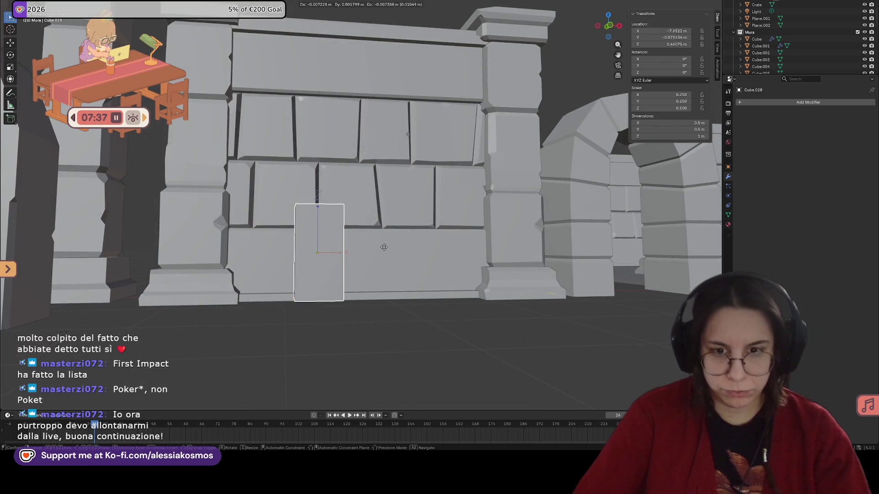
pyautogui.press('x')
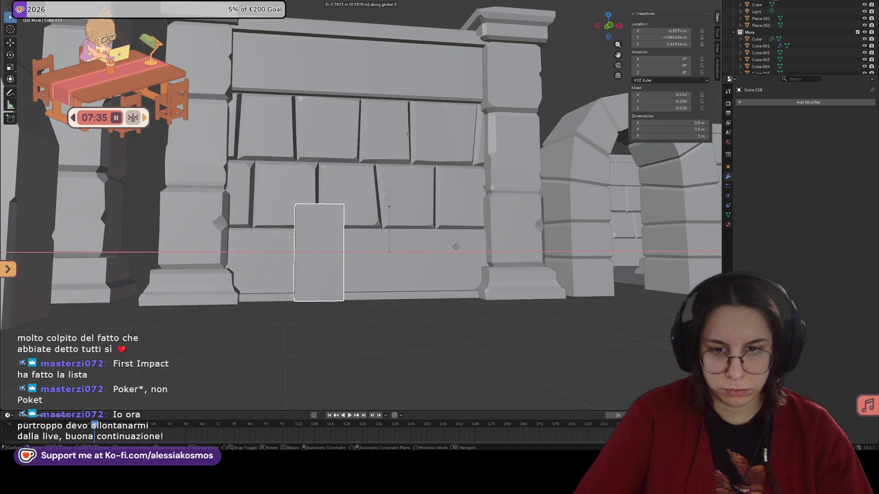
pyautogui.click(456, 247)
pyautogui.moveTo(458, 247)
pyautogui.mouseDown(button='middle')
pyautogui.moveTo(448, 251)
pyautogui.moveTo(655, 195)
pyautogui.mouseUp(button='middle')
pyautogui.hotkey('ctrl', 's')
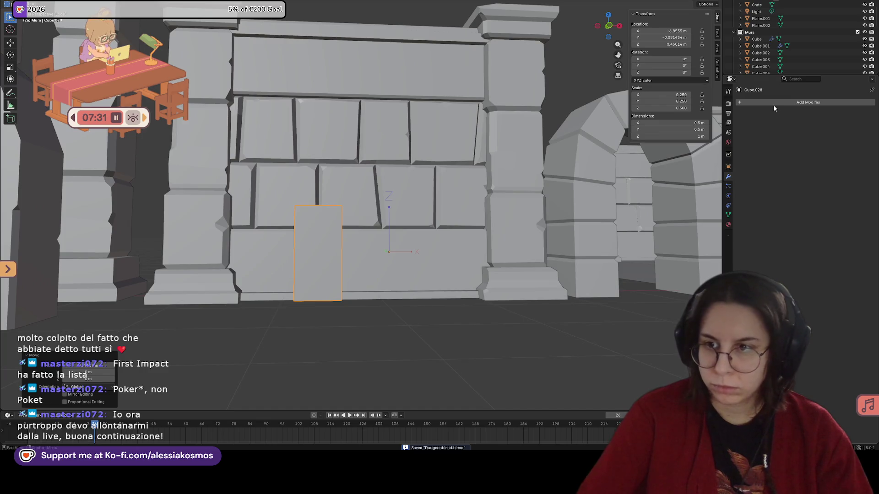
# Add a Mirror modifier to the block and space the mirrored pair apart along X as door jambs.
pyautogui.click(773, 103)
pyautogui.write('mirro')
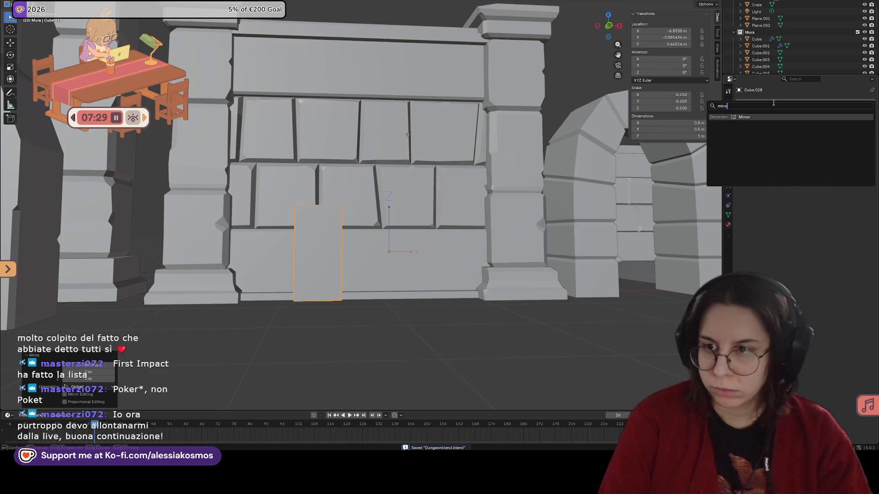
pyautogui.press('Return')
pyautogui.moveTo(521, 143); pyautogui.dragTo(667, 49, button='middle')
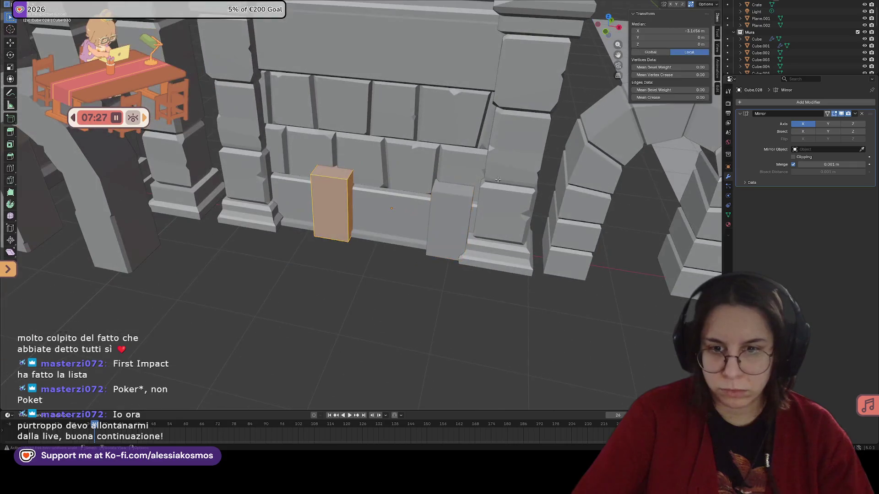
pyautogui.click(707, 5)
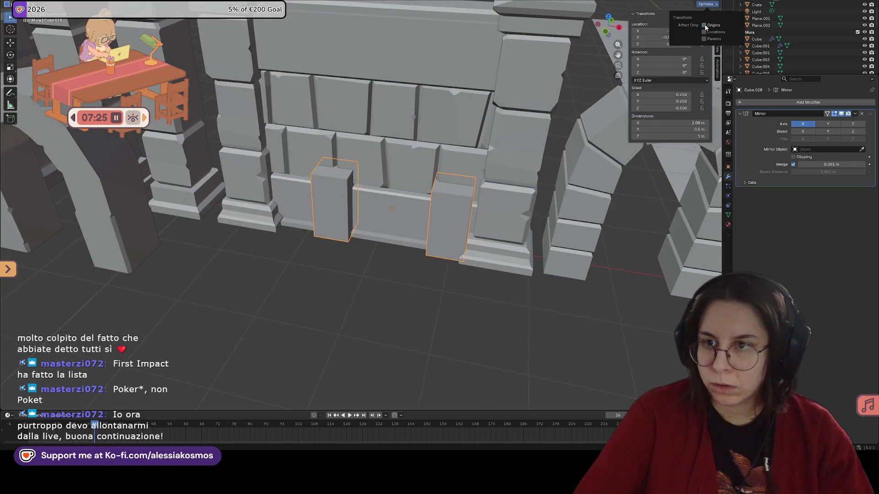
pyautogui.moveTo(561, 139); pyautogui.dragTo(486, 198, button='middle')
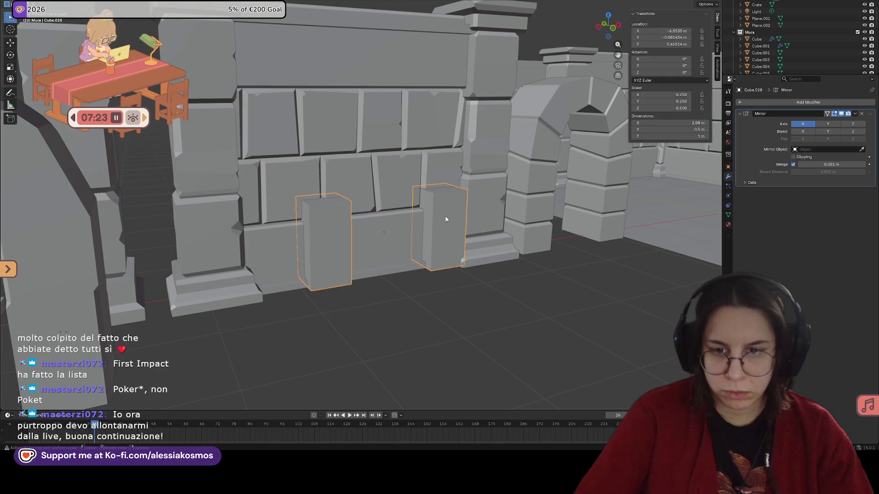
pyautogui.press('g')
pyautogui.press('x')
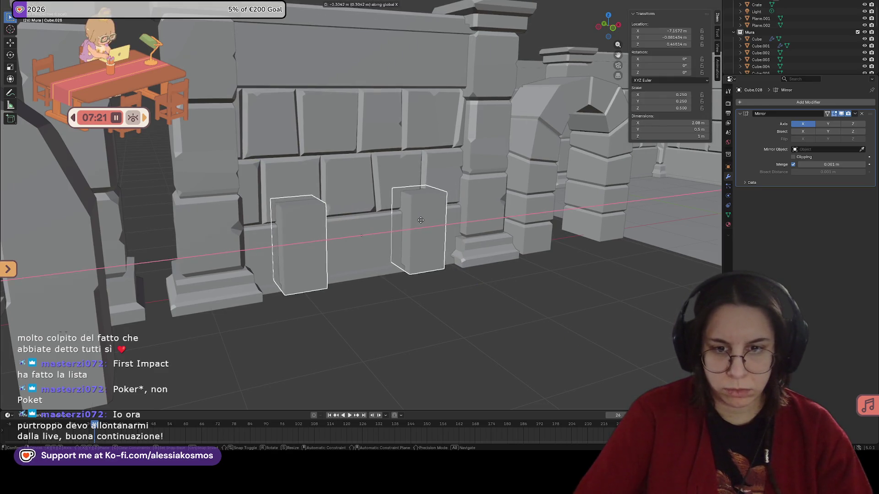
pyautogui.click(420, 220)
pyautogui.moveTo(428, 214)
pyautogui.mouseDown(button='middle')
pyautogui.moveTo(410, 207)
pyautogui.moveTo(401, 217)
pyautogui.mouseUp(button='middle')
# In Edit Mode raise both jambs' top edges along Z until level with the wall top.
pyautogui.press('Tab')
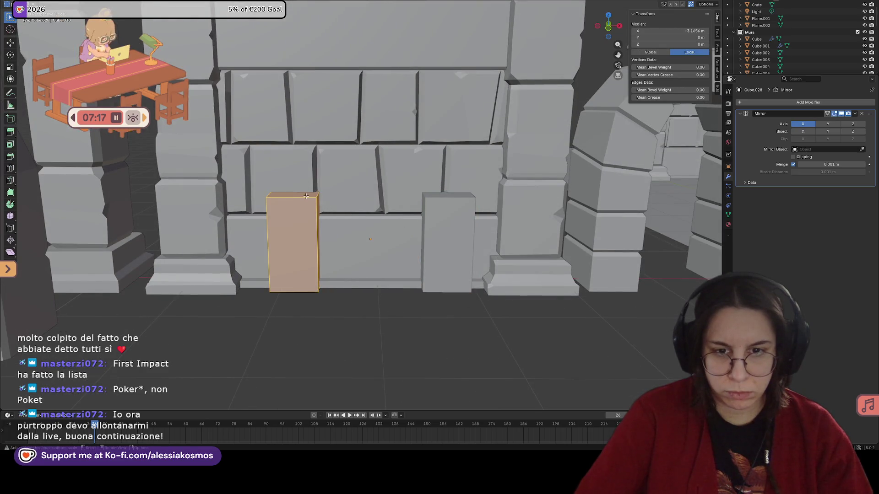
pyautogui.click(306, 195)
pyautogui.keyDown('alt'); pyautogui.click(306, 195); pyautogui.keyUp('alt')
pyautogui.press('g')
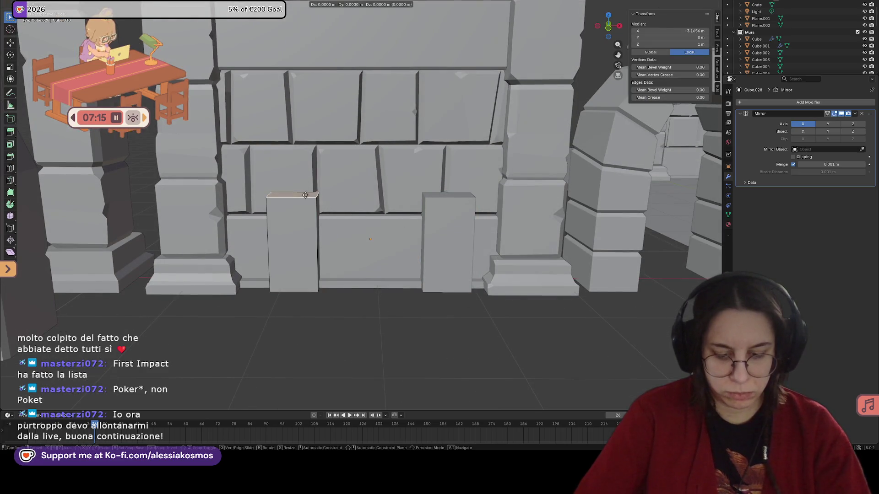
pyautogui.press('z')
pyautogui.moveTo(302, 217); pyautogui.dragTo(309, 181, button='middle')
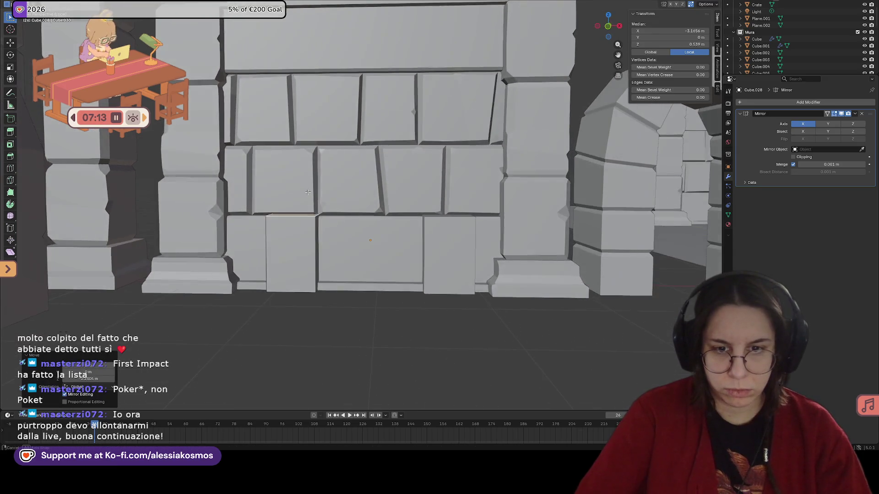
pyautogui.press('z')
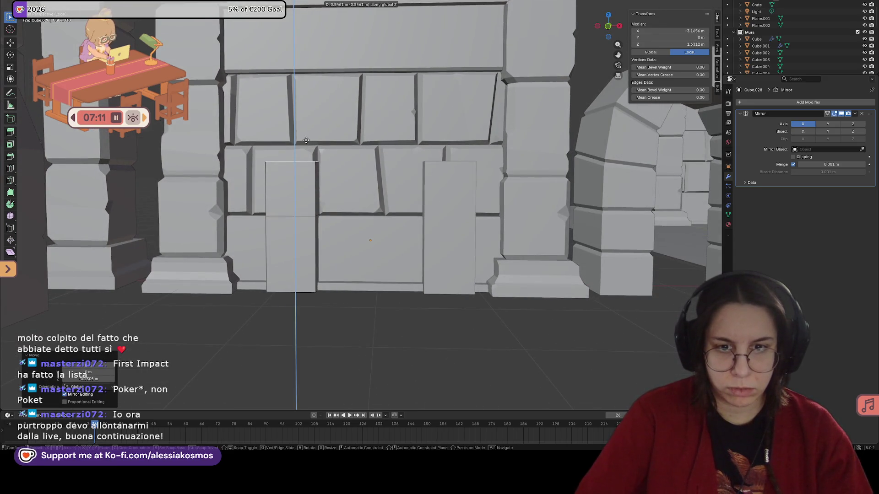
pyautogui.moveTo(306, 141); pyautogui.dragTo(328, 149, button='middle')
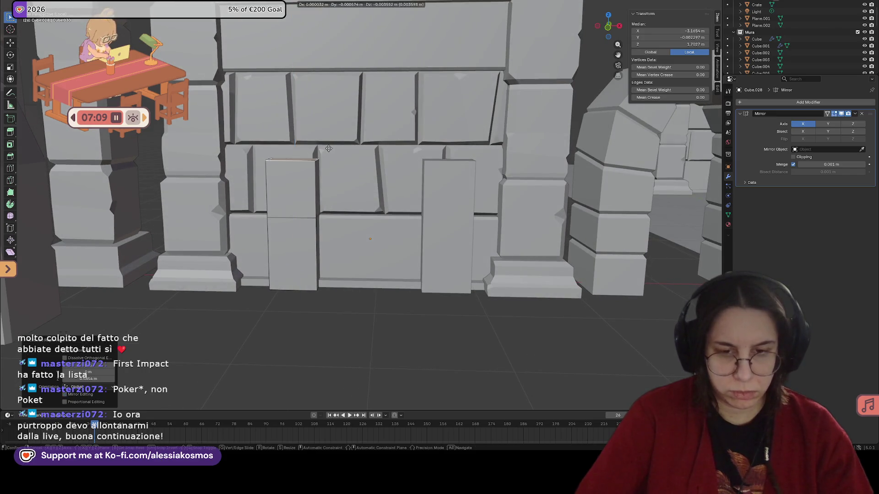
pyautogui.moveTo(328, 148); pyautogui.dragTo(329, 101)
pyautogui.click(330, 100)
pyautogui.moveTo(330, 100)
pyautogui.mouseDown(button='middle')
pyautogui.moveTo(355, 97)
pyautogui.moveTo(355, 154)
pyautogui.mouseUp(button='middle')
pyautogui.press('g')
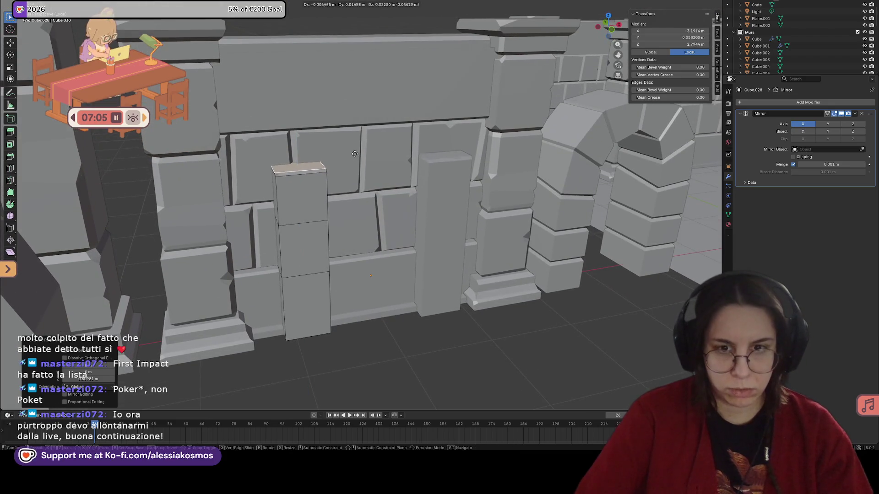
pyautogui.click(356, 119)
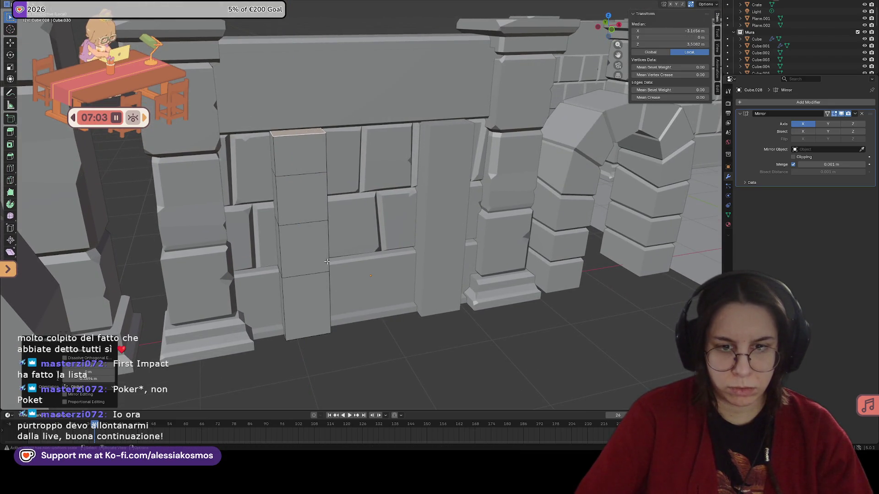
pyautogui.moveTo(325, 134); pyautogui.dragTo(320, 113, button='middle')
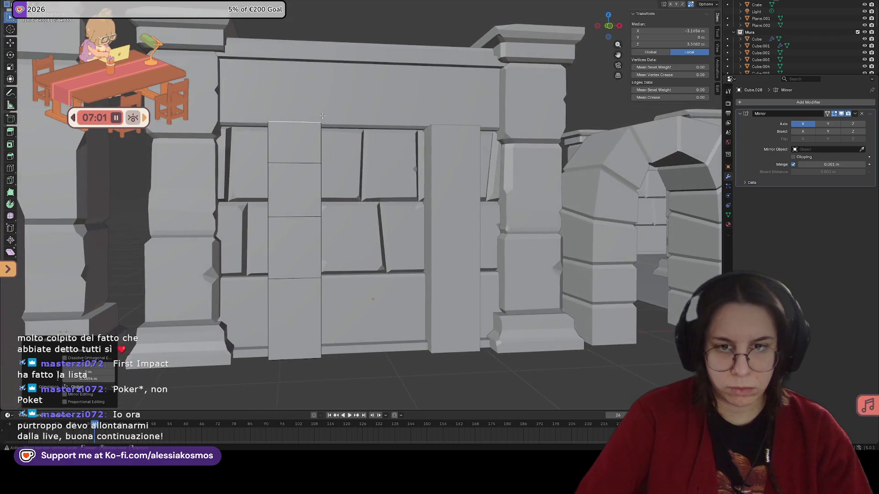
# Tilt the jamb tops around Y and shift them along X into inward-leaning points.
pyautogui.press('r')
pyautogui.press('y')
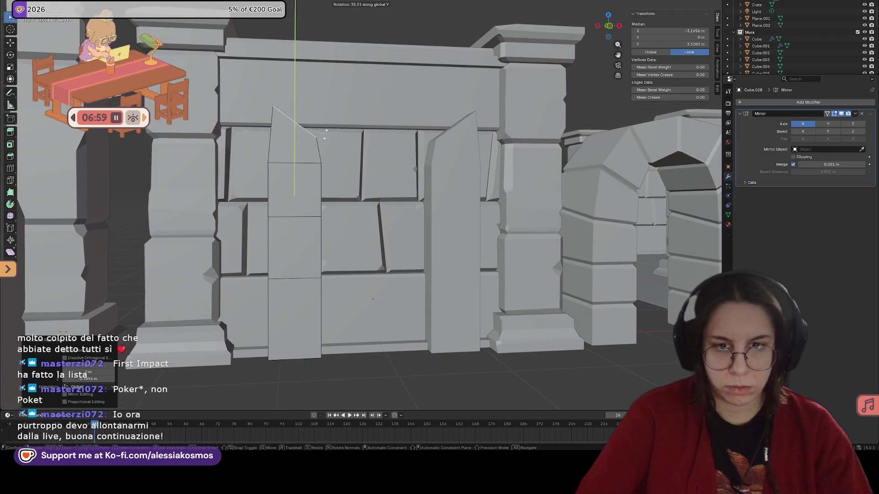
pyautogui.click(325, 134)
pyautogui.press('g')
pyautogui.press('x')
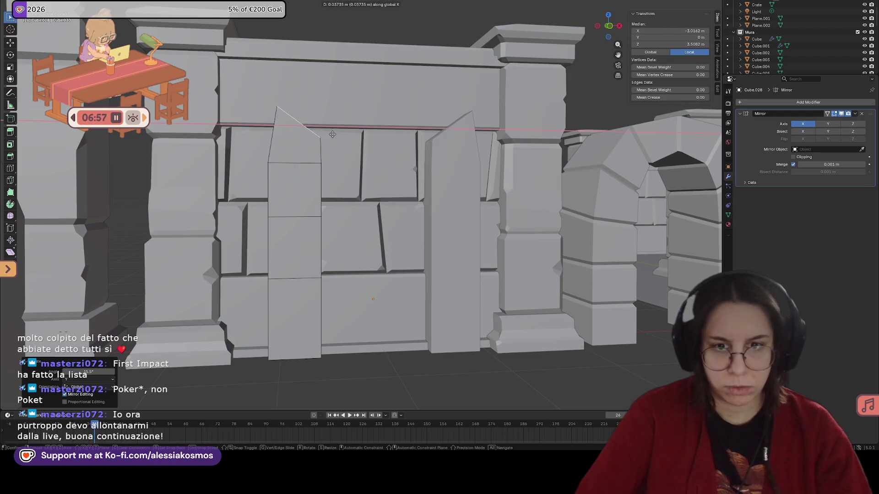
pyautogui.click(373, 141)
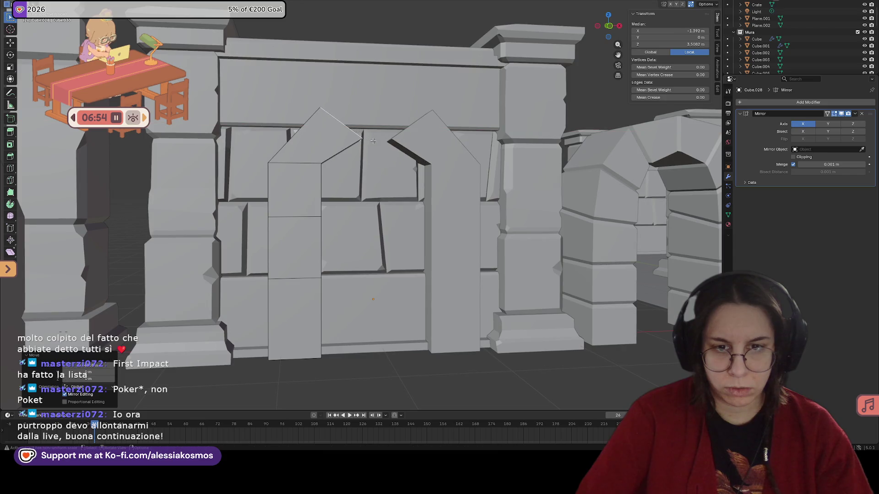
# Rotate the pointed top face further around Y and slide its edge along X so the jambs meet.
pyautogui.press('l')
pyautogui.click(293, 163)
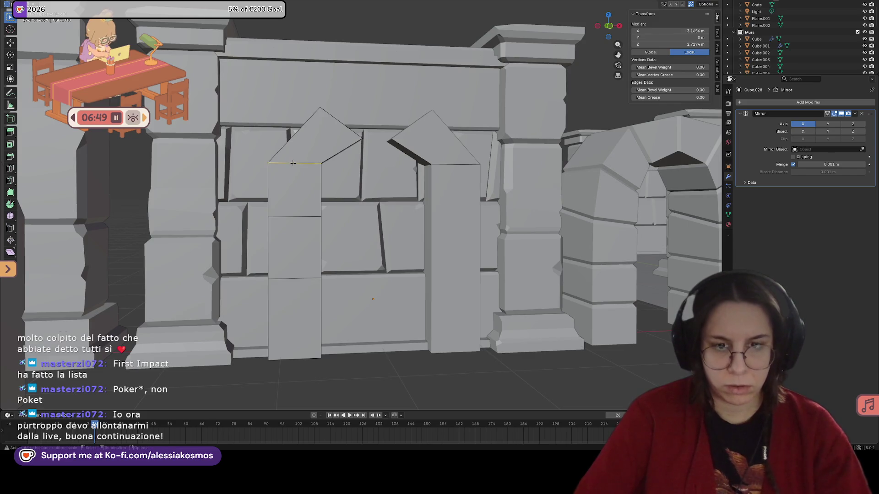
pyautogui.press('r')
pyautogui.press('y')
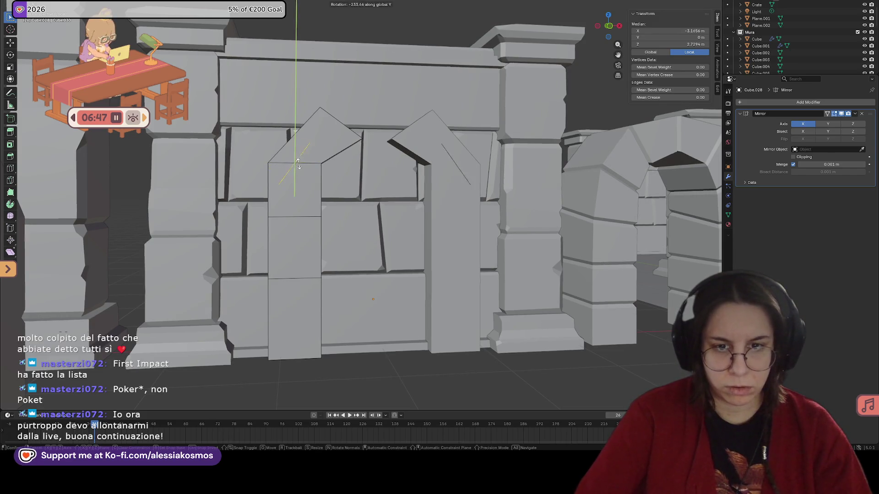
pyautogui.press('Escape')
pyautogui.moveTo(298, 162)
pyautogui.mouseDown(button='middle')
pyautogui.moveTo(360, 168)
pyautogui.moveTo(336, 137)
pyautogui.moveTo(354, 183)
pyautogui.mouseUp(button='middle')
pyautogui.scroll(-2, 357, 169)
pyautogui.scroll(3, 337, 137)
pyautogui.scroll(-3, 337, 138)
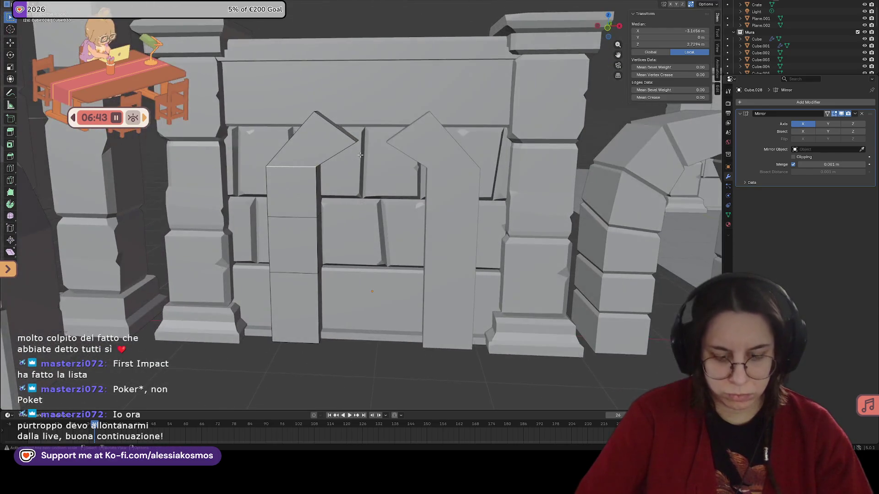
pyautogui.press('r')
pyautogui.press('y')
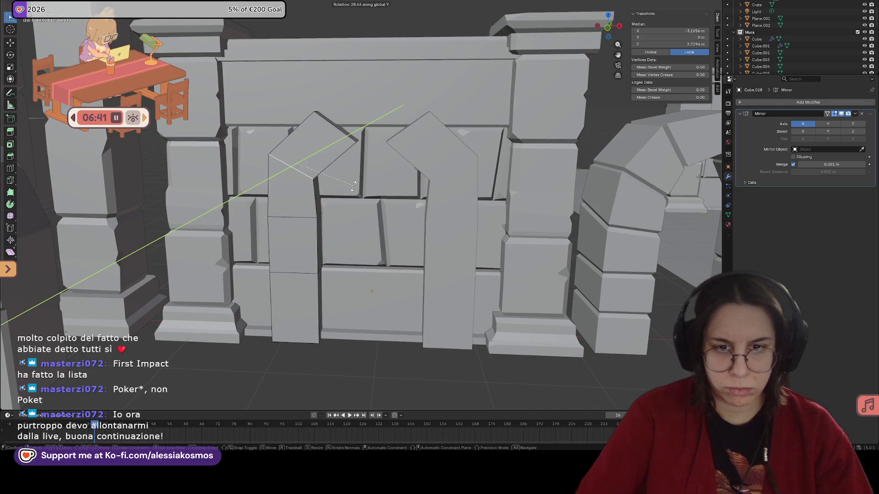
pyautogui.click(356, 183)
pyautogui.moveTo(355, 183); pyautogui.dragTo(370, 146, button='middle')
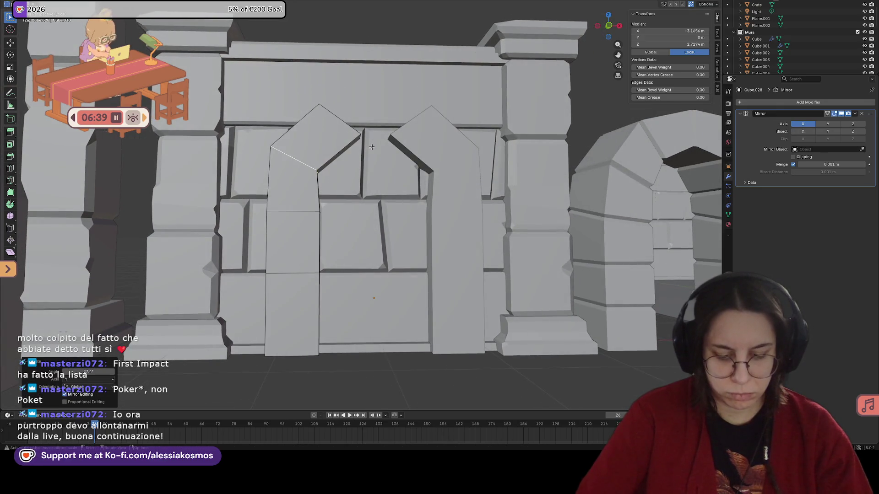
pyautogui.press('g')
pyautogui.press('x')
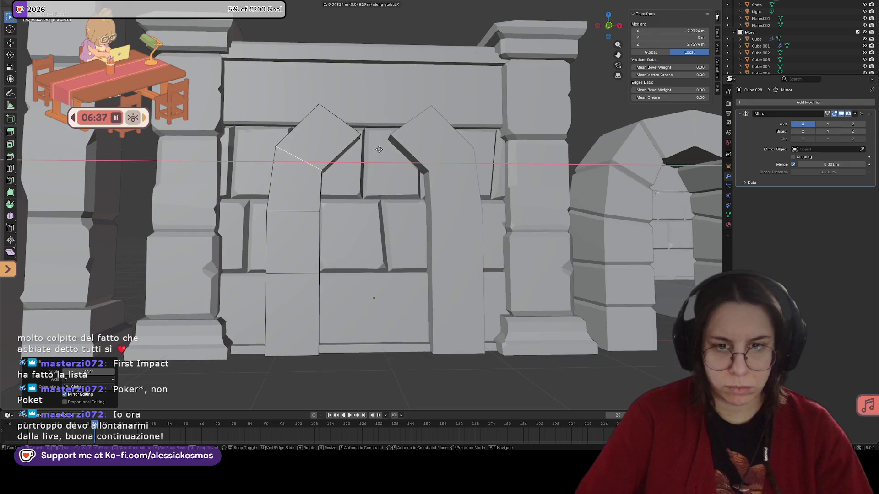
pyautogui.click(383, 152)
# Enable Mirror clipping so the arch halves cannot cross the centre line.
pyautogui.moveTo(383, 152)
pyautogui.mouseDown(button='middle')
pyautogui.moveTo(350, 120)
pyautogui.moveTo(354, 158)
pyautogui.mouseUp(button='middle')
pyautogui.hotkey('alt', 'a')
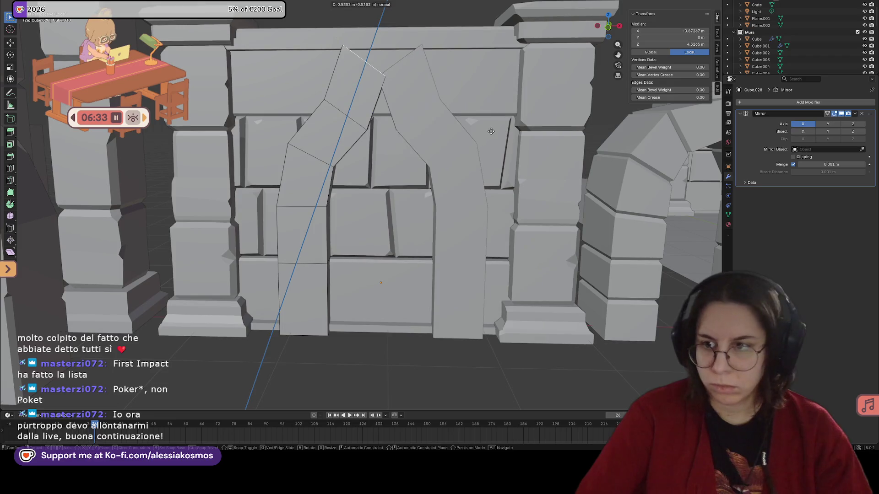
pyautogui.click(795, 157)
pyautogui.moveTo(384, 171); pyautogui.dragTo(438, 115, button='middle')
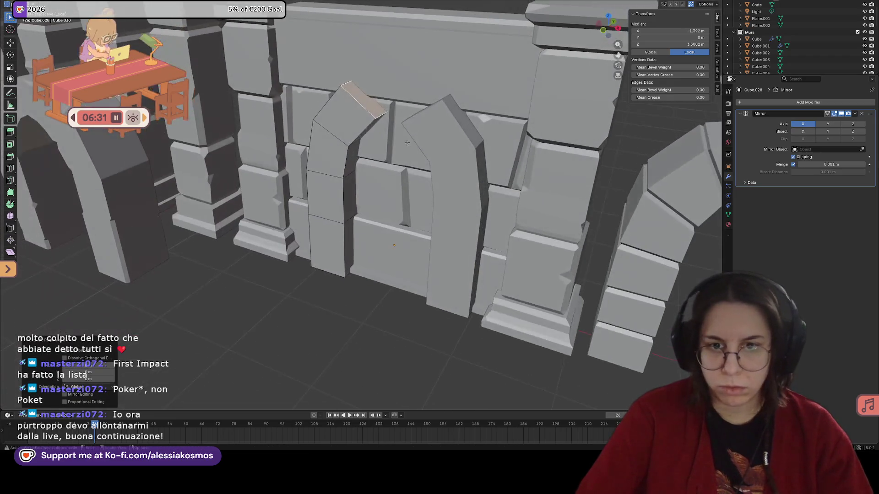
pyautogui.press('g')
pyautogui.press('y')
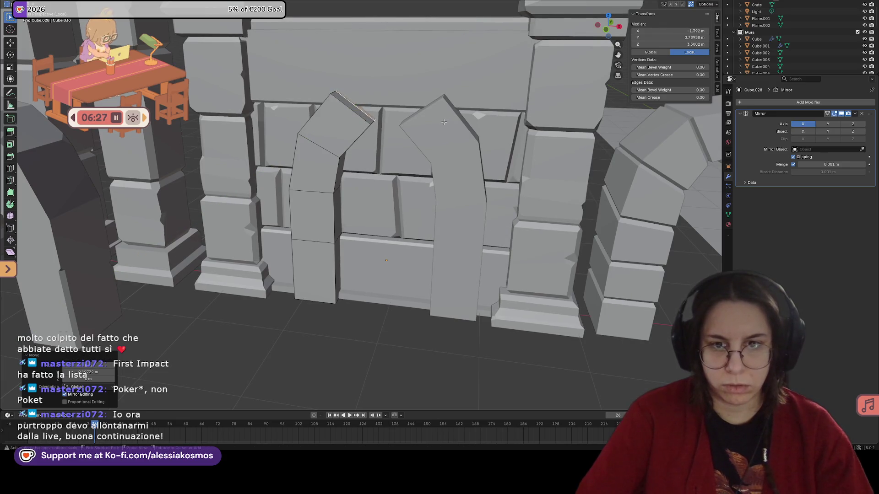
# Select the left arch's top edges and shift them along X toward the centre.
pyautogui.click(378, 121)
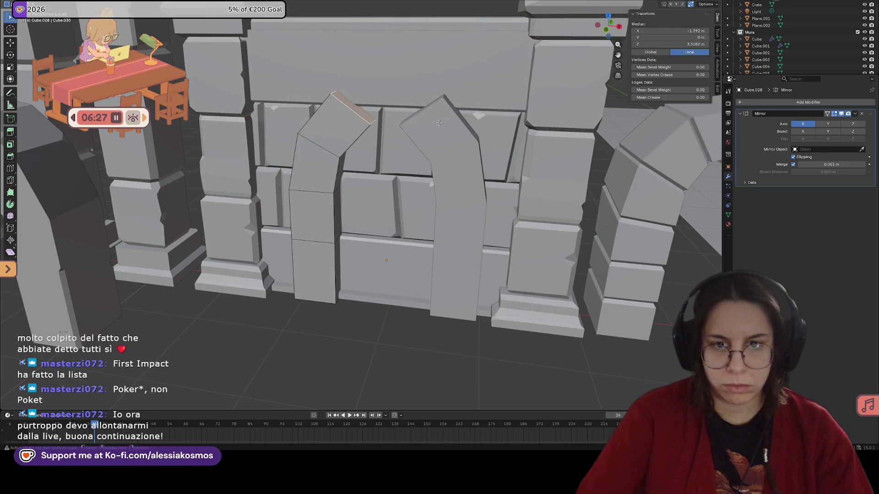
pyautogui.click(357, 110)
pyautogui.moveTo(357, 110); pyautogui.dragTo(358, 110, button='middle')
pyautogui.scroll(2, 357, 110)
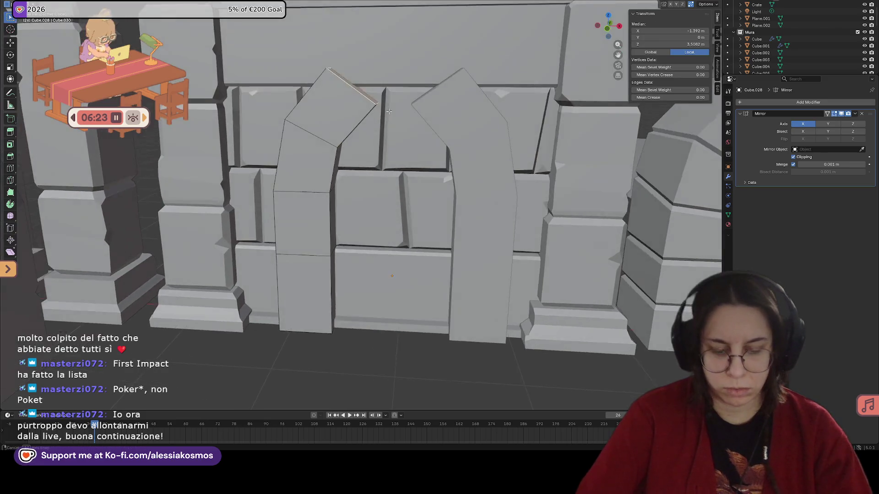
pyautogui.press('g')
pyautogui.press('x')
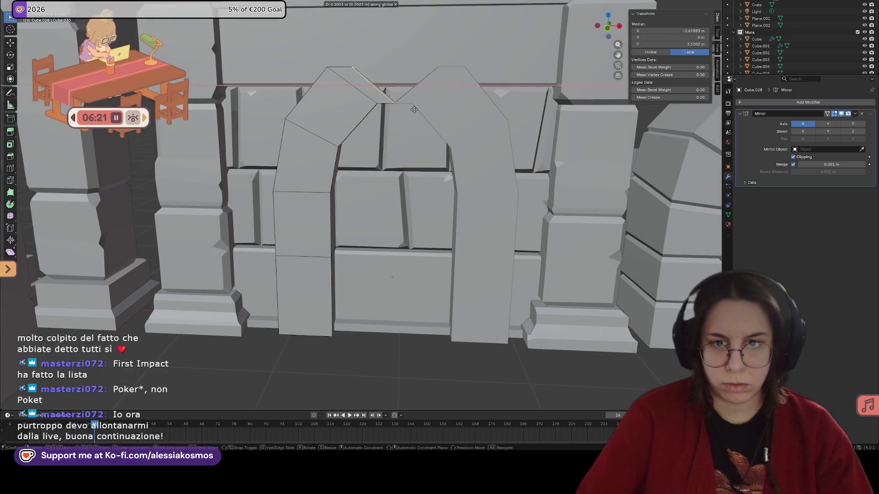
pyautogui.click(460, 116)
pyautogui.moveTo(460, 116)
pyautogui.mouseDown(button='middle')
pyautogui.moveTo(436, 127)
pyautogui.moveTo(385, 86)
pyautogui.mouseUp(button='middle')
# Lower the arch's peak vertex along Z and test rotations, leaving the crown symmetric.
pyautogui.click(374, 84)
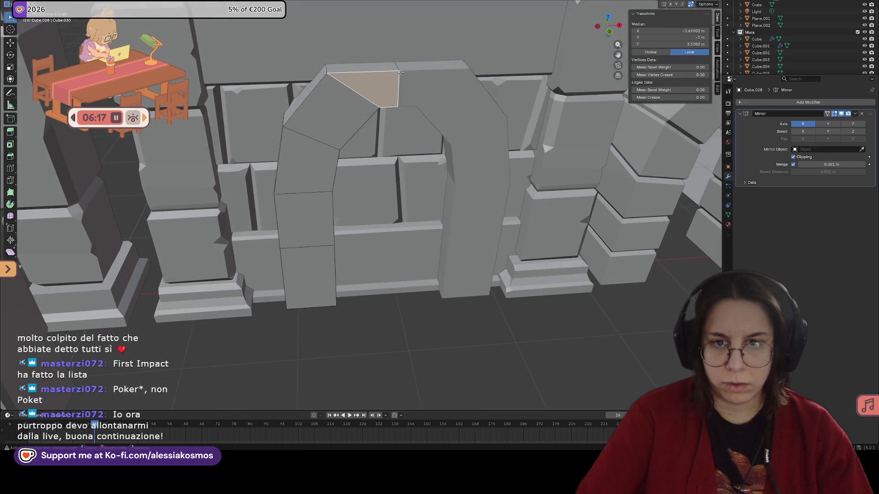
pyautogui.click(400, 69)
pyautogui.press('g')
pyautogui.press('z')
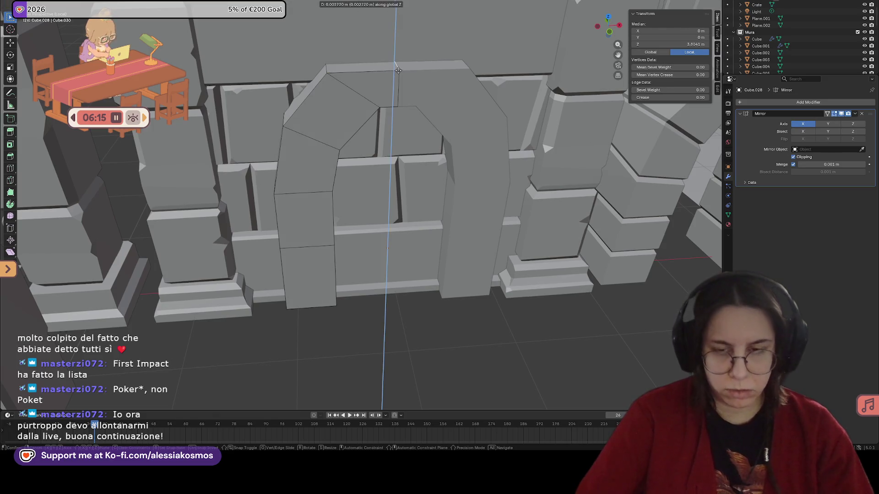
pyautogui.click(399, 60)
pyautogui.moveTo(399, 59); pyautogui.dragTo(358, 97, button='middle')
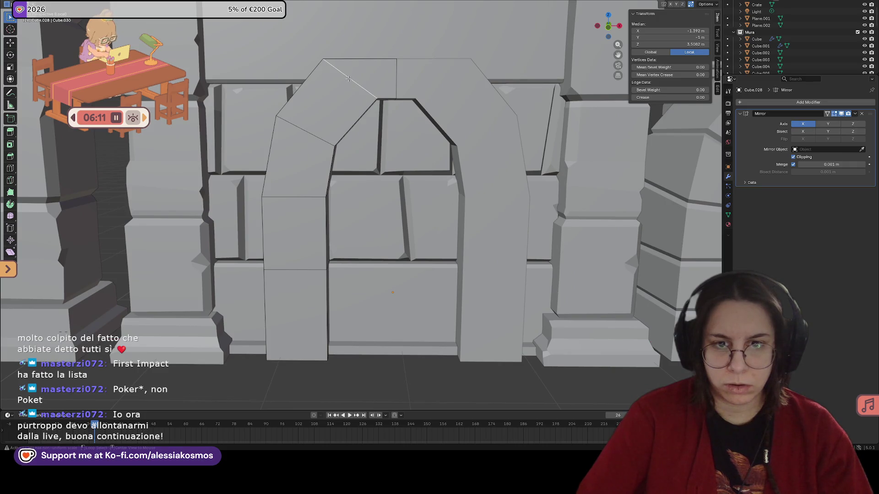
pyautogui.press('r')
pyautogui.press('y')
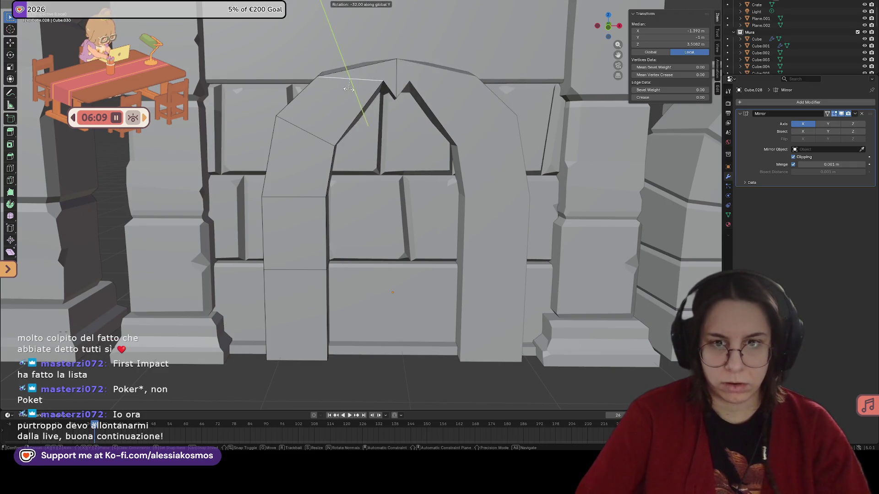
pyautogui.press('x')
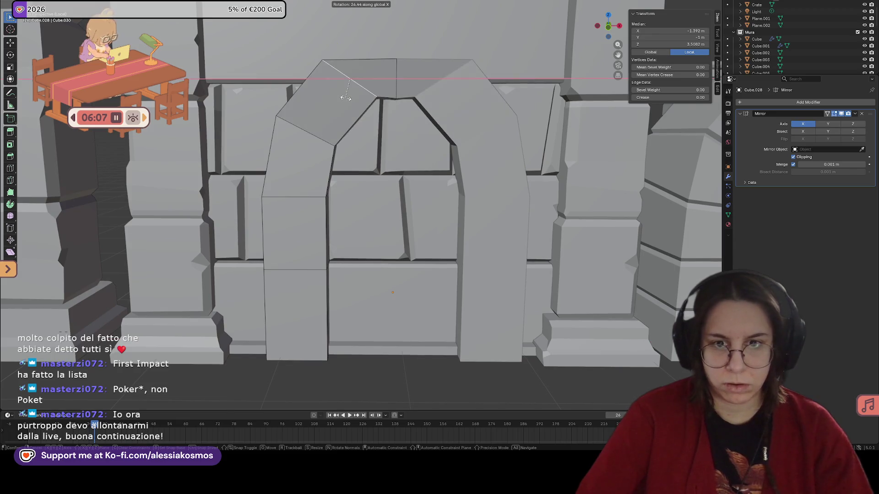
pyautogui.press('y')
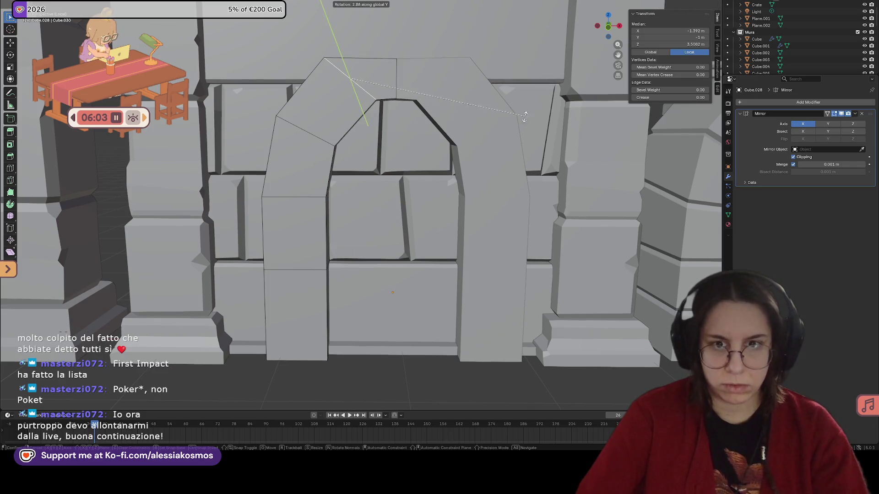
pyautogui.press('Escape')
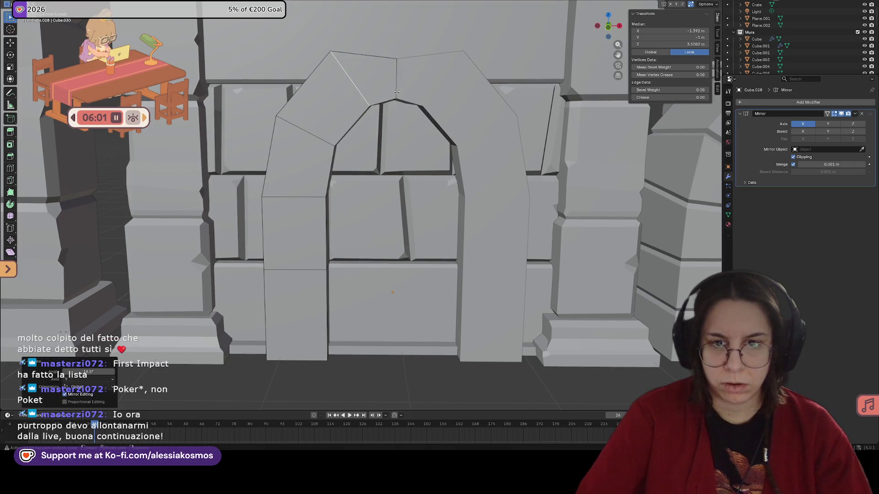
pyautogui.moveTo(441, 126)
pyautogui.mouseDown(button='middle')
pyautogui.moveTo(396, 79)
pyautogui.moveTo(389, 55)
pyautogui.moveTo(405, 42)
pyautogui.mouseUp(button='middle')
# Raise the arch crown slightly along the Z axis.
pyautogui.press('g')
pyautogui.press('z')
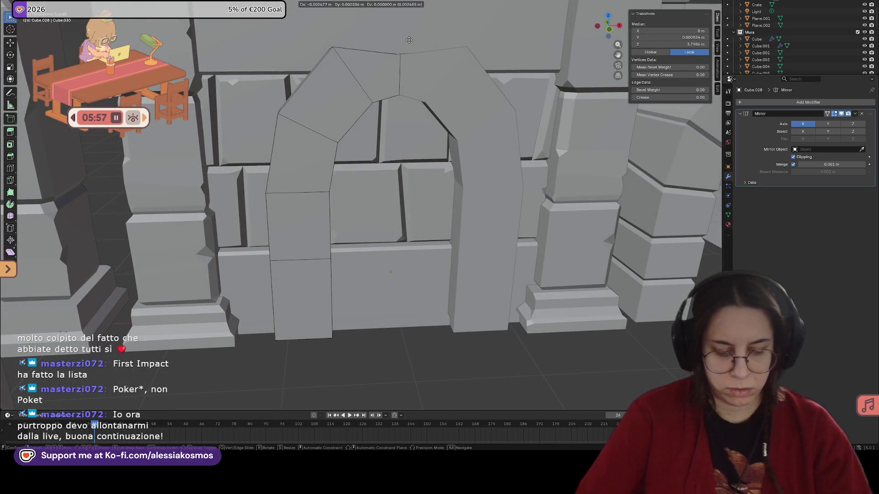
pyautogui.click(407, 21)
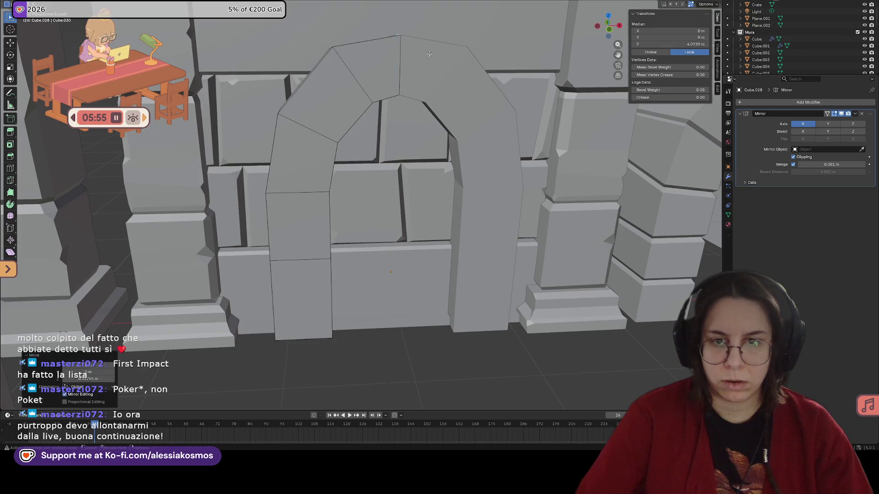
pyautogui.moveTo(407, 22); pyautogui.dragTo(406, 125, button='middle')
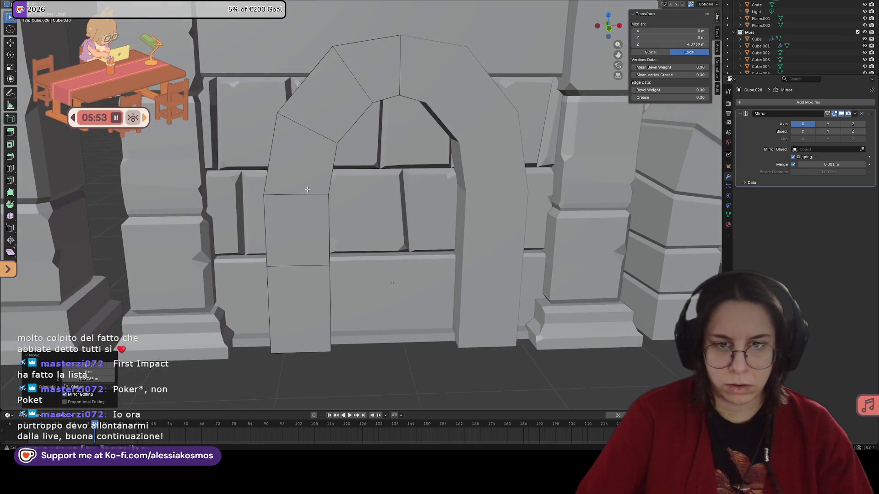
# Reposition an edge on the doorway's left leg, then nudge it vertically.
pyautogui.click(306, 193)
pyautogui.press('g')
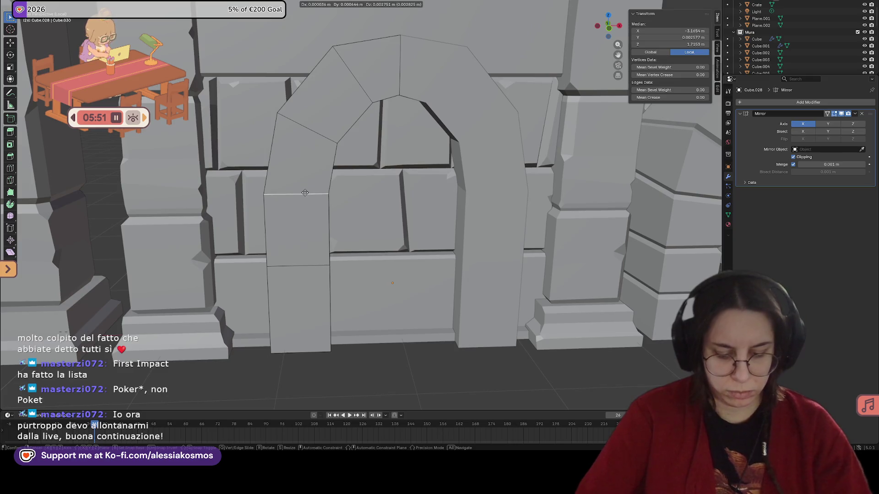
pyautogui.click(306, 196)
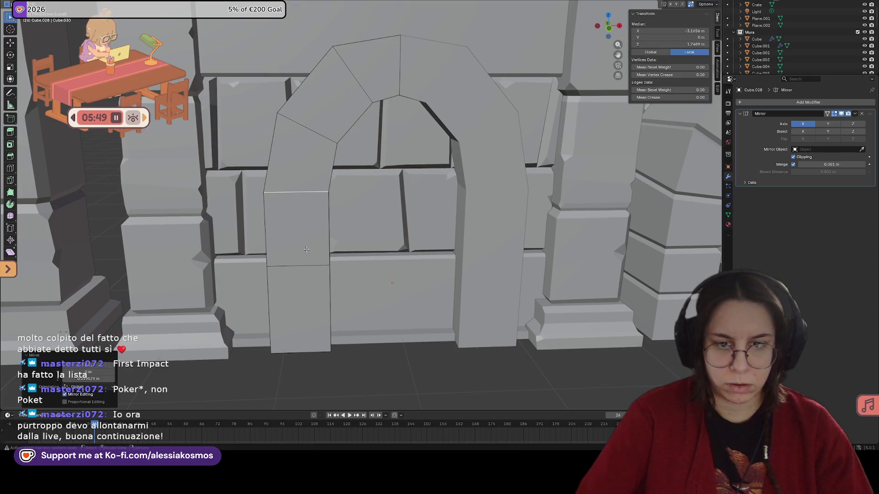
pyautogui.moveTo(306, 249); pyautogui.dragTo(310, 239, button='middle')
pyautogui.press('g')
pyautogui.press('z')
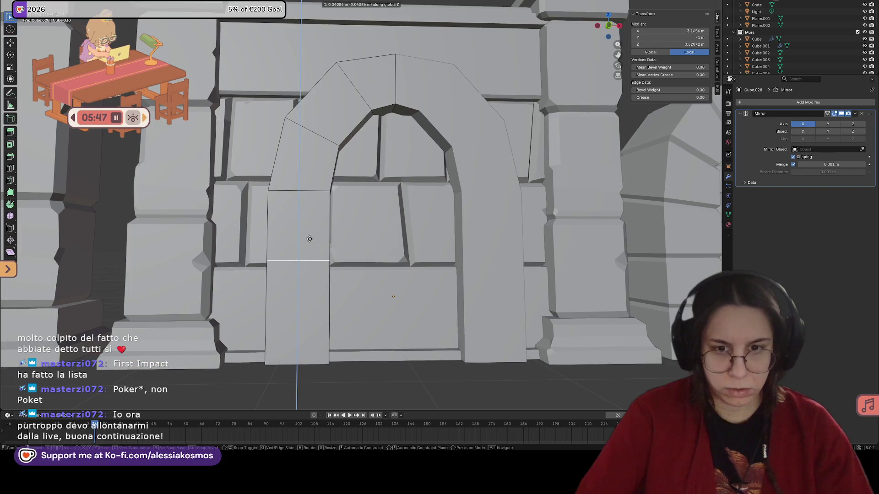
pyautogui.click(307, 226)
# Add an extra edge loop across the left leg with Ctrl+R and inspect the arch.
pyautogui.hotkey('ctrl', 'r')
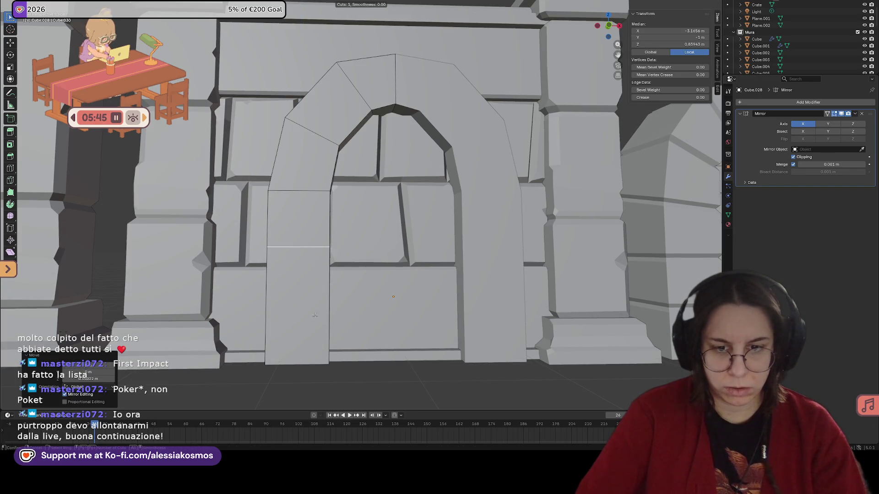
pyautogui.click(327, 307)
pyautogui.moveTo(327, 307); pyautogui.dragTo(470, 254, button='middle')
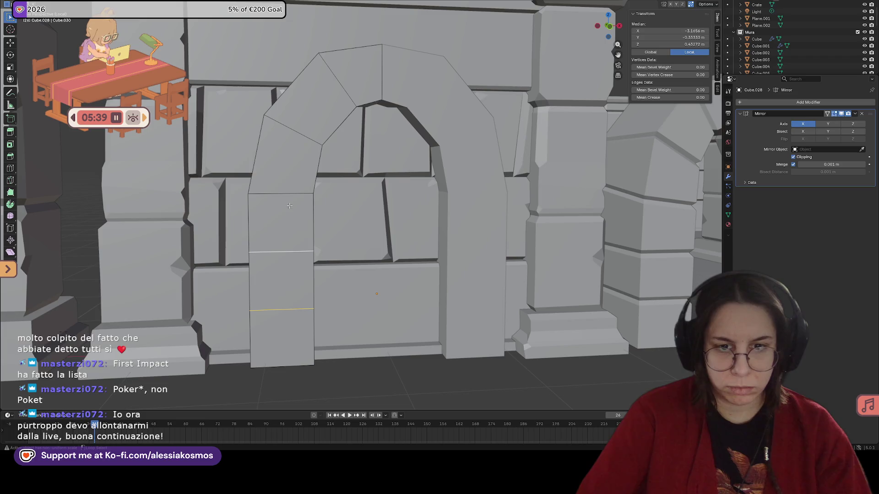
pyautogui.moveTo(304, 159); pyautogui.dragTo(287, 245, button='middle')
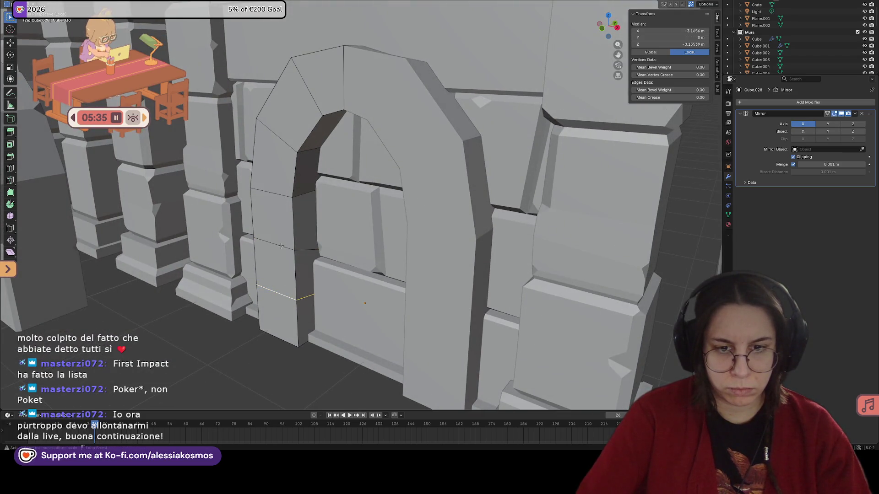
pyautogui.moveTo(280, 245)
pyautogui.mouseDown(button='middle')
pyautogui.moveTo(217, 226)
pyautogui.moveTo(371, 237)
pyautogui.moveTo(354, 218)
pyautogui.moveTo(409, 227)
pyautogui.moveTo(481, 222)
pyautogui.mouseUp(button='middle')
# Hide the brick wall panel and enter mesh editing on the arch object.
pyautogui.press('Tab')
pyautogui.click(355, 219)
pyautogui.press('h')
pyautogui.click(432, 250)
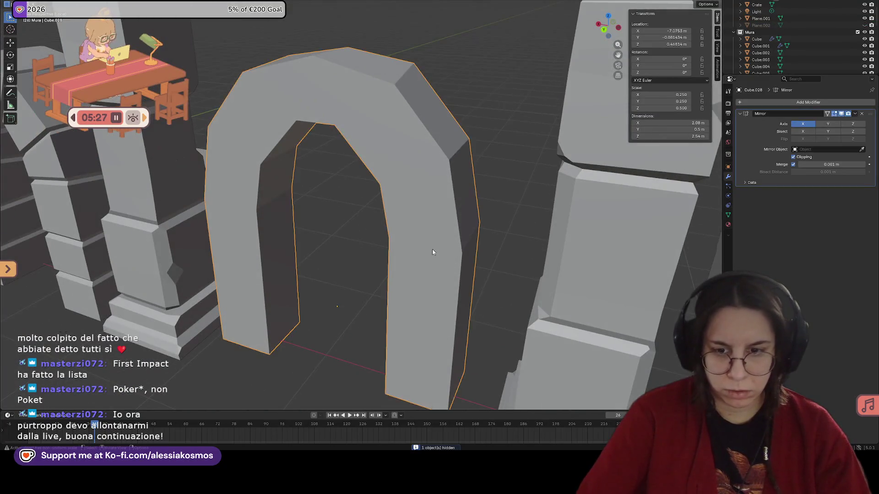
pyautogui.press('Tab')
pyautogui.moveTo(433, 249)
pyautogui.mouseDown(button='middle')
pyautogui.moveTo(456, 227)
pyautogui.moveTo(480, 226)
pyautogui.mouseUp(button='middle')
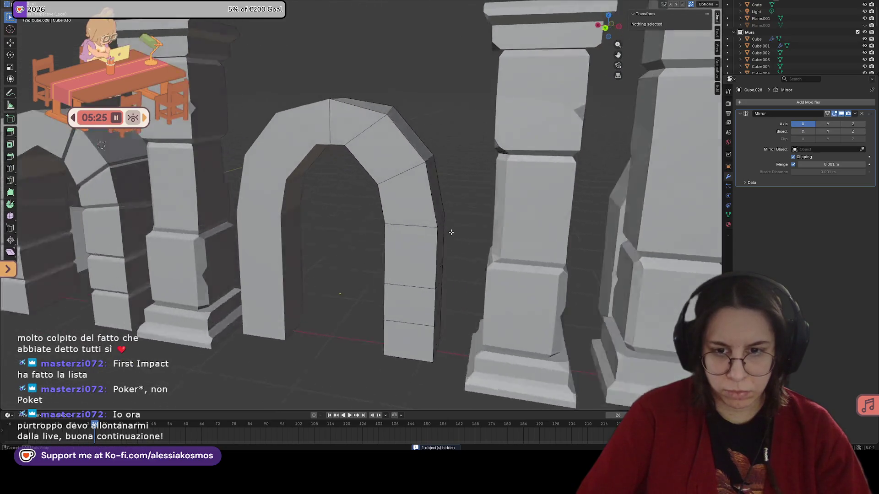
# Turn on X-ray and raise a selected leg edge vertically from a front-on view.
pyautogui.press('a')
pyautogui.hotkey('alt', 'a')
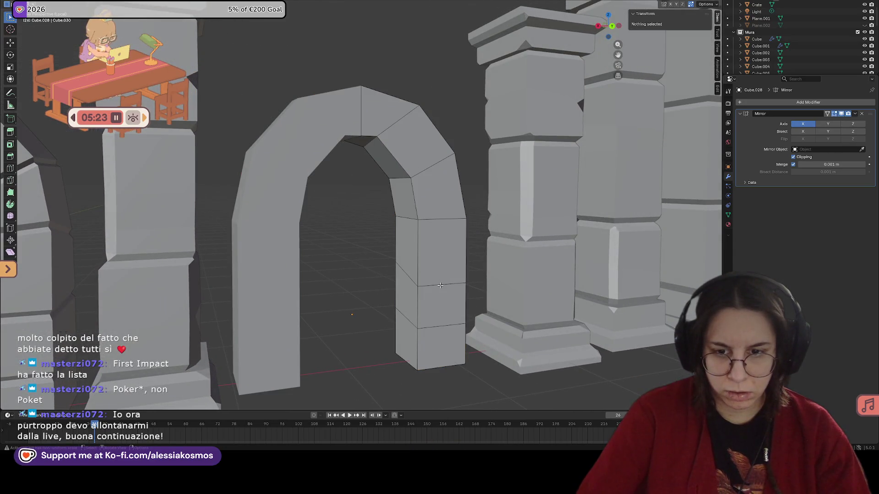
pyautogui.click(440, 285)
pyautogui.press('g')
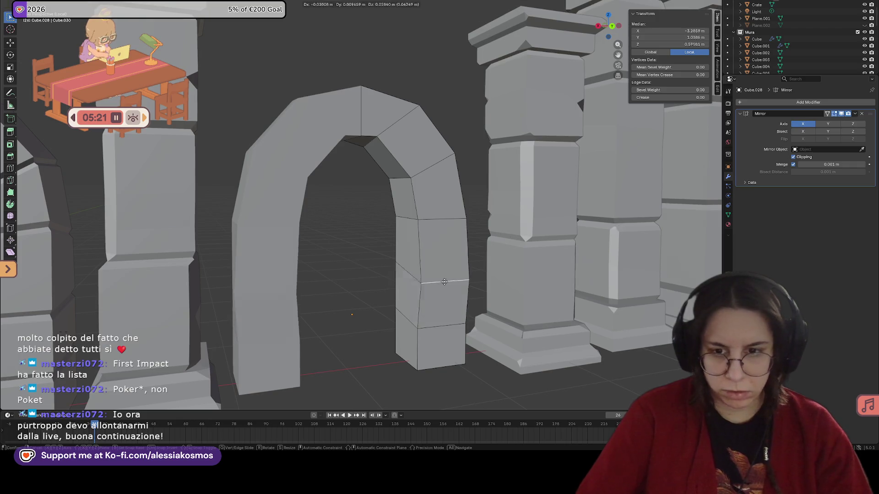
pyautogui.press('Escape')
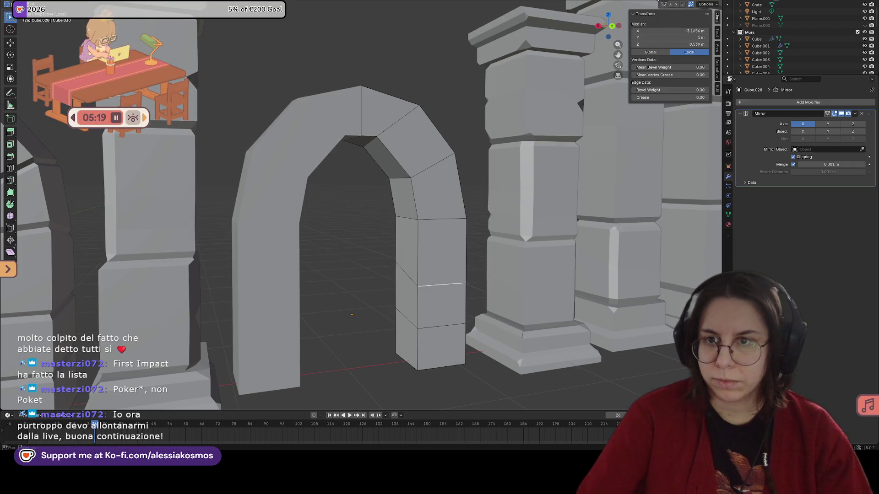
pyautogui.hotkey('alt', 'z')
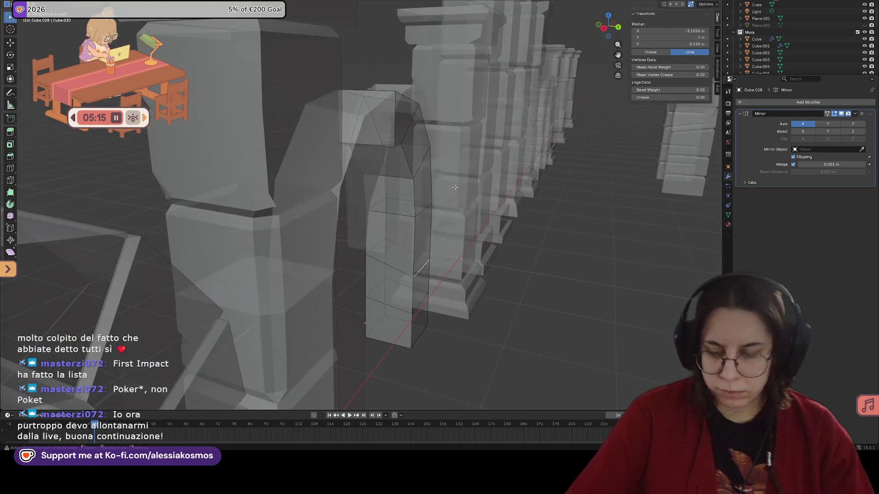
pyautogui.moveTo(481, 207)
pyautogui.keyDown('alt'); pyautogui.mouseDown(button='middle')
pyautogui.moveTo(454, 189)
pyautogui.moveTo(376, 258)
pyautogui.mouseUp(button='middle'); pyautogui.keyUp('alt')
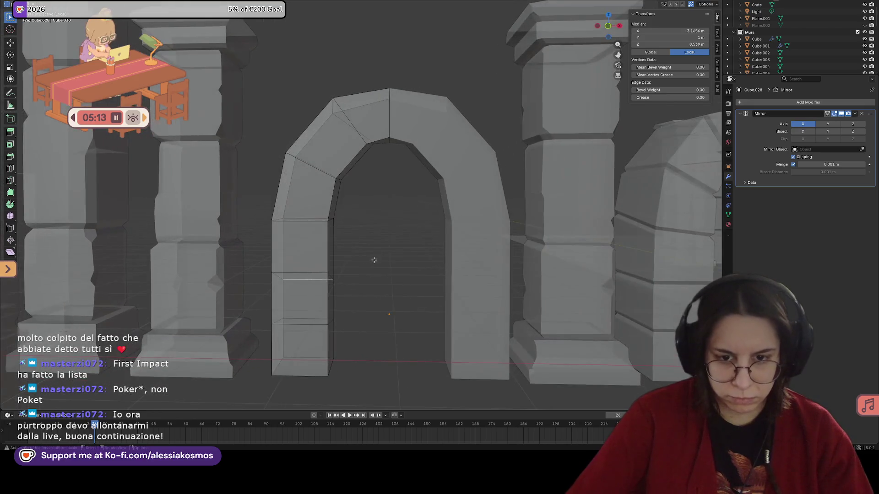
pyautogui.press('g')
pyautogui.press('z')
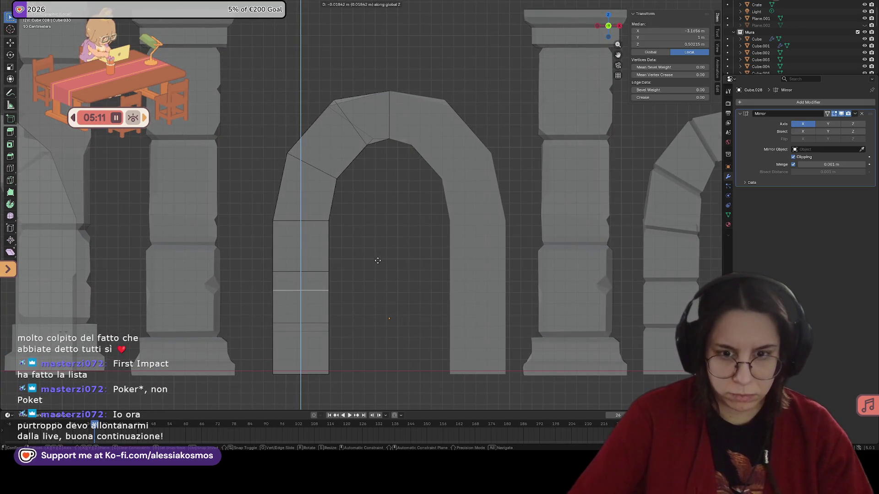
pyautogui.click(378, 241)
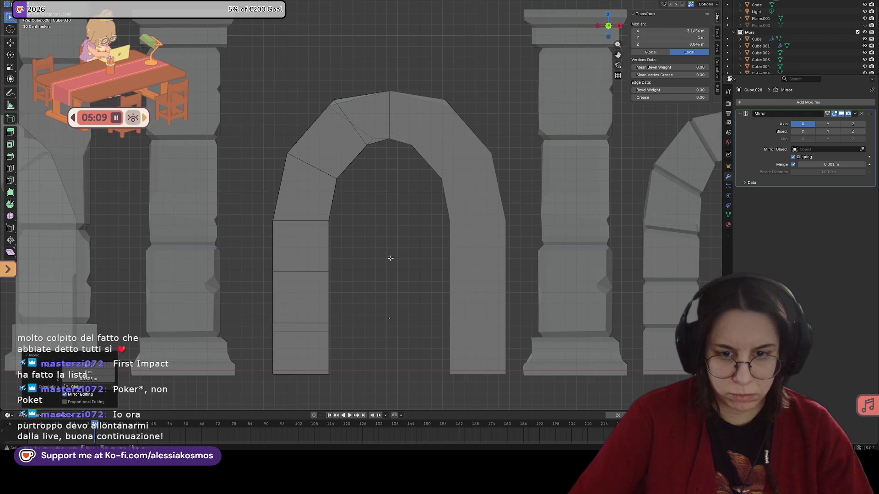
# Raise a lower left-leg edge and select the lower edge loops on the left pillar.
pyautogui.keyDown('alt'); pyautogui.moveTo(378, 241); pyautogui.dragTo(395, 263, button='middle'); pyautogui.keyUp('alt')
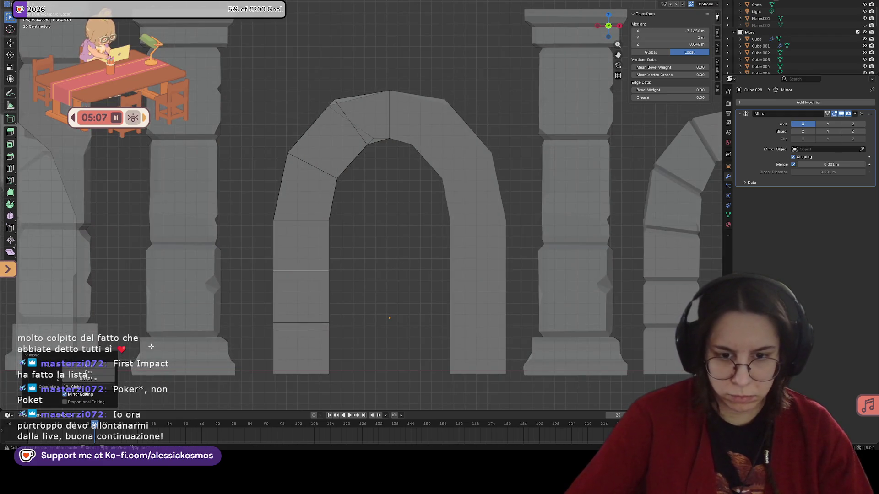
pyautogui.click(316, 329)
pyautogui.press('g')
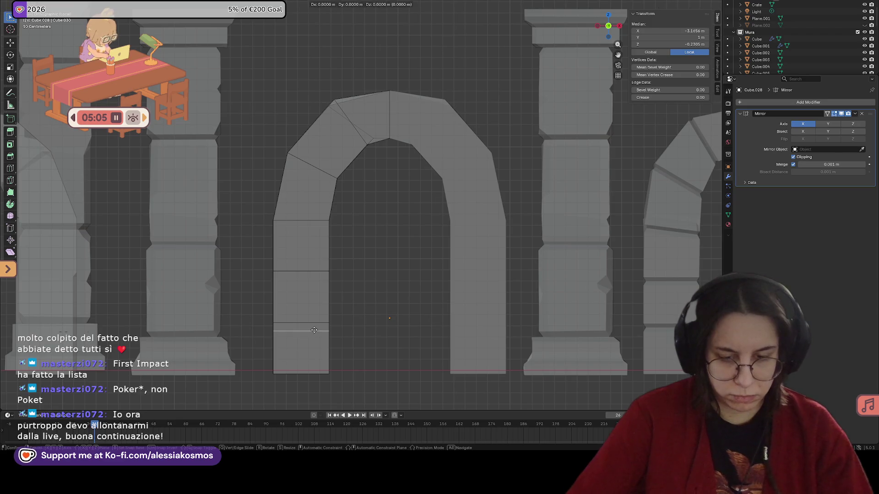
pyautogui.press('z')
pyautogui.click(317, 322)
pyautogui.moveTo(318, 322); pyautogui.dragTo(370, 318, button='middle')
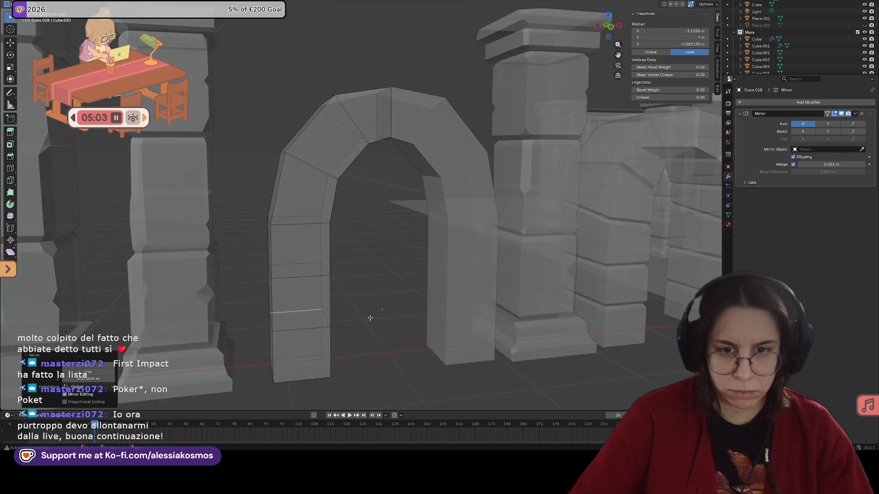
pyautogui.moveTo(405, 280); pyautogui.dragTo(403, 287, button='middle')
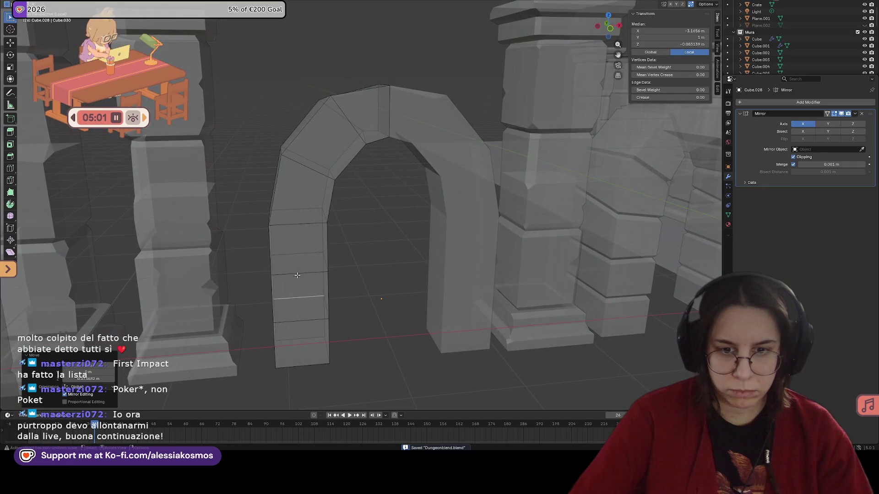
pyautogui.keyDown('shift'); pyautogui.click(301, 319); pyautogui.keyUp('shift')
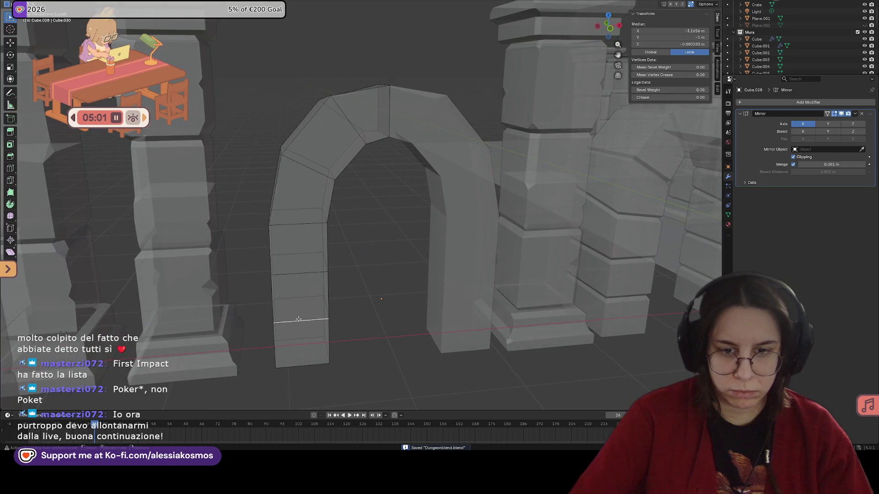
pyautogui.keyDown('shift'); pyautogui.click(307, 273); pyautogui.keyUp('shift')
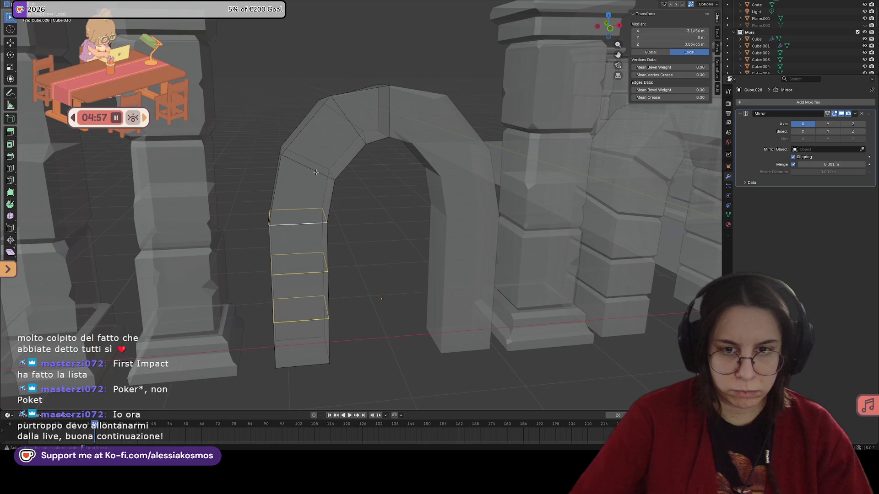
# Switch to vertex select, pick the top-left corner vertex and go to front orthographic view.
pyautogui.moveTo(355, 132); pyautogui.dragTo(317, 94, button='middle')
pyautogui.hotkey('alt', 'z')
pyautogui.click(316, 95)
pyautogui.press('KP_1')
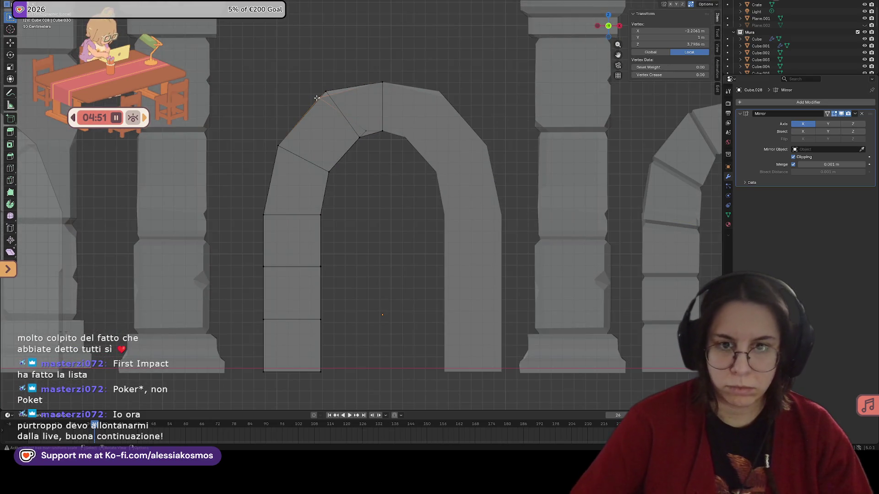
# Slide the arch's top-left corner vertex horizontally into line.
pyautogui.press('g')
pyautogui.press('y')
pyautogui.press('x')
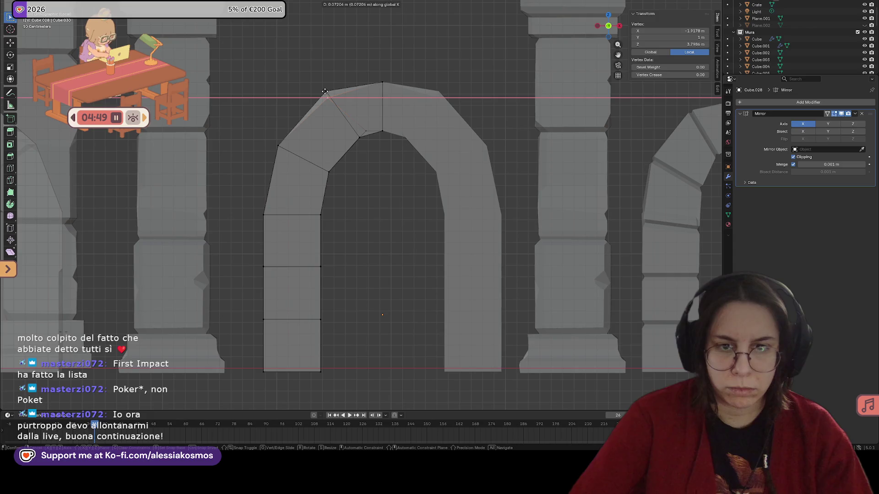
pyautogui.click(327, 91)
pyautogui.press('g')
pyautogui.press('z')
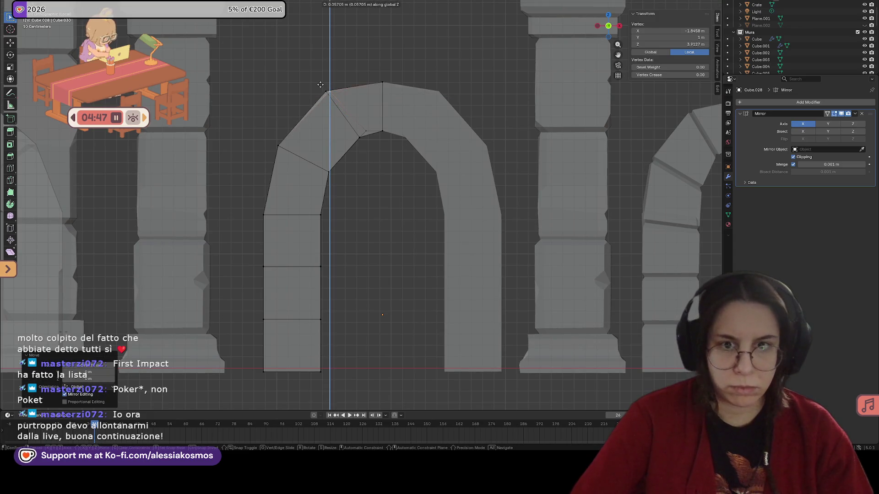
pyautogui.press('x')
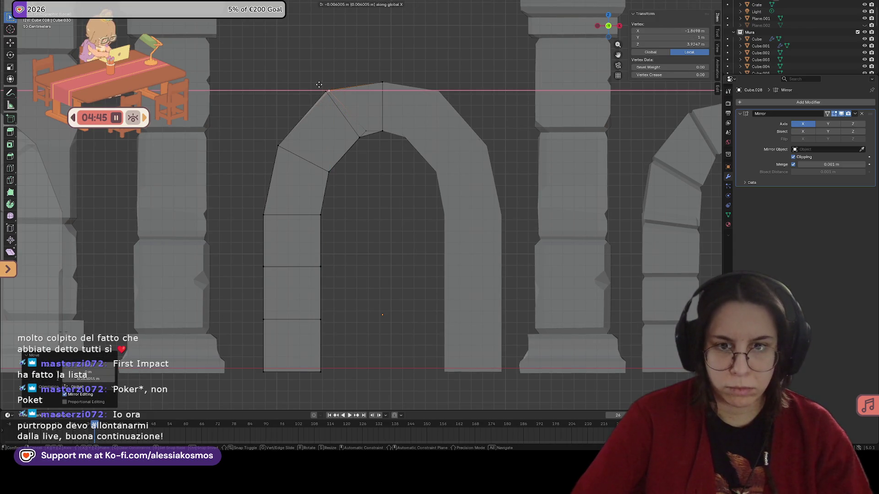
pyautogui.click(316, 86)
# Nudge the inner arch vertex vertically and then horizontally to even the curve.
pyautogui.click(370, 134)
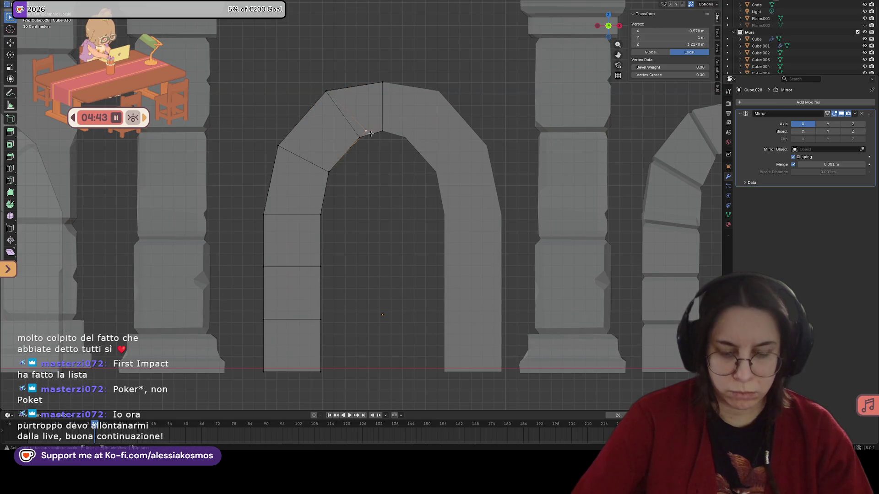
pyautogui.press('g')
pyautogui.press('z')
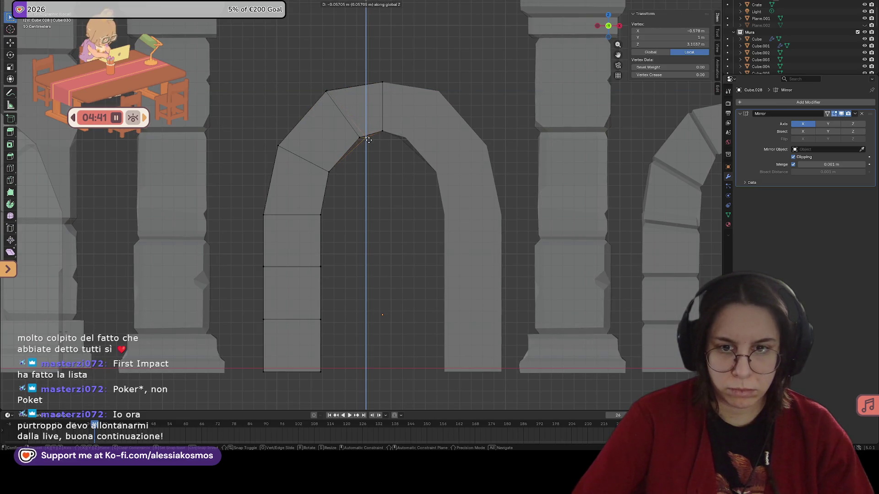
pyautogui.click(369, 139)
pyautogui.press('g')
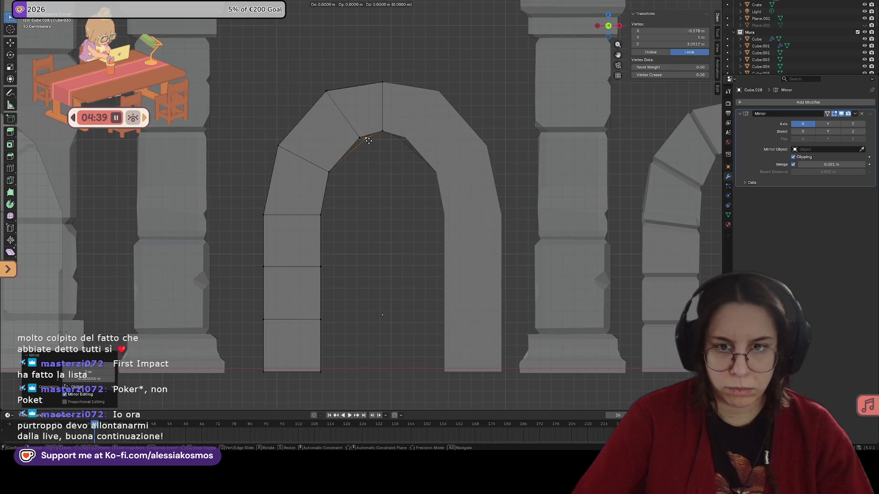
pyautogui.press('x')
pyautogui.click(362, 141)
# Save the dungeon file and raise the inner vertex slightly, checking from below.
pyautogui.moveTo(384, 136)
pyautogui.mouseDown(button='middle')
pyautogui.moveTo(384, 207)
pyautogui.moveTo(372, 186)
pyautogui.mouseUp(button='middle')
pyautogui.hotkey('ctrl', 's')
pyautogui.press('KP_1')
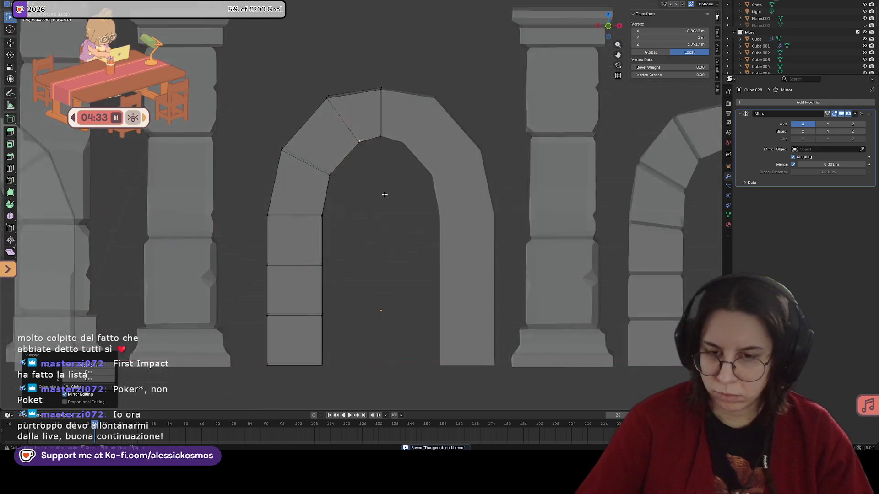
pyautogui.scroll(5, 388, 72)
pyautogui.scroll(-5, 320, 305)
pyautogui.moveTo(320, 305); pyautogui.dragTo(308, 300, button='middle')
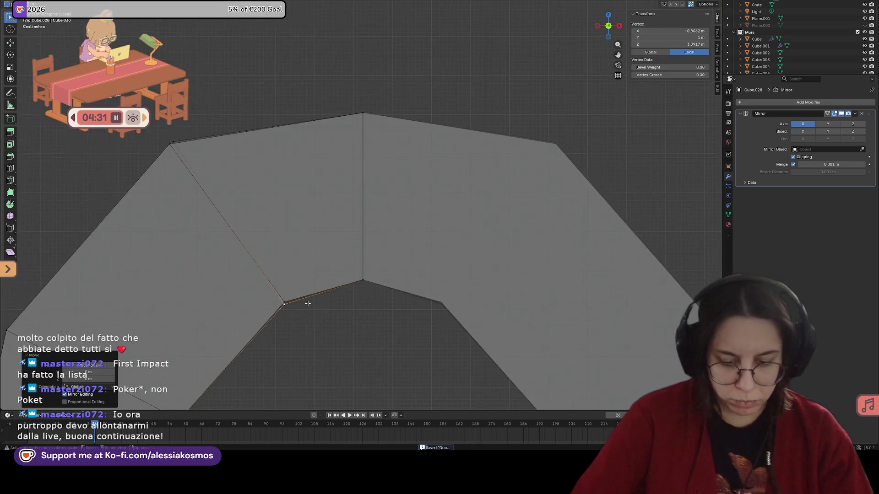
pyautogui.press('g')
pyautogui.press('z')
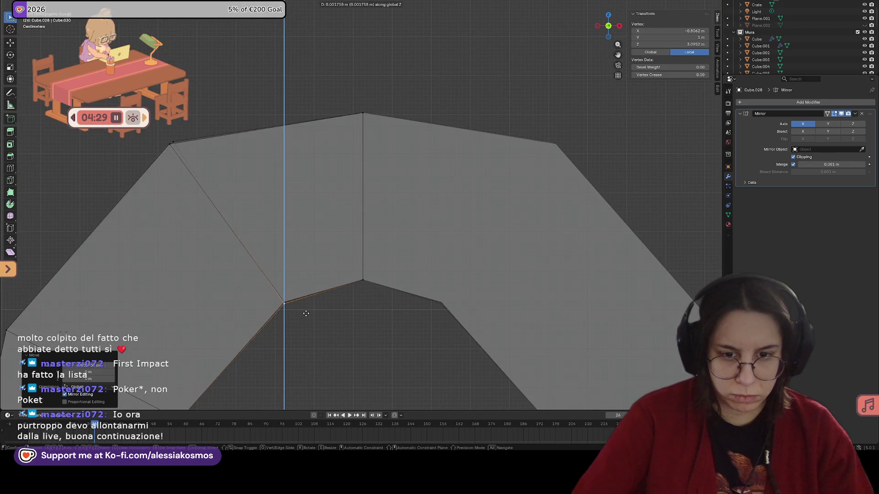
pyautogui.click(306, 313)
pyautogui.moveTo(304, 308); pyautogui.dragTo(304, 300, button='middle')
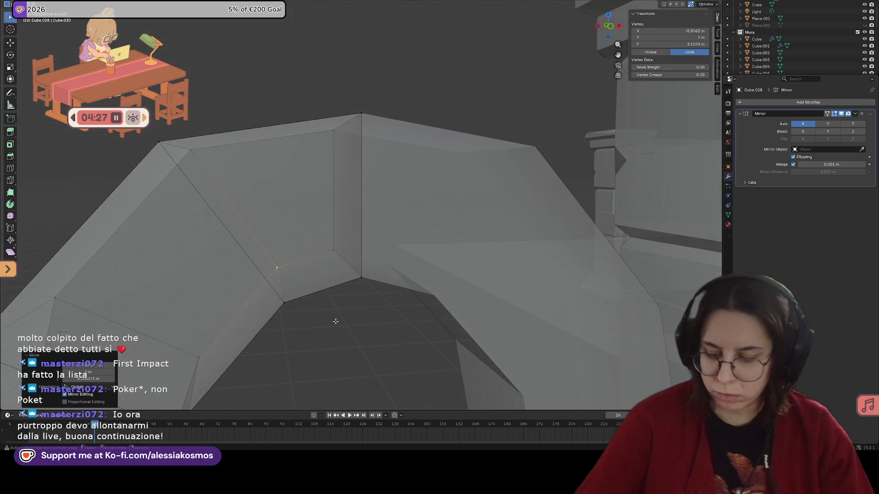
pyautogui.press('KP_5')
# Move the upper-left corner vertex vertically and start sliding it sideways.
pyautogui.click(172, 142)
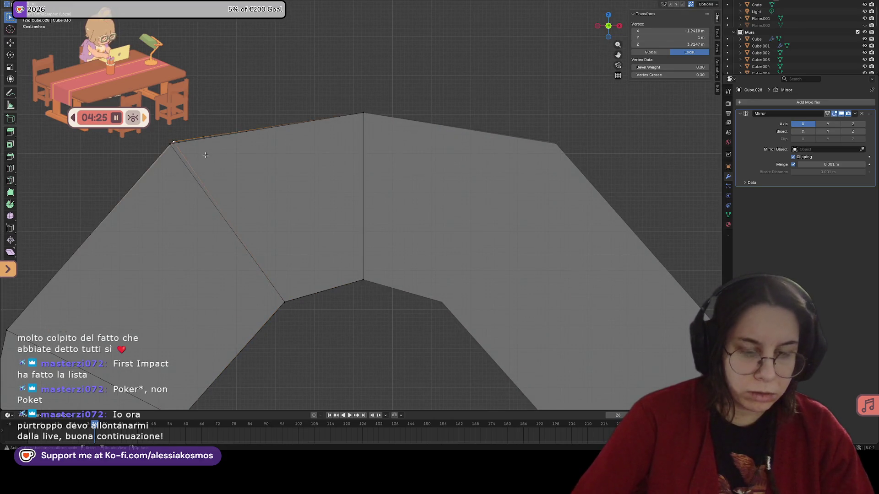
pyautogui.press('g')
pyautogui.press('z')
pyautogui.click(201, 158)
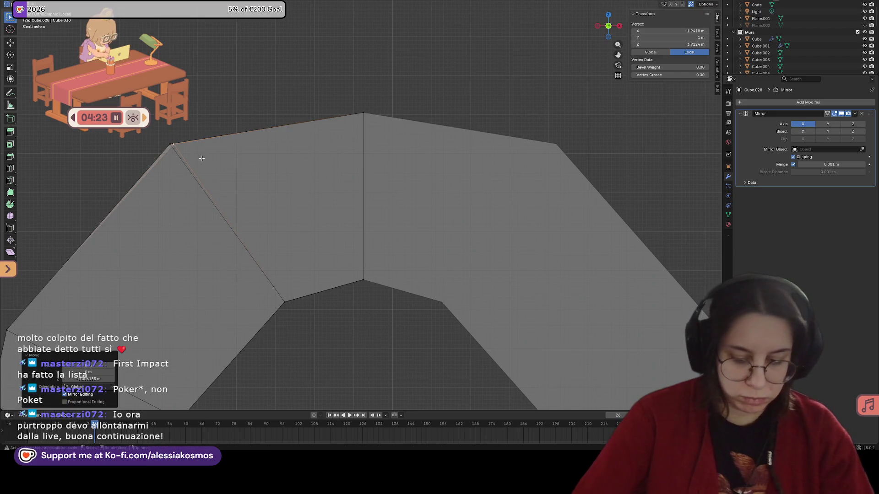
pyautogui.press('g')
pyautogui.press('x')
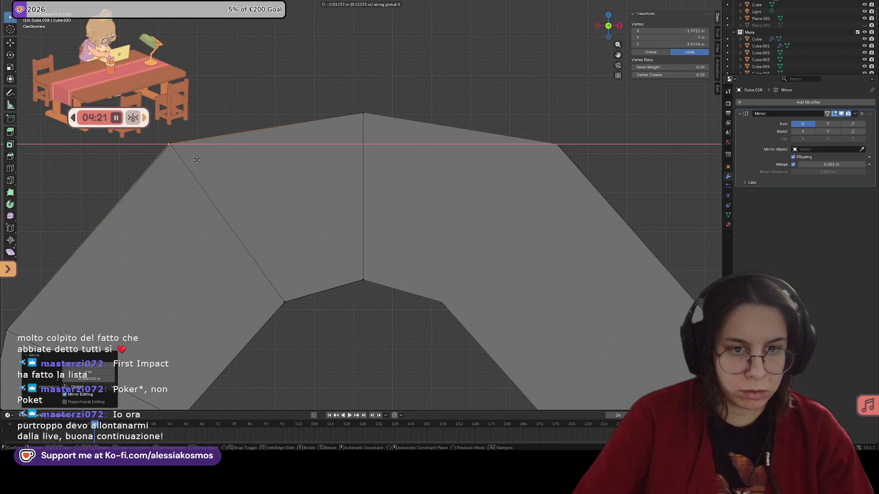
# Confirm the corner's horizontal position and inspect the arch in and out of Edit Mode.
pyautogui.click(199, 160)
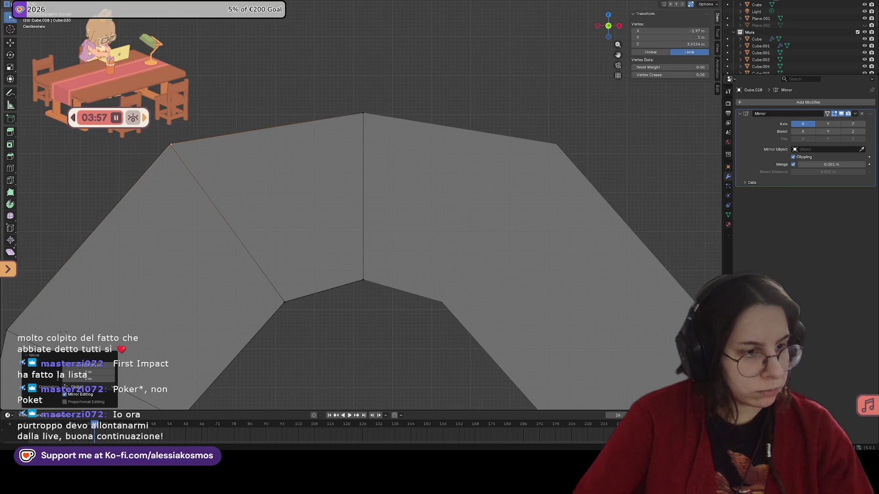
pyautogui.scroll(-3, 310, 200)
pyautogui.moveTo(311, 172)
pyautogui.mouseDown(button='middle')
pyautogui.moveTo(311, 199)
pyautogui.moveTo(290, 183)
pyautogui.moveTo(313, 189)
pyautogui.moveTo(317, 170)
pyautogui.moveTo(367, 207)
pyautogui.moveTo(379, 275)
pyautogui.moveTo(415, 240)
pyautogui.moveTo(414, 251)
pyautogui.moveTo(428, 243)
pyautogui.moveTo(453, 258)
pyautogui.moveTo(460, 251)
pyautogui.mouseUp(button='middle')
pyautogui.press('Tab')
pyautogui.press('Tab')
pyautogui.scroll(-3, 317, 169)
pyautogui.press('Tab')
pyautogui.scroll(-2, 569, 102)
pyautogui.scroll(2, 351, 240)
pyautogui.scroll(2, 428, 244)
pyautogui.scroll(-2, 443, 266)
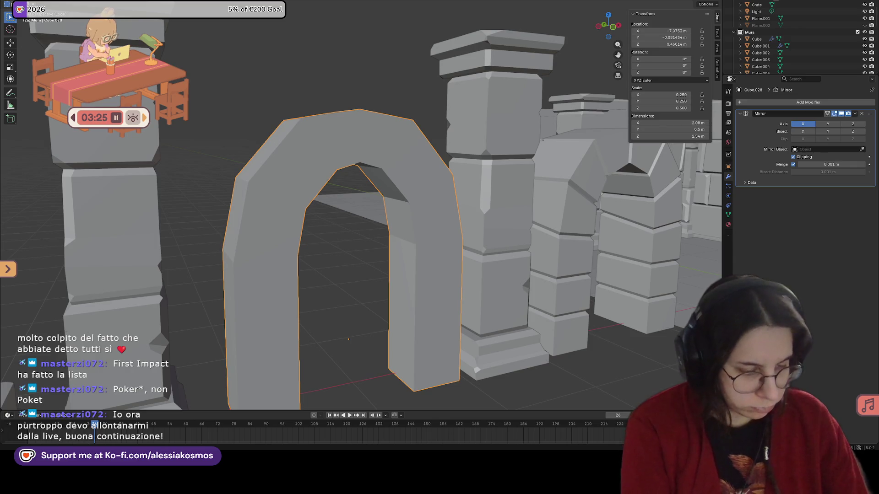
pyautogui.scroll(-3, 451, 242)
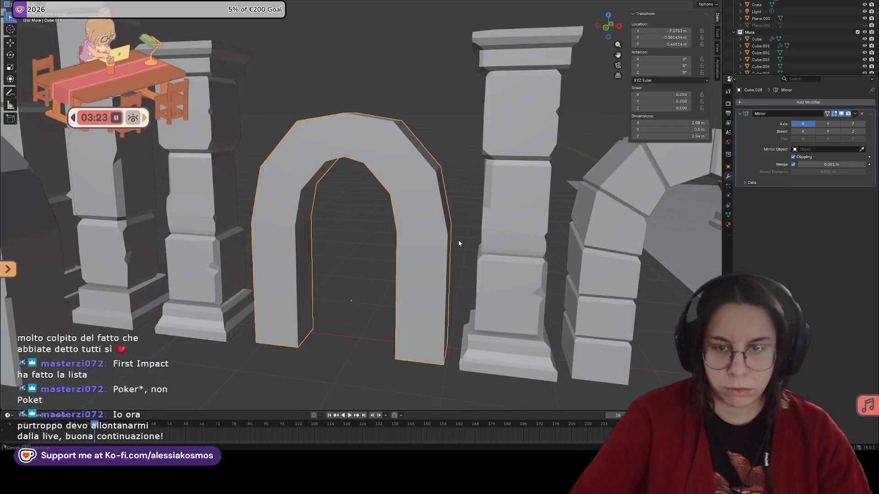
pyautogui.scroll(1, 457, 242)
# Select the seam loops between the arch's stone blocks and start a Ctrl+B bevel.
pyautogui.press('Tab')
pyautogui.scroll(3, 299, 140)
pyautogui.hotkey('alt', 'a')
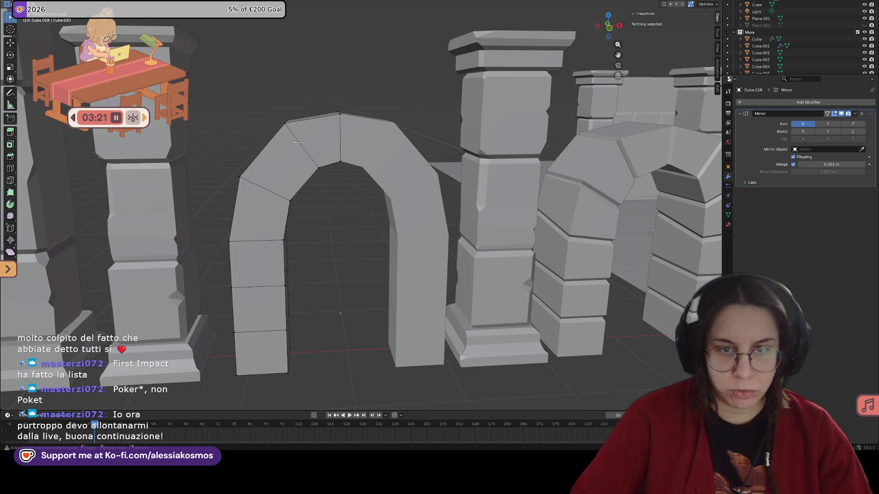
pyautogui.click(270, 193)
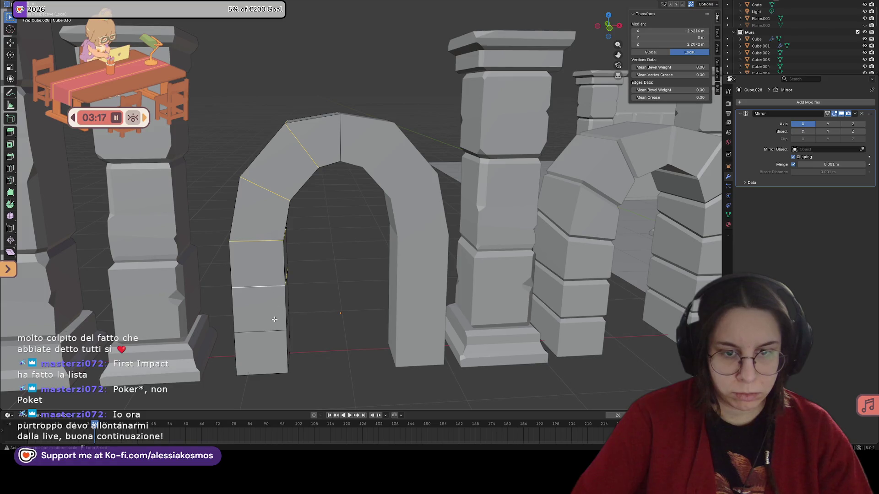
pyautogui.press('s')
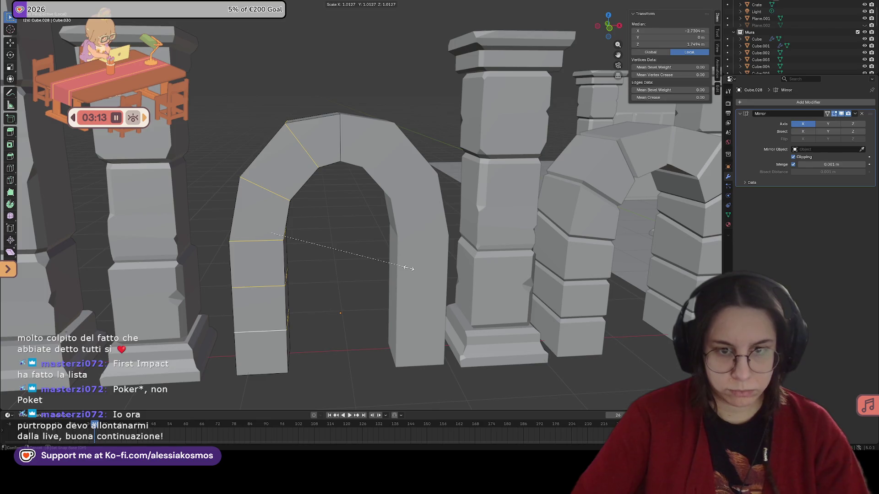
pyautogui.press('Escape')
pyautogui.moveTo(383, 262); pyautogui.dragTo(418, 266, button='middle')
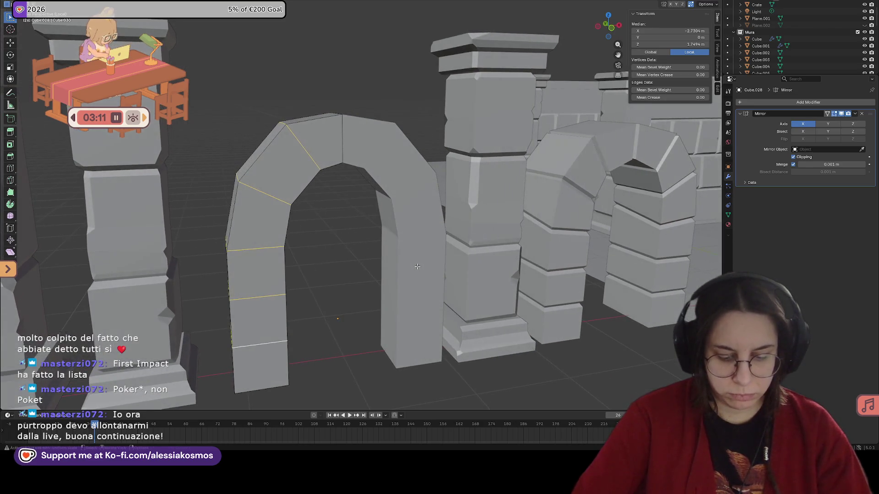
pyautogui.hotkey('ctrl', 'b')
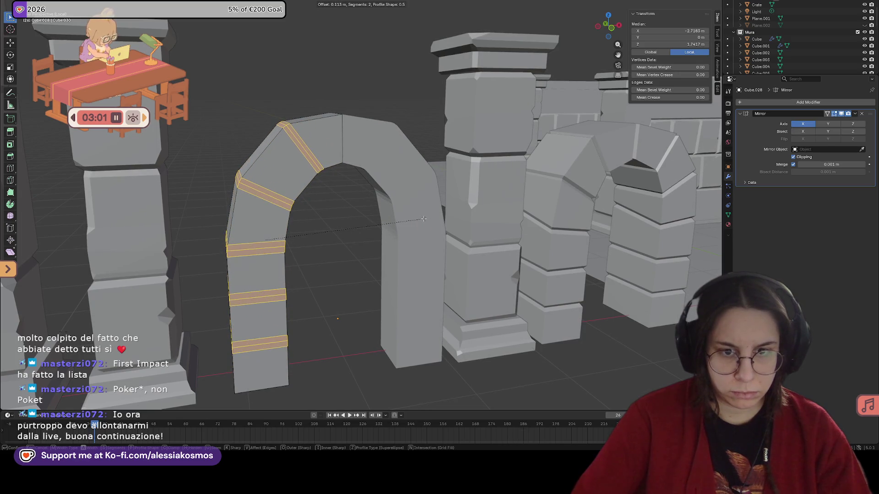
pyautogui.scroll(1, 423, 218)
# Confirm the two-segment bevel, select the pillar seam edges and start scaling them down.
pyautogui.click(422, 218)
pyautogui.moveTo(423, 219); pyautogui.dragTo(310, 156, button='middle')
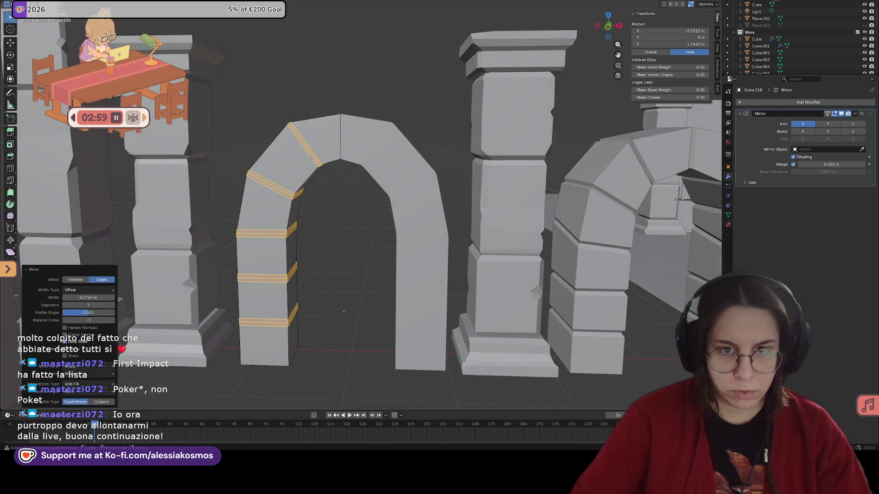
pyautogui.hotkey('alt', 'a')
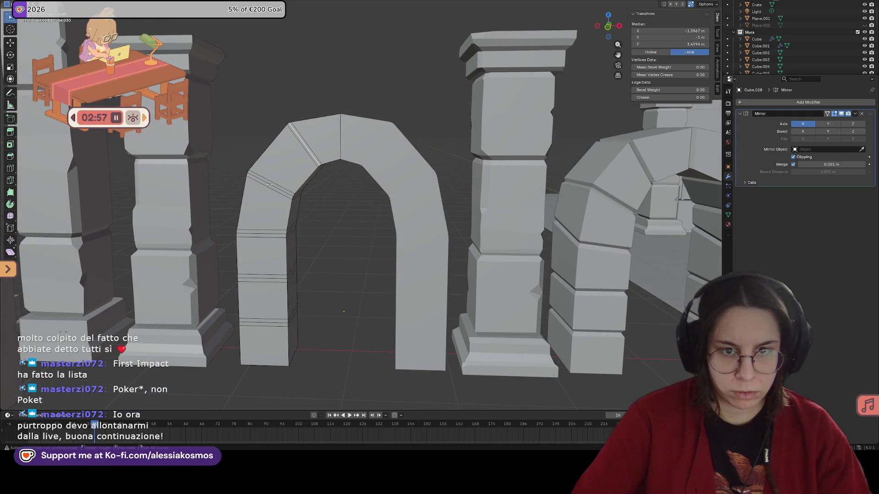
pyautogui.keyDown('shift'); pyautogui.click(271, 185); pyautogui.keyUp('shift')
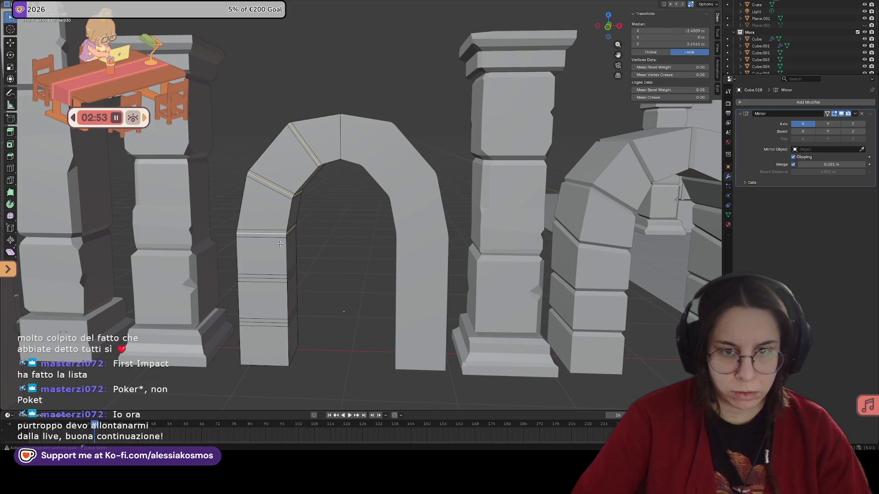
pyautogui.keyDown('shift'); pyautogui.click(281, 277); pyautogui.keyUp('shift')
pyautogui.keyDown('shift'); pyautogui.click(281, 323); pyautogui.keyUp('shift')
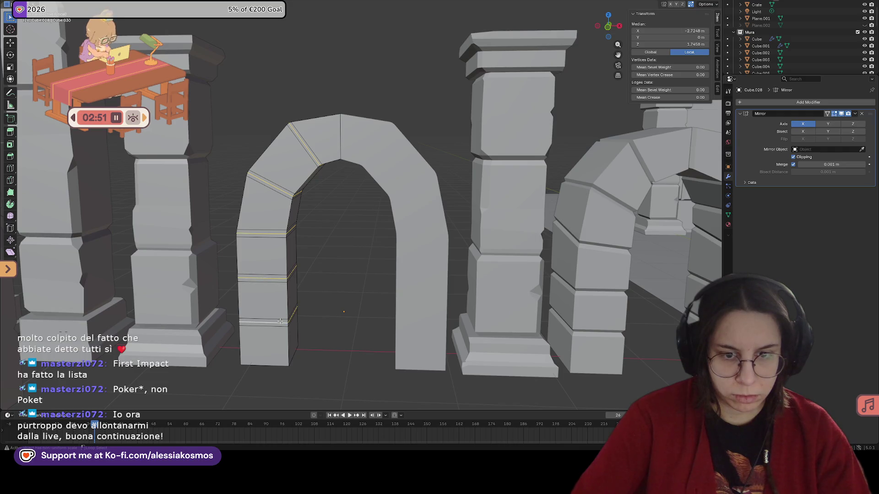
pyautogui.moveTo(280, 323); pyautogui.dragTo(602, 271, button='middle')
pyautogui.press('s')
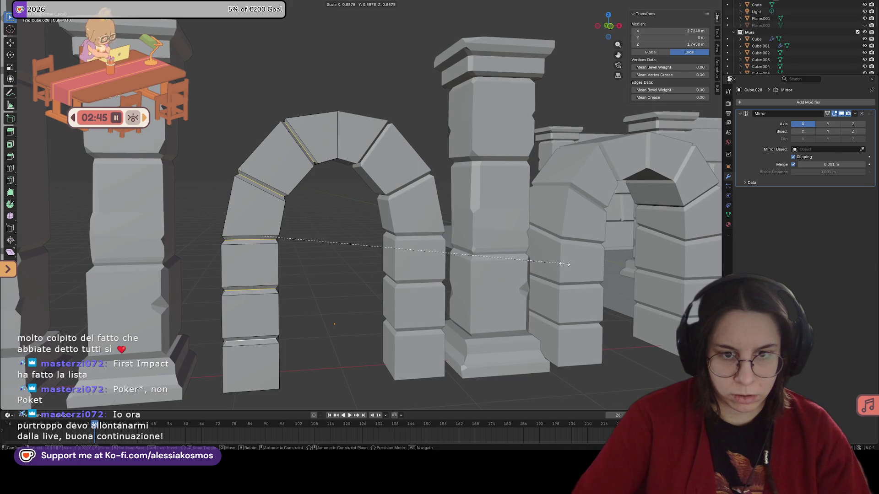
# Confirm the block shrink, save the file, inspect the arches and leave Edit Mode.
pyautogui.click(516, 260)
pyautogui.moveTo(515, 260); pyautogui.dragTo(343, 243, button='middle')
pyautogui.hotkey('ctrl', 's')
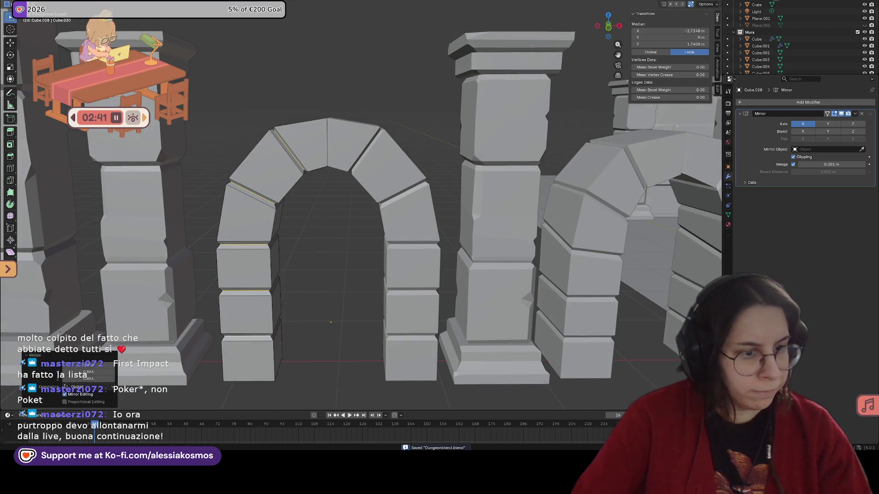
pyautogui.moveTo(330, 207)
pyautogui.mouseDown(button='middle')
pyautogui.moveTo(278, 183)
pyautogui.moveTo(353, 190)
pyautogui.mouseUp(button='middle')
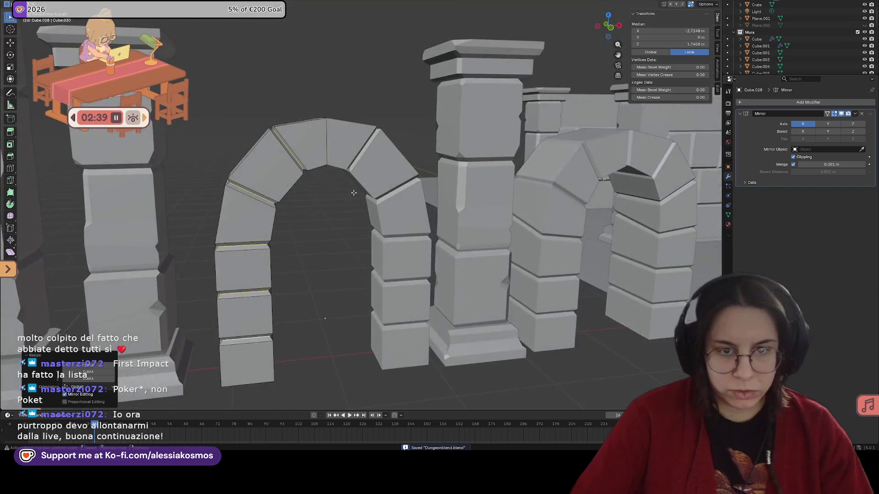
pyautogui.scroll(3, 353, 206)
pyautogui.scroll(2, 343, 219)
pyautogui.moveTo(330, 220)
pyautogui.mouseDown(button='middle')
pyautogui.moveTo(305, 234)
pyautogui.moveTo(387, 233)
pyautogui.mouseUp(button='middle')
pyautogui.scroll(-3, 305, 234)
pyautogui.scroll(3, 302, 236)
pyautogui.scroll(-3, 312, 232)
pyautogui.scroll(2, 382, 225)
pyautogui.scroll(-3, 382, 226)
pyautogui.press('Tab')
pyautogui.scroll(2, 387, 238)
pyautogui.scroll(-3, 386, 238)
pyautogui.scroll(3, 334, 176)
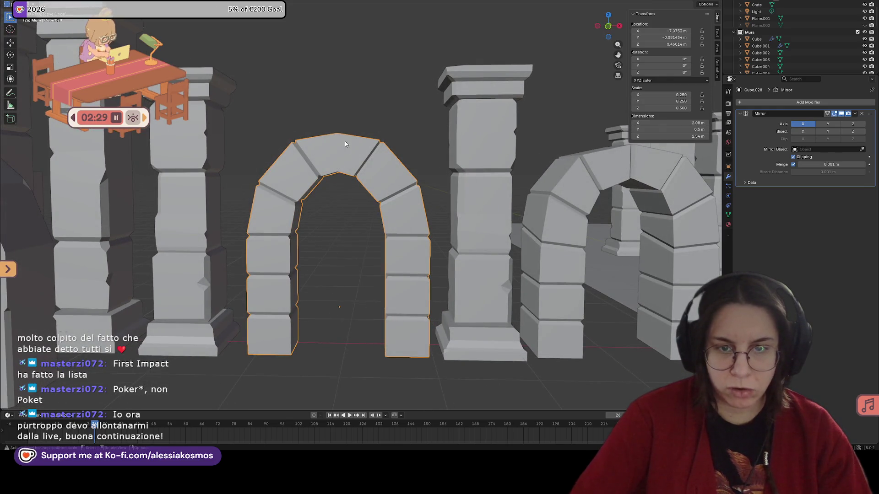
# Lower the keystone's centre edge slightly along Z in Edit Mode.
pyautogui.moveTo(345, 141); pyautogui.dragTo(365, 145, button='middle')
pyautogui.press('Tab')
pyautogui.scroll(2, 365, 146)
pyautogui.scroll(2, 358, 129)
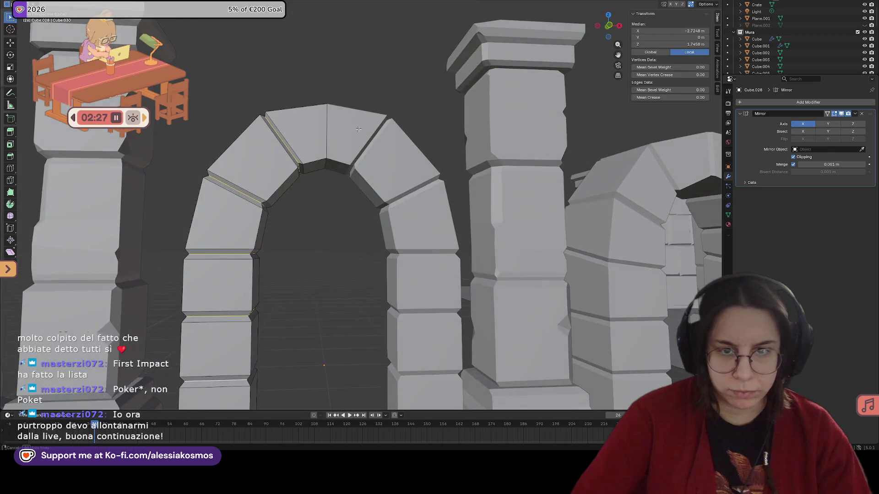
pyautogui.hotkey('alt', 'a')
pyautogui.click(326, 163)
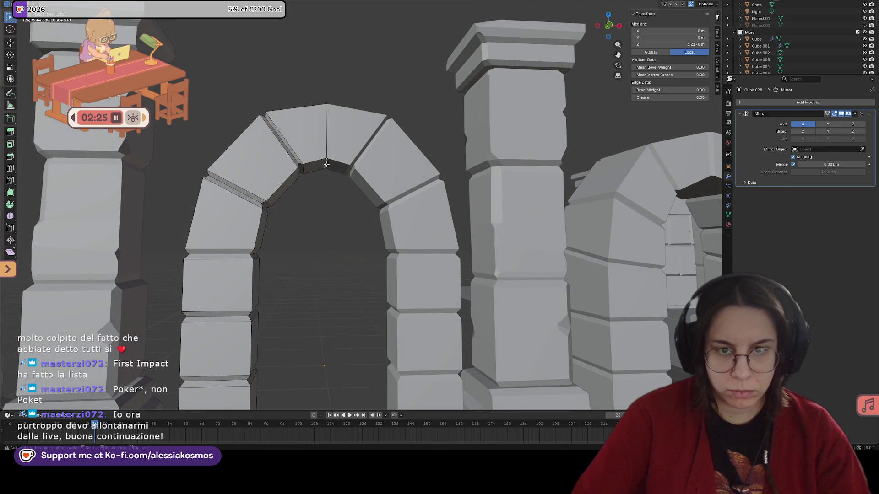
pyautogui.press('g')
pyautogui.press('z')
pyautogui.click(330, 167)
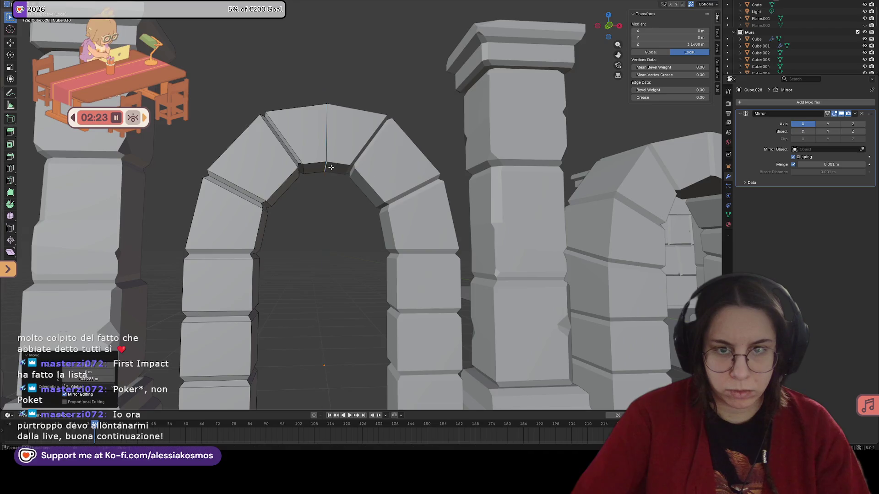
# Nudge the keystone edge vertically once more, save the file and leave Edit Mode.
pyautogui.moveTo(330, 167); pyautogui.dragTo(330, 184, button='middle')
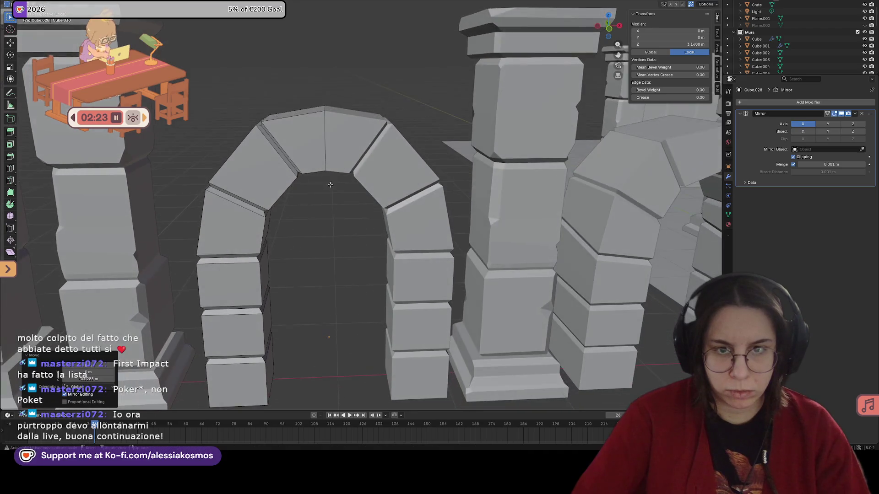
pyautogui.press('g')
pyautogui.press('z')
pyautogui.click(327, 111)
pyautogui.moveTo(327, 111); pyautogui.dragTo(466, 219, button='middle')
pyautogui.hotkey('ctrl', 's')
pyautogui.scroll(-5, 394, 167)
pyautogui.press('Tab')
# Look over the right and centre arches, then select the leftmost arch in the wall.
pyautogui.click(515, 203)
pyautogui.moveTo(514, 203); pyautogui.dragTo(533, 206, button='middle')
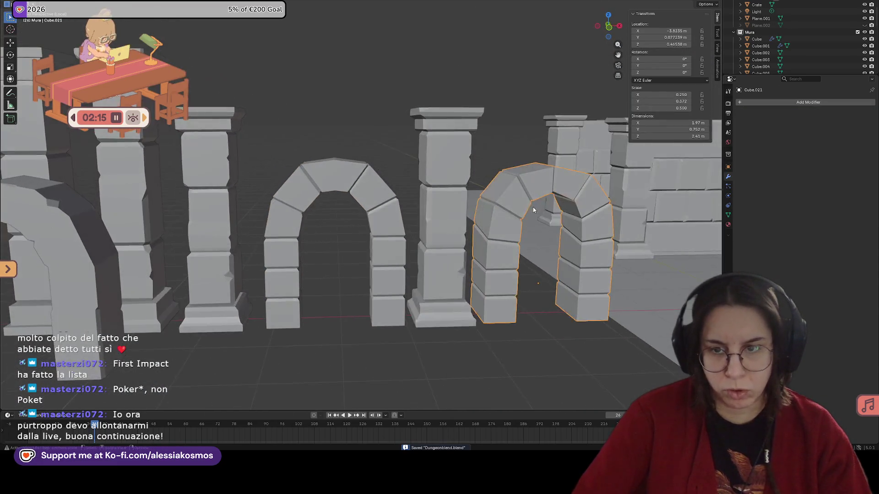
pyautogui.click(348, 186)
pyautogui.moveTo(348, 186)
pyautogui.mouseDown(button='middle')
pyautogui.moveTo(317, 195)
pyautogui.moveTo(351, 209)
pyautogui.mouseUp(button='middle')
pyautogui.scroll(-3, 350, 209)
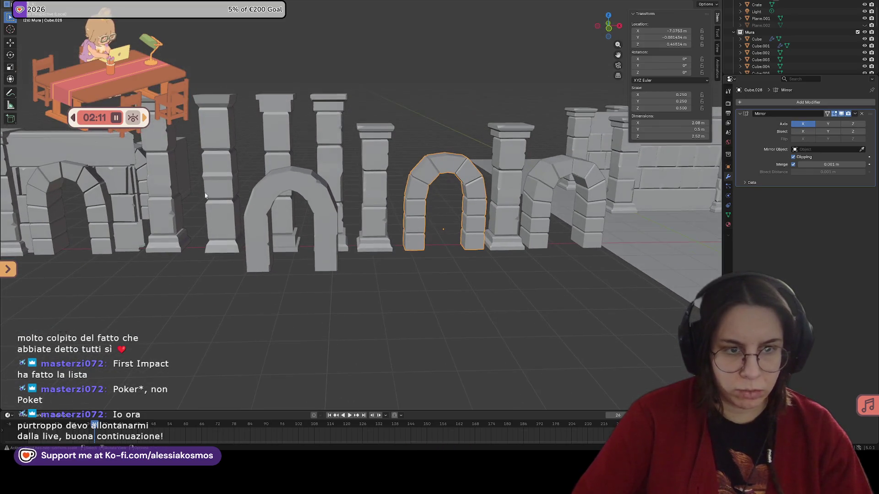
pyautogui.click(103, 198)
pyautogui.scroll(3, 107, 198)
pyautogui.scroll(-3, 107, 198)
# Slide the mirrored arch Cube.028 along X into the wall's doorway opening.
pyautogui.moveTo(108, 197); pyautogui.dragTo(536, 210, button='middle')
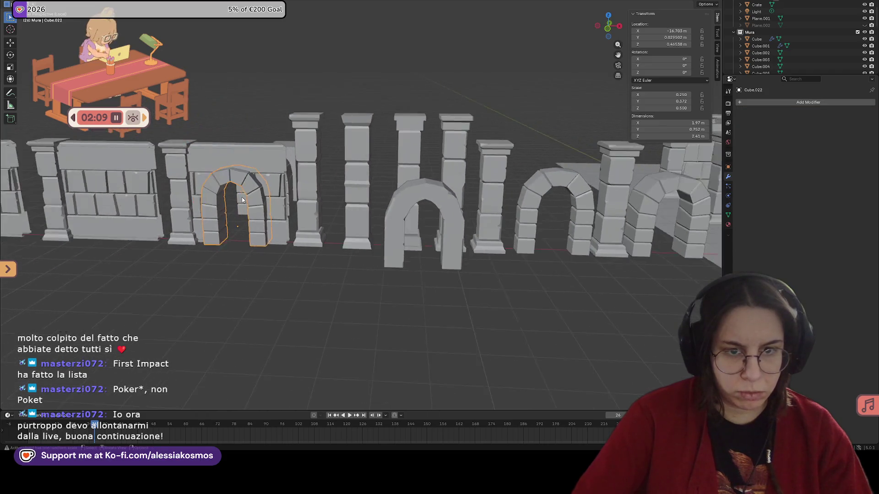
pyautogui.click(534, 186)
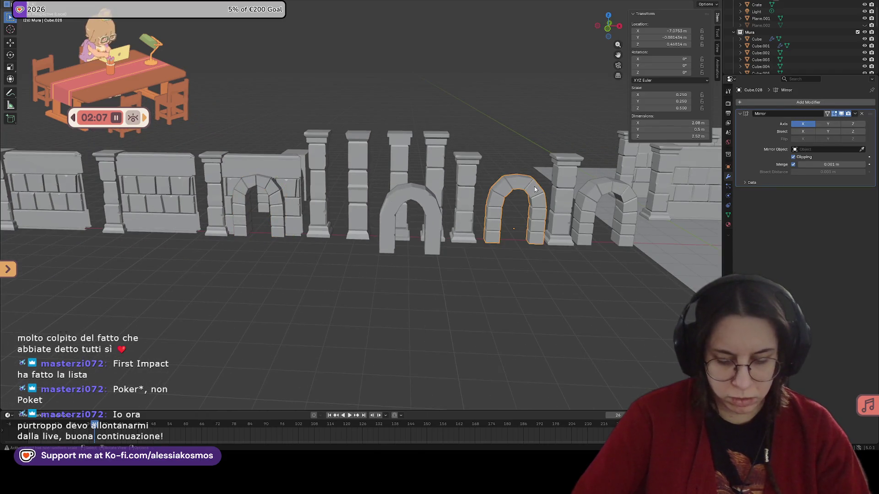
pyautogui.press('g')
pyautogui.press('x')
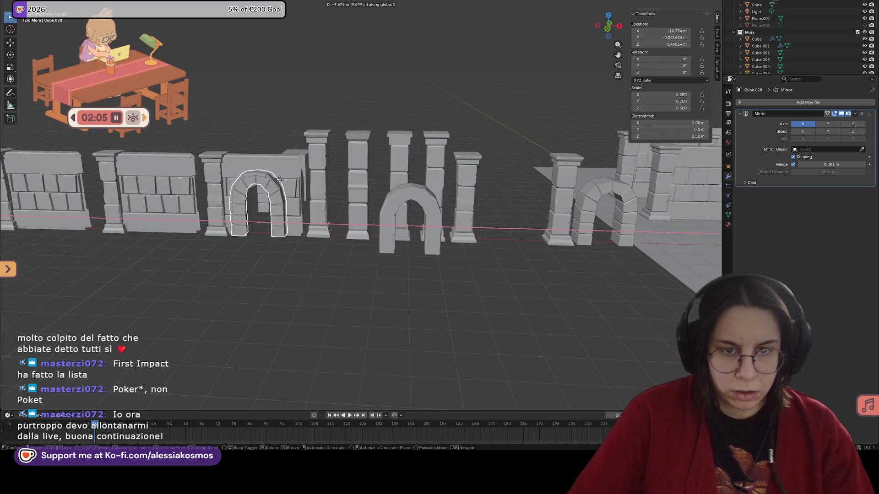
pyautogui.click(264, 182)
# Move the inner arch Cube.022 along Y to sit within the wall.
pyautogui.click(264, 182)
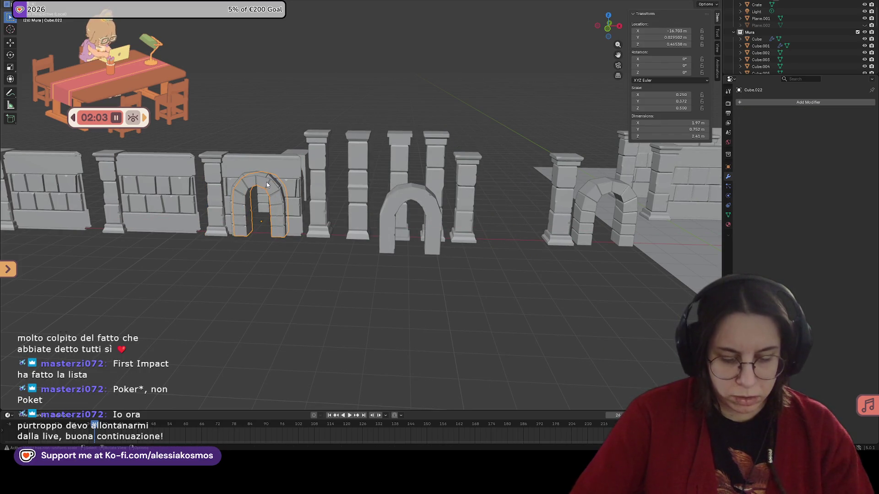
pyautogui.press('g')
pyautogui.press('y')
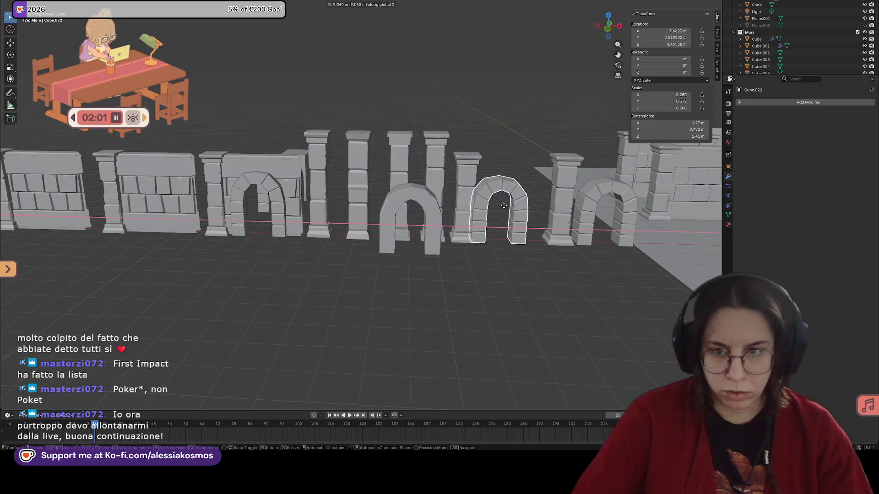
pyautogui.click(297, 183)
pyautogui.moveTo(297, 184); pyautogui.dragTo(327, 179, button='middle')
pyautogui.scroll(2, 326, 181)
pyautogui.scroll(2, 337, 193)
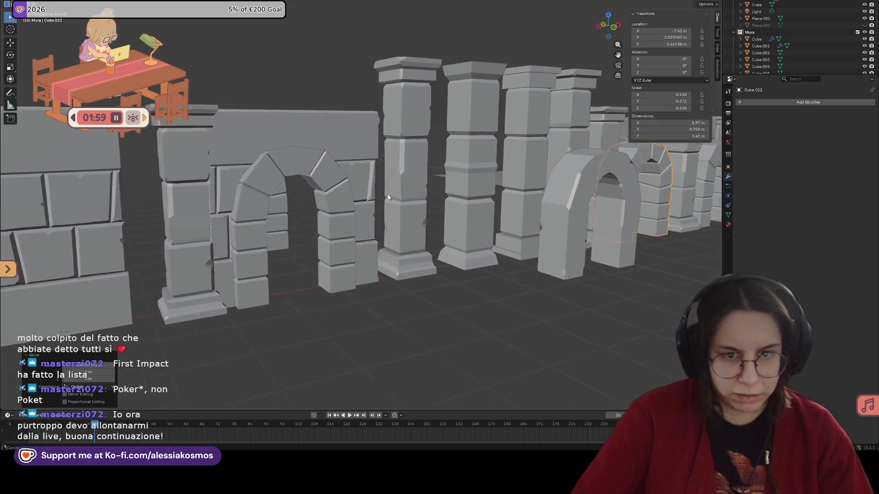
pyautogui.scroll(2, 346, 199)
pyautogui.scroll(2, 357, 207)
# Reposition the outer arch Cube.028 freely and check its fit from the side.
pyautogui.click(357, 207)
pyautogui.moveTo(357, 208); pyautogui.dragTo(328, 184, button='middle')
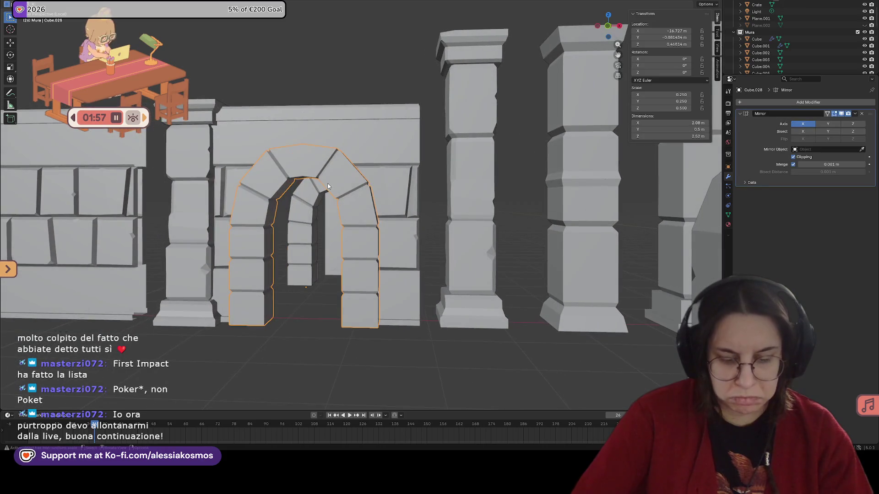
pyautogui.press('g')
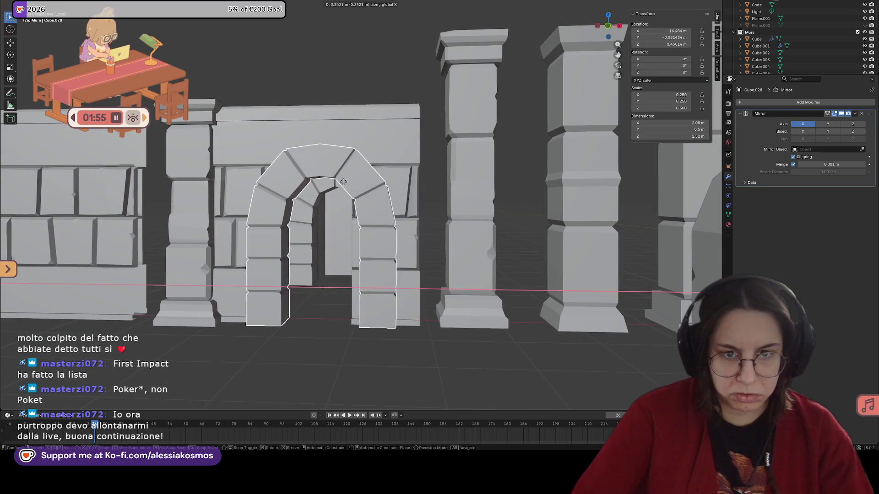
pyautogui.click(355, 198)
pyautogui.moveTo(354, 198)
pyautogui.mouseDown(button='middle')
pyautogui.moveTo(324, 208)
pyautogui.moveTo(386, 194)
pyautogui.moveTo(378, 206)
pyautogui.mouseUp(button='middle')
pyautogui.scroll(-2, 379, 206)
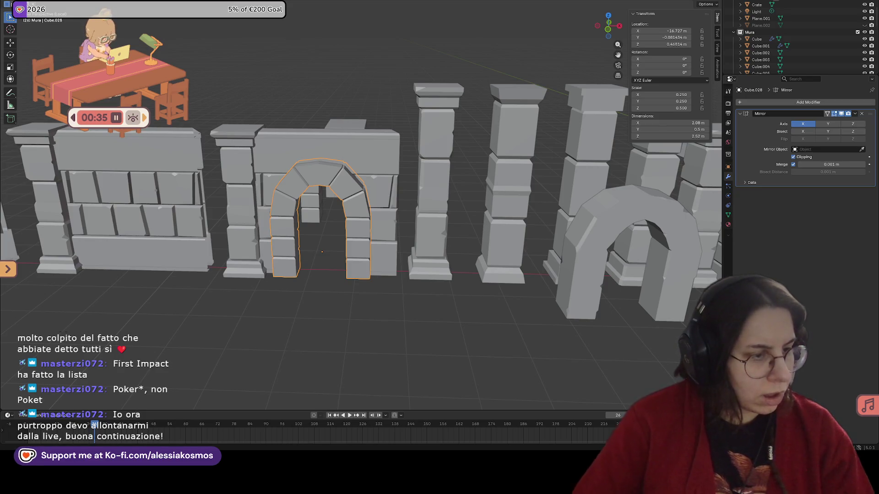
pyautogui.moveTo(357, 180); pyautogui.dragTo(397, 184, button='middle')
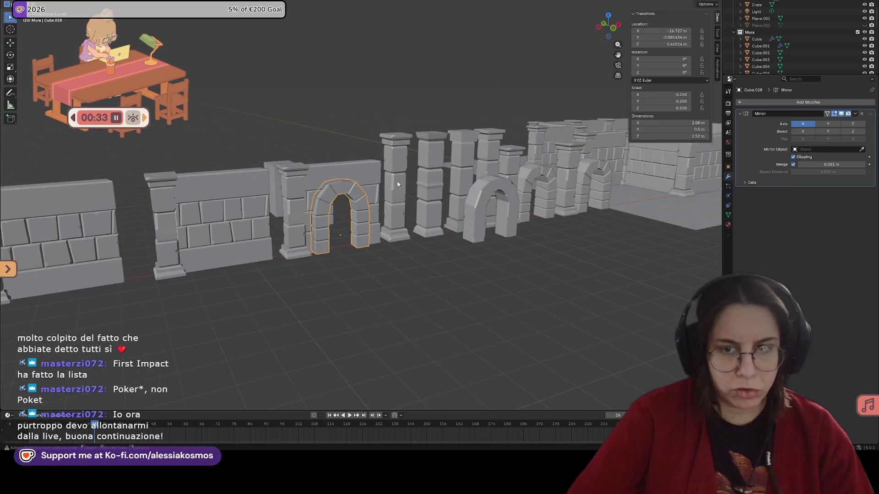
pyautogui.scroll(-4, 397, 184)
pyautogui.click(252, 199)
pyautogui.moveTo(253, 199); pyautogui.dragTo(540, 189, button='middle')
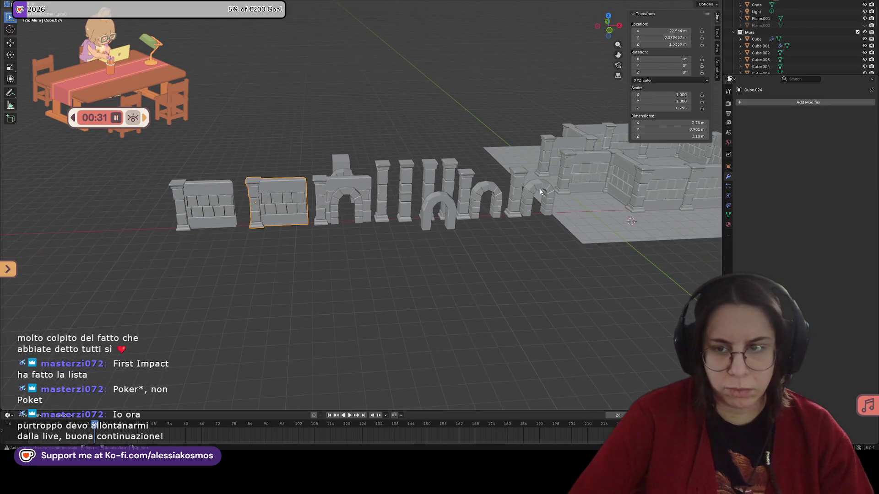
pyautogui.click(598, 163)
pyautogui.moveTo(597, 163)
pyautogui.mouseDown(button='middle')
pyautogui.moveTo(556, 176)
pyautogui.moveTo(567, 182)
pyautogui.moveTo(431, 192)
pyautogui.mouseUp(button='middle')
pyautogui.scroll(2, 430, 192)
pyautogui.click(358, 205)
pyautogui.scroll(3, 358, 206)
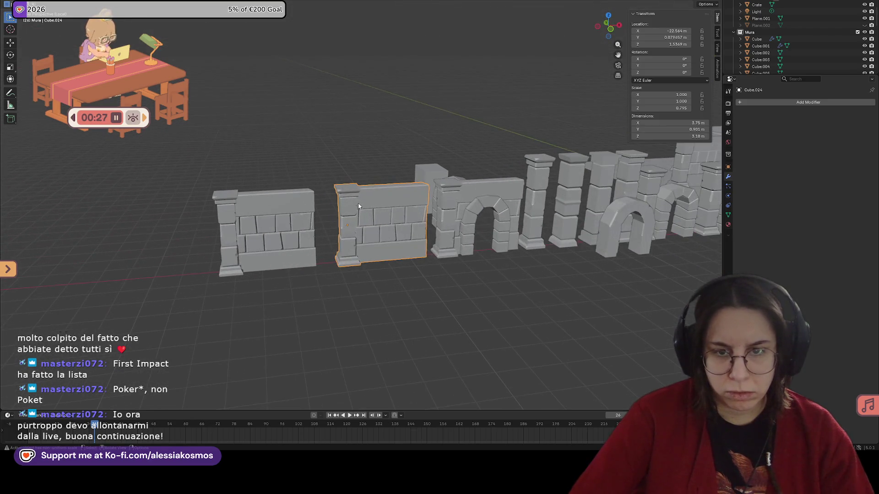
pyautogui.press('Tab')
pyautogui.scroll(2, 358, 206)
pyautogui.scroll(2, 350, 203)
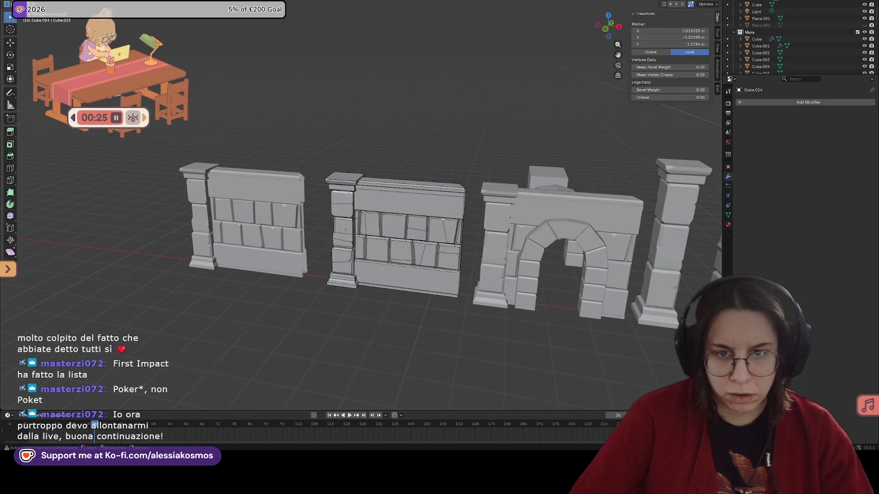
pyautogui.scroll(2, 349, 195)
pyautogui.moveTo(349, 195)
pyautogui.mouseDown(button='middle')
pyautogui.moveTo(616, 204)
pyautogui.moveTo(365, 193)
pyautogui.mouseUp(button='middle')
pyautogui.press('Tab')
pyautogui.scroll(-5, 547, 197)
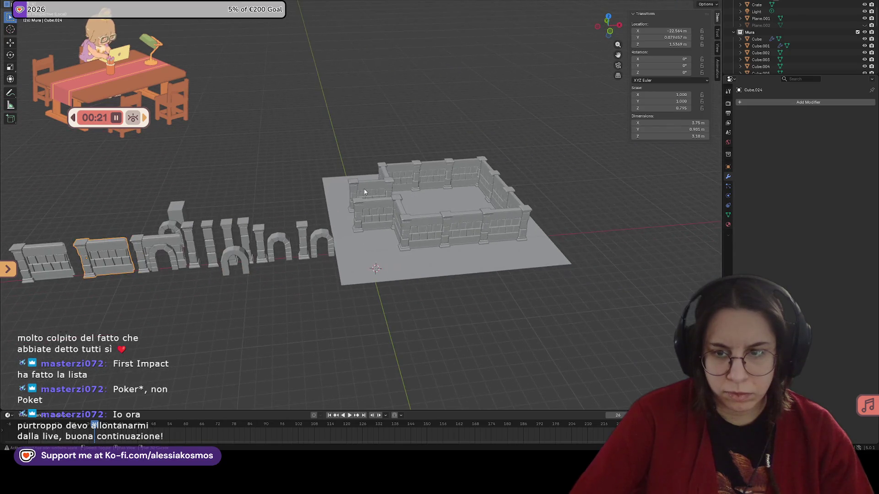
pyautogui.scroll(2, 364, 192)
pyautogui.scroll(2, 242, 231)
pyautogui.moveTo(242, 231)
pyautogui.mouseDown(button='middle')
pyautogui.moveTo(385, 220)
pyautogui.moveTo(395, 199)
pyautogui.mouseUp(button='middle')
pyautogui.scroll(3, 410, 212)
pyautogui.scroll(2, 377, 191)
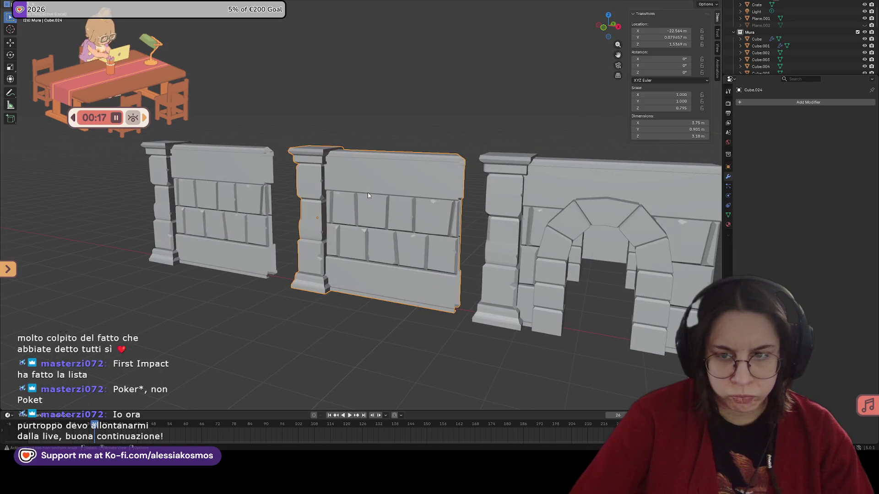
pyautogui.moveTo(494, 215)
pyautogui.mouseDown(button='middle')
pyautogui.moveTo(535, 215)
pyautogui.moveTo(484, 234)
pyautogui.moveTo(448, 204)
pyautogui.moveTo(522, 208)
pyautogui.moveTo(527, 216)
pyautogui.moveTo(464, 217)
pyautogui.moveTo(430, 203)
pyautogui.moveTo(439, 220)
pyautogui.moveTo(413, 243)
pyautogui.mouseUp(button='middle')
pyautogui.click(430, 203)
pyautogui.scroll(2, 430, 203)
pyautogui.scroll(-3, 430, 203)
pyautogui.click(421, 236)
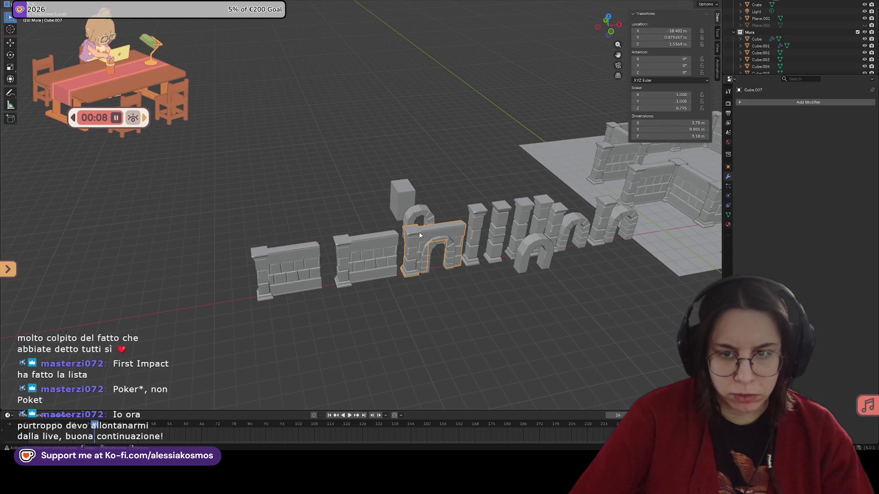
pyautogui.click(300, 258)
pyautogui.click(350, 254)
pyautogui.click(287, 269)
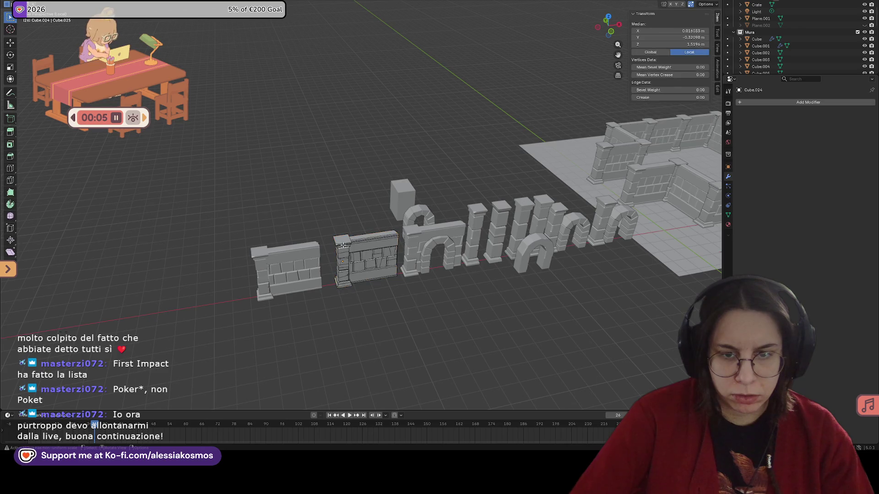
pyautogui.click(434, 226)
pyautogui.moveTo(434, 226)
pyautogui.mouseDown(button='middle')
pyautogui.moveTo(459, 226)
pyautogui.moveTo(295, 221)
pyautogui.mouseUp(button='middle')
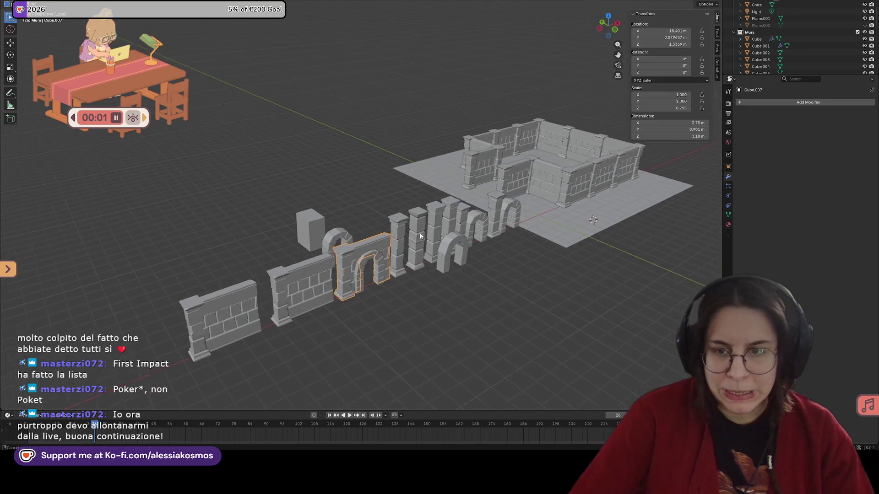
pyautogui.scroll(5, 295, 221)
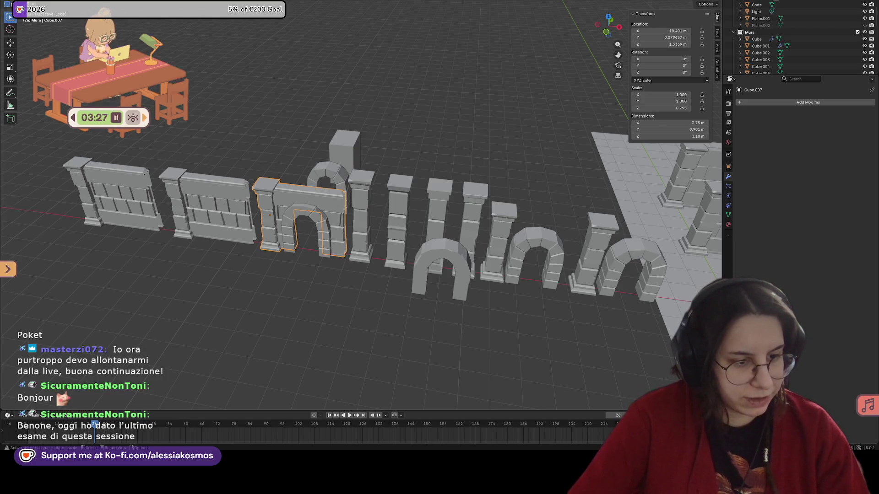
pyautogui.moveTo(440, 229); pyautogui.dragTo(463, 222, button='middle')
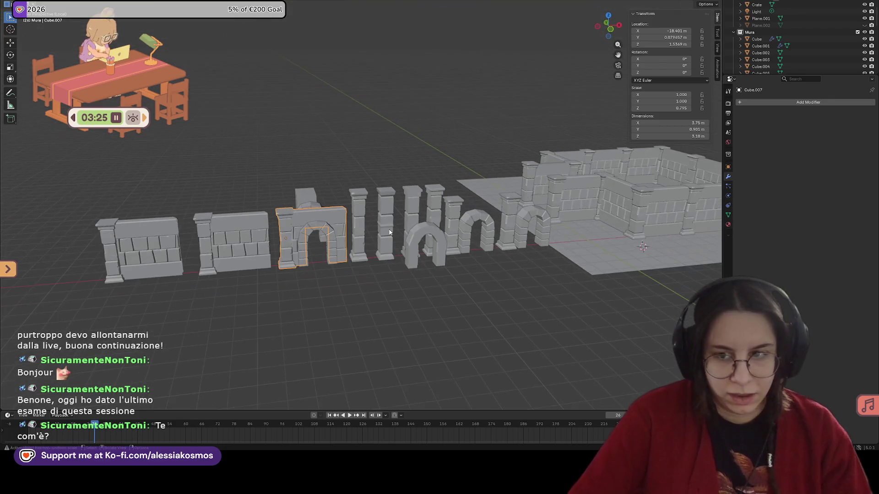
pyautogui.scroll(-3, 412, 227)
pyautogui.moveTo(376, 232)
pyautogui.mouseDown(button='middle')
pyautogui.moveTo(324, 229)
pyautogui.moveTo(344, 220)
pyautogui.mouseUp(button='middle')
pyautogui.hotkey('ctrl', 's')
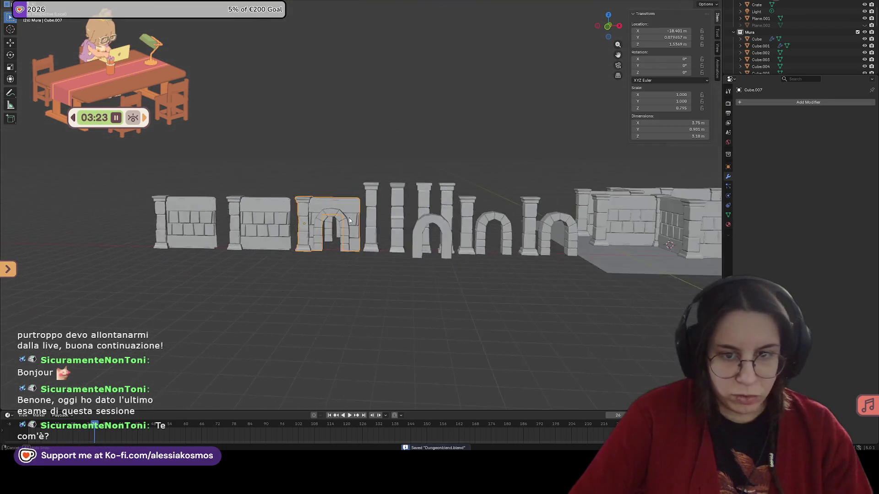
pyautogui.scroll(2, 315, 216)
pyautogui.scroll(2, 315, 215)
pyautogui.scroll(2, 384, 198)
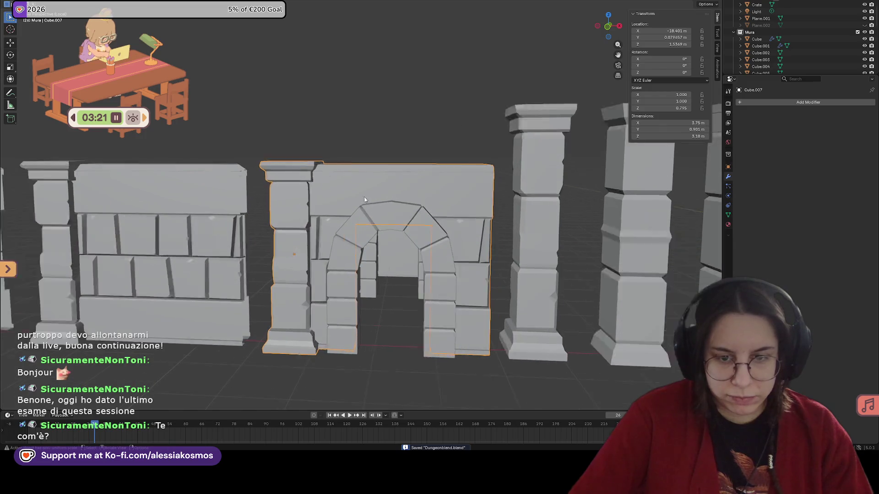
pyautogui.scroll(2, 385, 199)
pyautogui.moveTo(383, 199)
pyautogui.mouseDown(button='middle')
pyautogui.moveTo(532, 223)
pyautogui.moveTo(251, 236)
pyautogui.moveTo(289, 222)
pyautogui.moveTo(386, 222)
pyautogui.moveTo(289, 277)
pyautogui.moveTo(316, 244)
pyautogui.moveTo(315, 262)
pyautogui.moveTo(333, 258)
pyautogui.moveTo(316, 250)
pyautogui.moveTo(346, 226)
pyautogui.mouseUp(button='middle')
pyautogui.scroll(2, 403, 196)
pyautogui.scroll(-3, 288, 221)
pyautogui.scroll(2, 338, 224)
pyautogui.scroll(-5, 334, 258)
pyautogui.scroll(2, 316, 251)
pyautogui.scroll(-3, 347, 225)
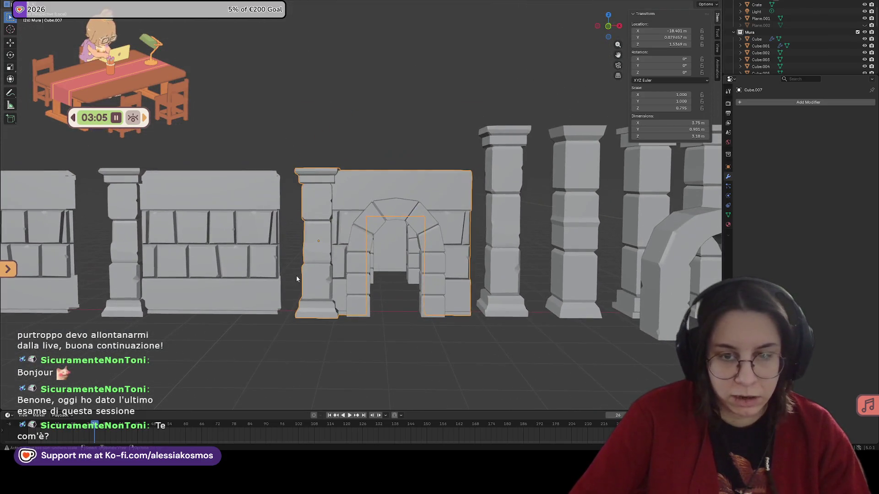
pyautogui.moveTo(297, 275); pyautogui.dragTo(335, 252, button='middle')
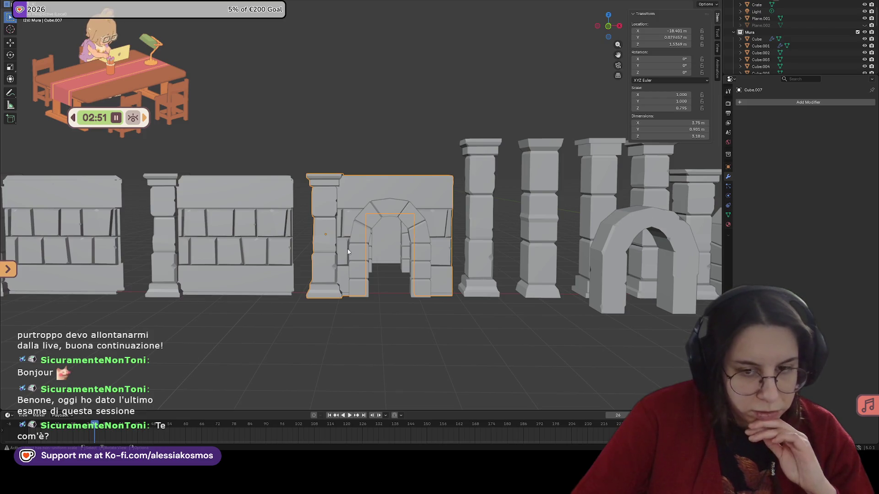
pyautogui.rightClick(346, 248)
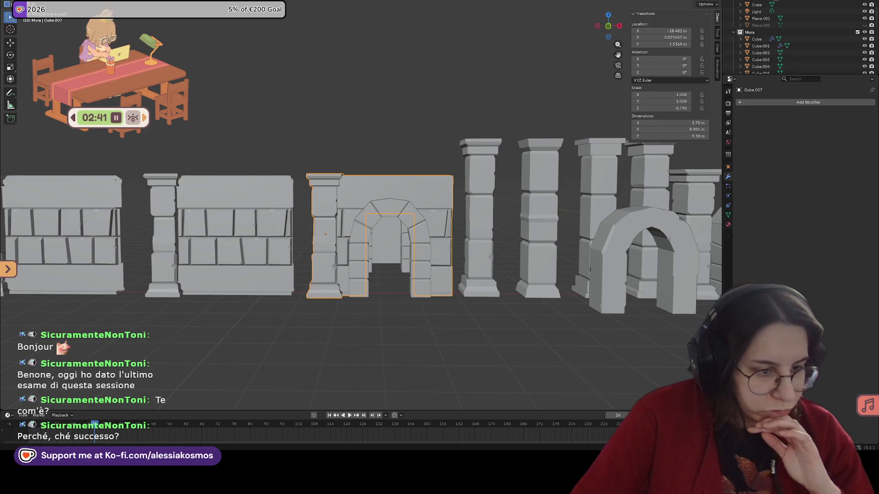
# Select the doorway's inner arch frame piece, viewing along the wall from above.
pyautogui.moveTo(391, 213)
pyautogui.mouseDown(button='middle')
pyautogui.moveTo(505, 222)
pyautogui.moveTo(409, 223)
pyautogui.moveTo(508, 226)
pyautogui.mouseUp(button='middle')
pyautogui.click(387, 215)
pyautogui.keyDown('shift'); pyautogui.click(566, 209); pyautogui.keyUp('shift')
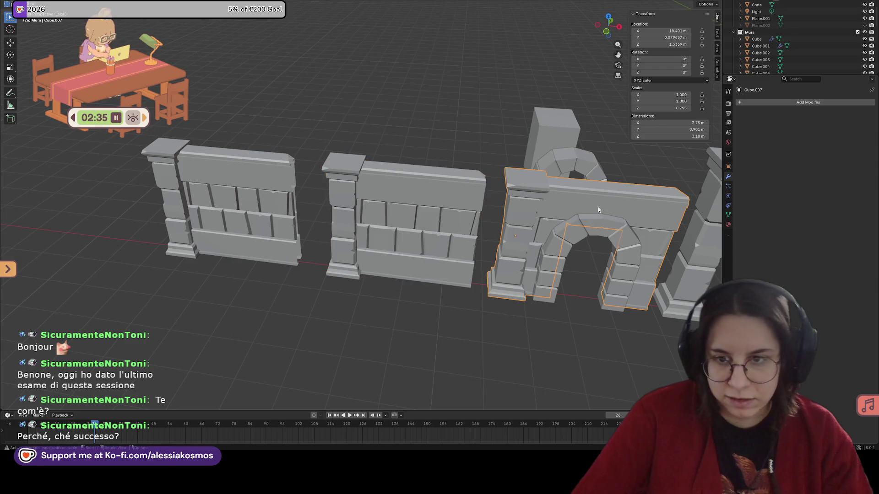
pyautogui.keyDown('shift'); pyautogui.click(405, 206); pyautogui.keyUp('shift')
pyautogui.click(584, 209)
pyautogui.moveTo(584, 210)
pyautogui.mouseDown(button='middle')
pyautogui.moveTo(459, 204)
pyautogui.moveTo(469, 215)
pyautogui.moveTo(442, 214)
pyautogui.moveTo(467, 230)
pyautogui.moveTo(471, 218)
pyautogui.mouseUp(button='middle')
pyautogui.scroll(3, 428, 236)
pyautogui.click(427, 237)
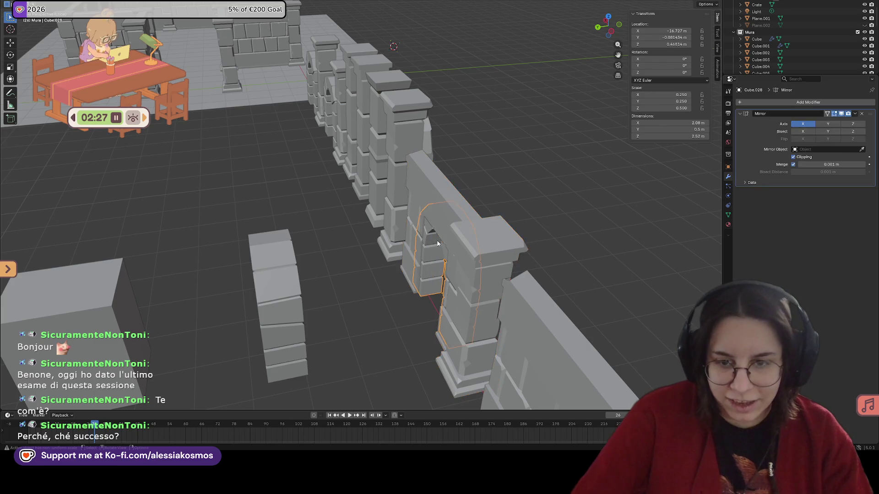
pyautogui.moveTo(427, 237)
pyautogui.mouseDown(button='middle')
pyautogui.moveTo(415, 252)
pyautogui.moveTo(428, 248)
pyautogui.mouseUp(button='middle')
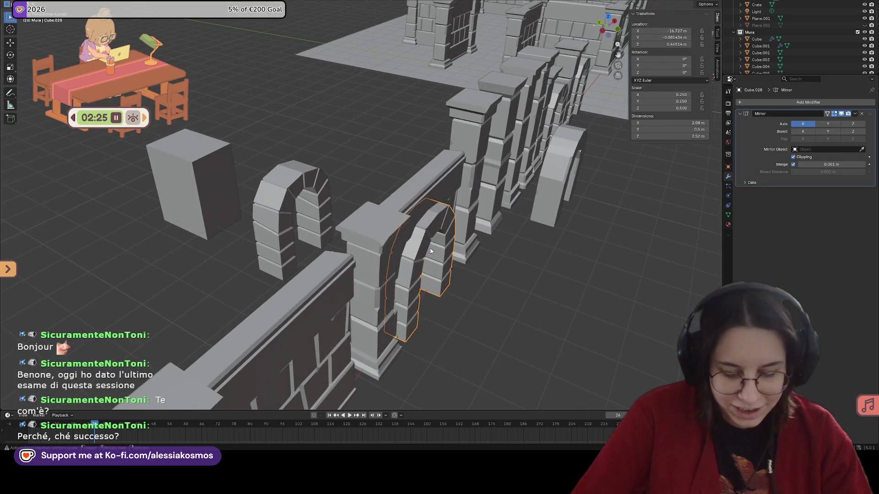
# Thicken the arch frame slightly on Y and shift it along Y to sit within the doorway.
pyautogui.press('s')
pyautogui.press('y')
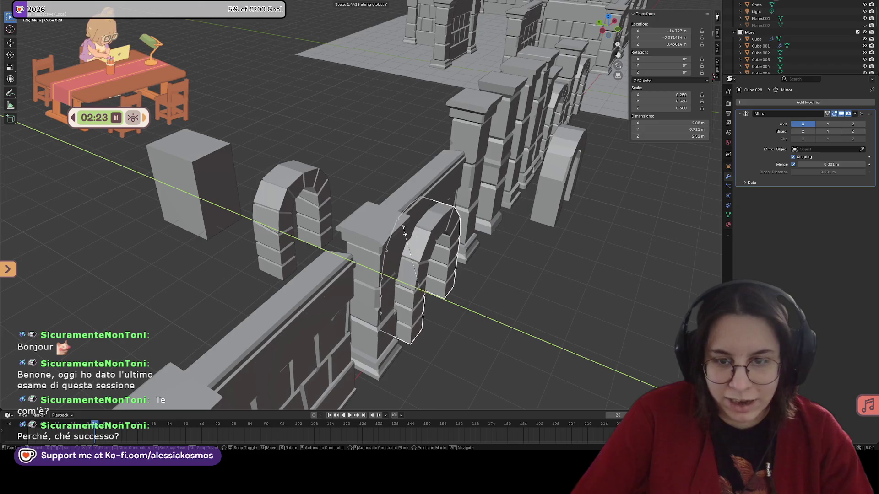
pyautogui.click(477, 248)
pyautogui.press('g')
pyautogui.press('y')
pyautogui.click(477, 246)
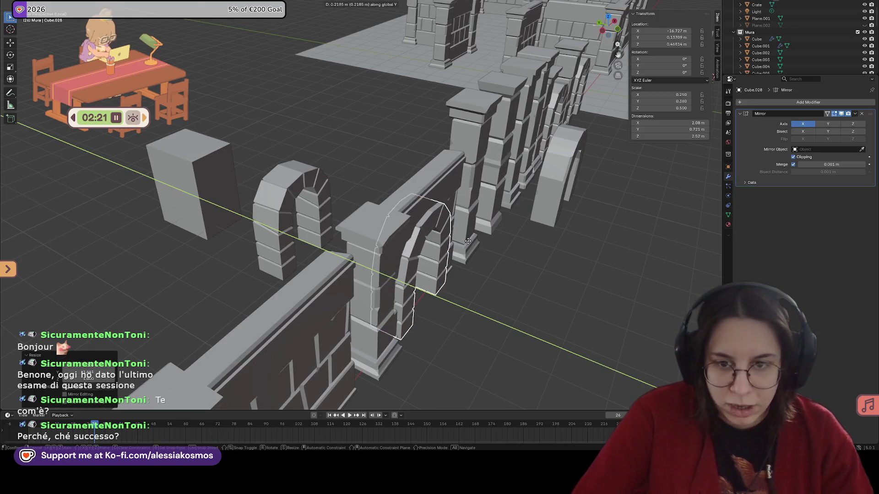
pyautogui.moveTo(477, 246)
pyautogui.mouseDown(button='middle')
pyautogui.moveTo(448, 230)
pyautogui.moveTo(504, 234)
pyautogui.moveTo(340, 287)
pyautogui.moveTo(437, 247)
pyautogui.moveTo(373, 281)
pyautogui.mouseUp(button='middle')
pyautogui.press('g')
pyautogui.press('y')
pyautogui.click(403, 257)
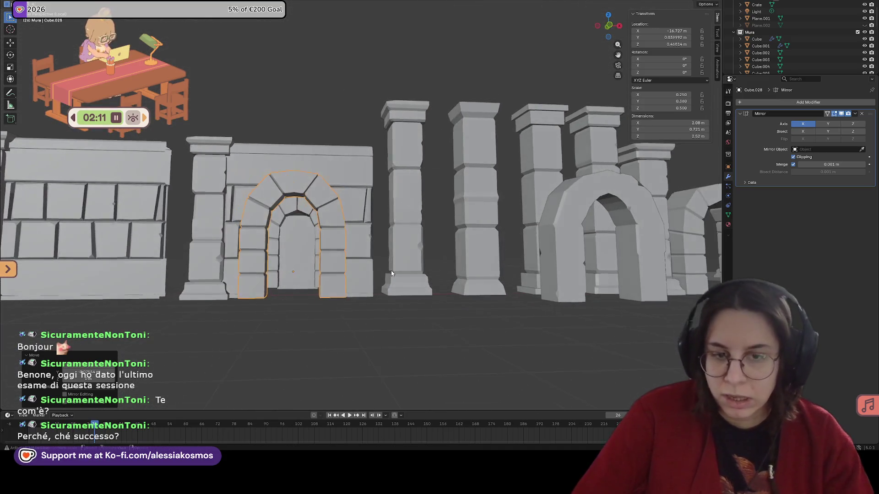
pyautogui.moveTo(372, 281); pyautogui.dragTo(281, 245, button='middle')
pyautogui.click(289, 240)
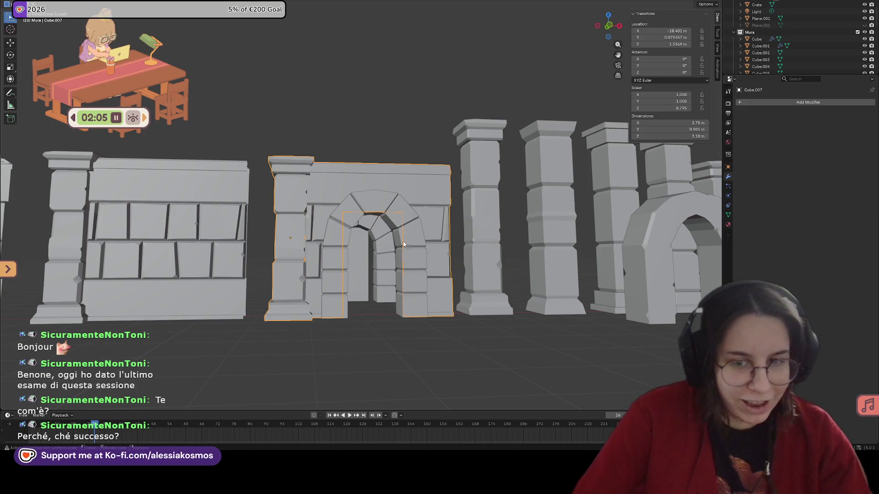
# Reselect the inner arch frame and inspect it against the doorway from several angles.
pyautogui.click(411, 226)
pyautogui.moveTo(413, 228)
pyautogui.mouseDown(button='middle')
pyautogui.moveTo(435, 239)
pyautogui.moveTo(301, 237)
pyautogui.moveTo(457, 243)
pyautogui.mouseUp(button='middle')
pyautogui.scroll(2, 427, 239)
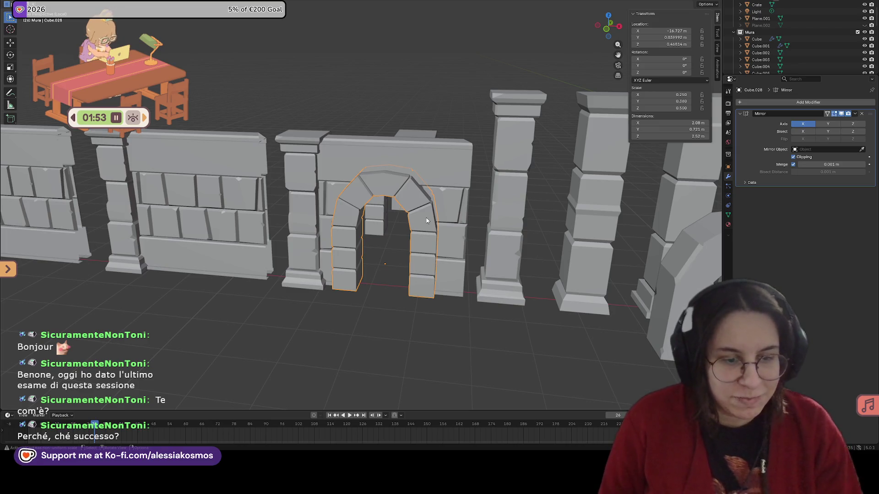
pyautogui.moveTo(426, 221); pyautogui.dragTo(416, 189, button='middle')
pyautogui.scroll(3, 416, 192)
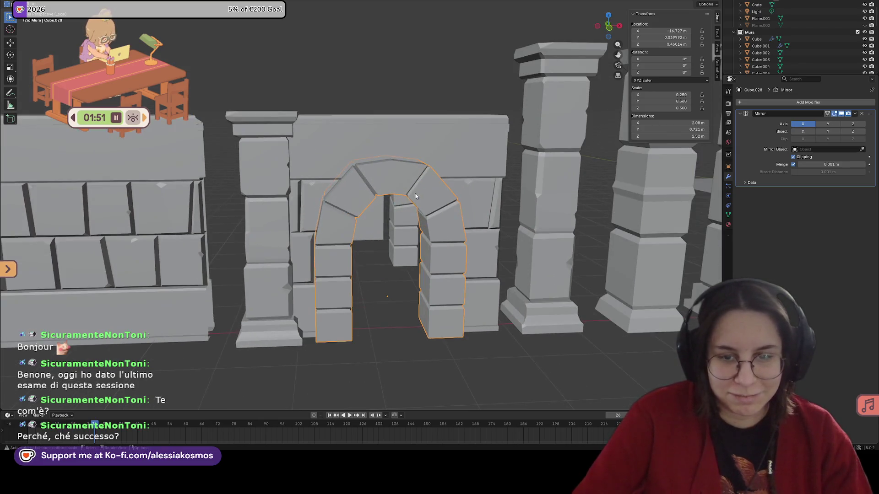
pyautogui.scroll(-3, 417, 191)
pyautogui.click(250, 179)
pyautogui.moveTo(249, 178)
pyautogui.mouseDown(button='middle')
pyautogui.moveTo(206, 204)
pyautogui.moveTo(442, 222)
pyautogui.mouseUp(button='middle')
pyautogui.click(420, 216)
pyautogui.scroll(2, 433, 218)
pyautogui.scroll(-1, 433, 219)
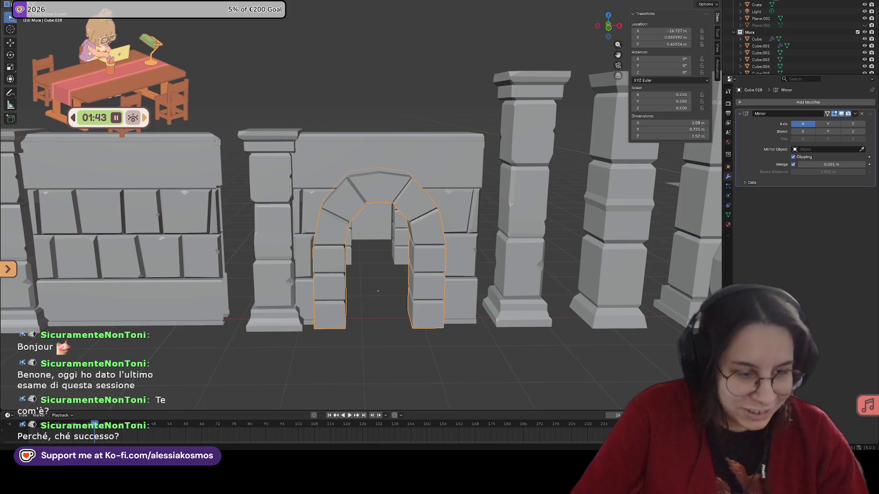
pyautogui.moveTo(485, 190)
pyautogui.mouseDown(button='middle')
pyautogui.moveTo(400, 206)
pyautogui.moveTo(418, 203)
pyautogui.mouseUp(button='middle')
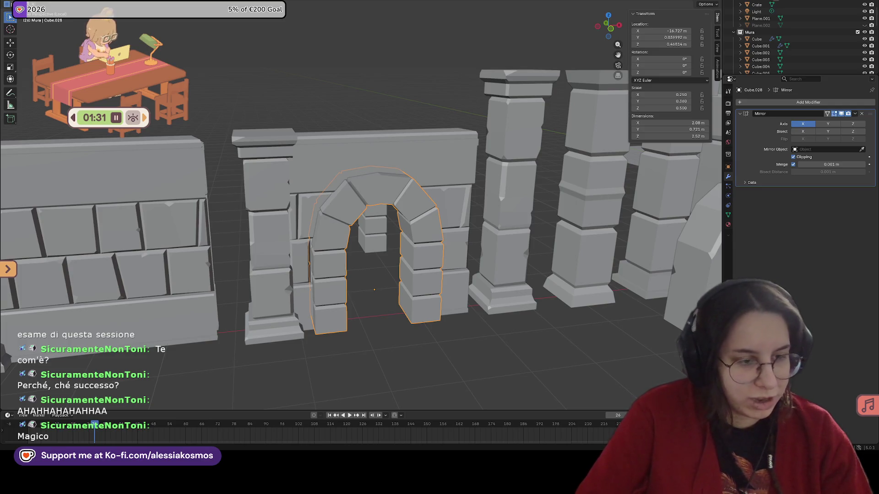
pyautogui.moveTo(374, 206); pyautogui.dragTo(341, 150, button='middle')
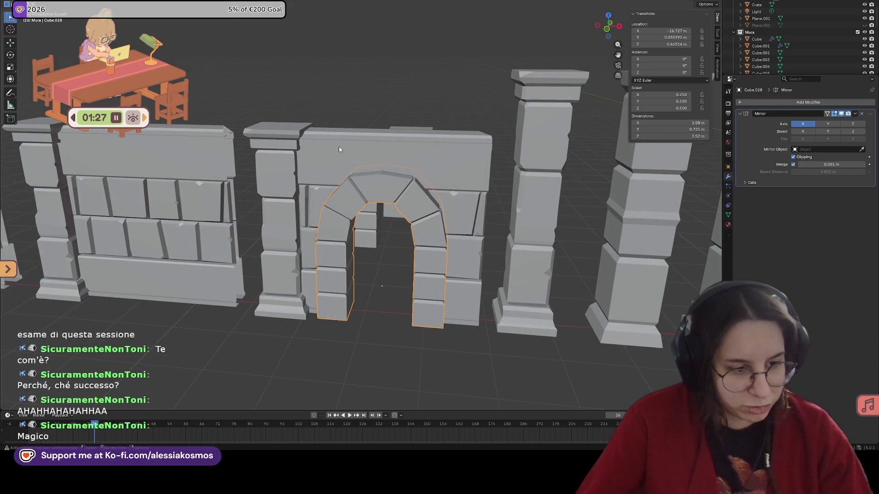
pyautogui.moveTo(338, 146); pyautogui.dragTo(434, 189, button='middle')
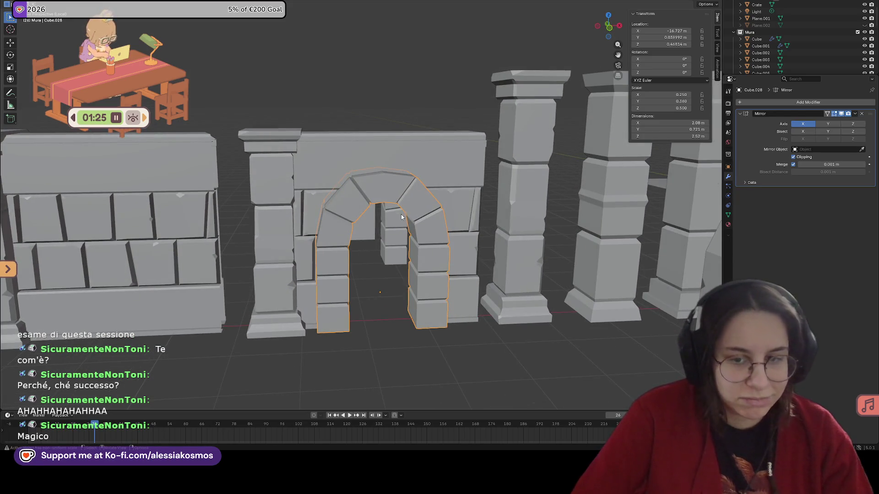
pyautogui.moveTo(401, 214); pyautogui.dragTo(438, 206, button='middle')
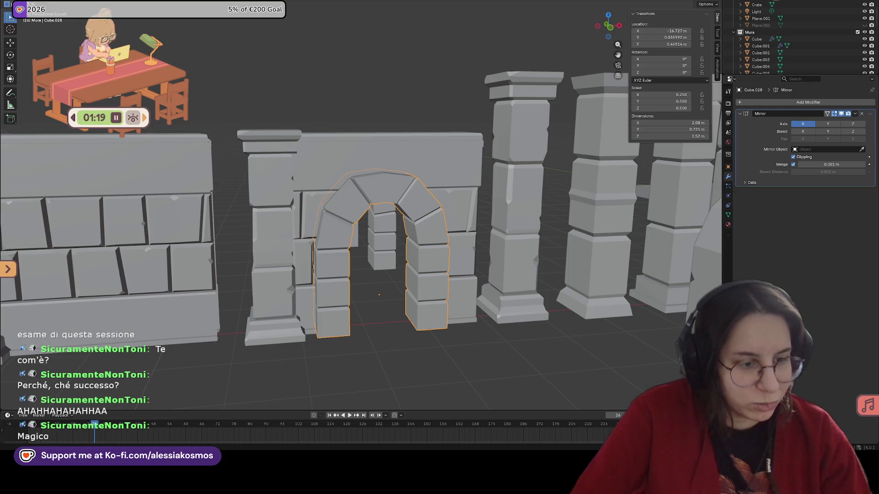
pyautogui.moveTo(538, 242); pyautogui.dragTo(462, 254, button='middle')
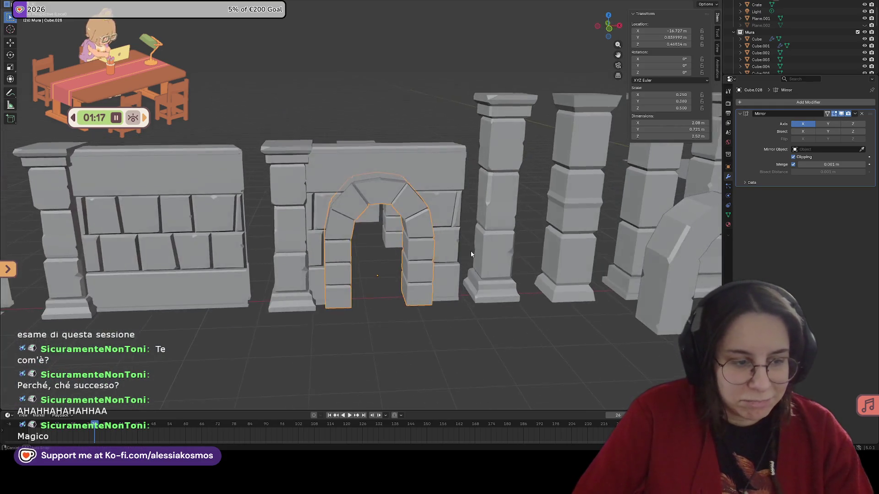
pyautogui.scroll(2, 411, 242)
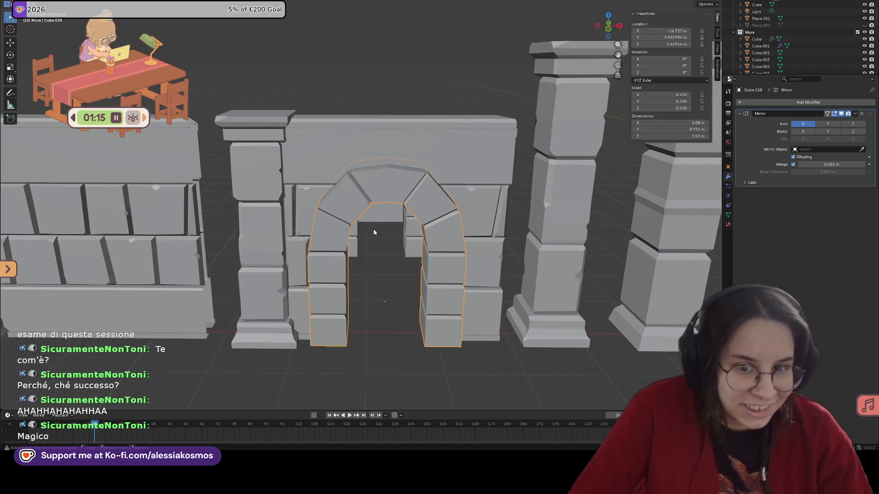
pyautogui.scroll(-3, 373, 232)
pyautogui.scroll(-2, 375, 235)
pyautogui.moveTo(374, 235)
pyautogui.mouseDown(button='middle')
pyautogui.moveTo(387, 235)
pyautogui.moveTo(394, 216)
pyautogui.moveTo(416, 240)
pyautogui.moveTo(467, 248)
pyautogui.moveTo(508, 236)
pyautogui.moveTo(517, 262)
pyautogui.moveTo(363, 219)
pyautogui.moveTo(311, 235)
pyautogui.mouseUp(button='middle')
pyautogui.scroll(4, 411, 239)
pyautogui.scroll(-3, 436, 241)
pyautogui.scroll(3, 424, 237)
pyautogui.scroll(-3, 424, 235)
pyautogui.scroll(3, 507, 236)
# Deepen the arch frame along Y to a scale of 0.332.
pyautogui.press('s')
pyautogui.press('y')
pyautogui.click(507, 237)
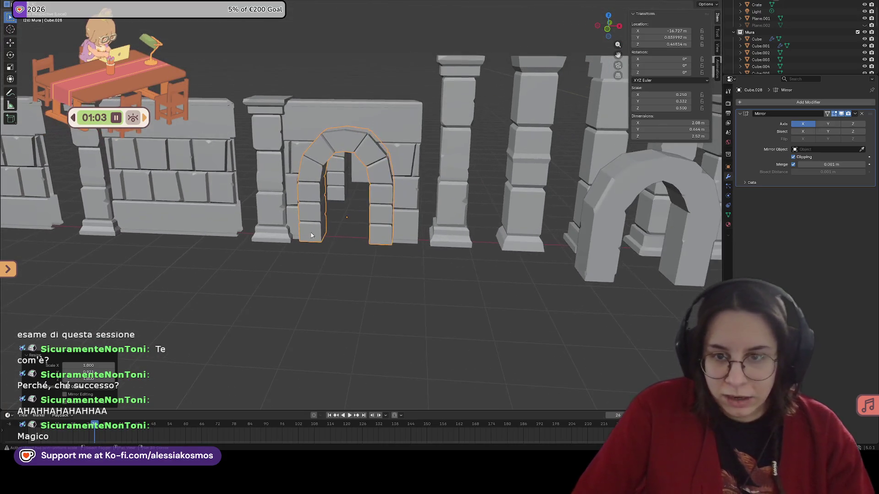
pyautogui.moveTo(369, 245); pyautogui.dragTo(355, 215, button='middle')
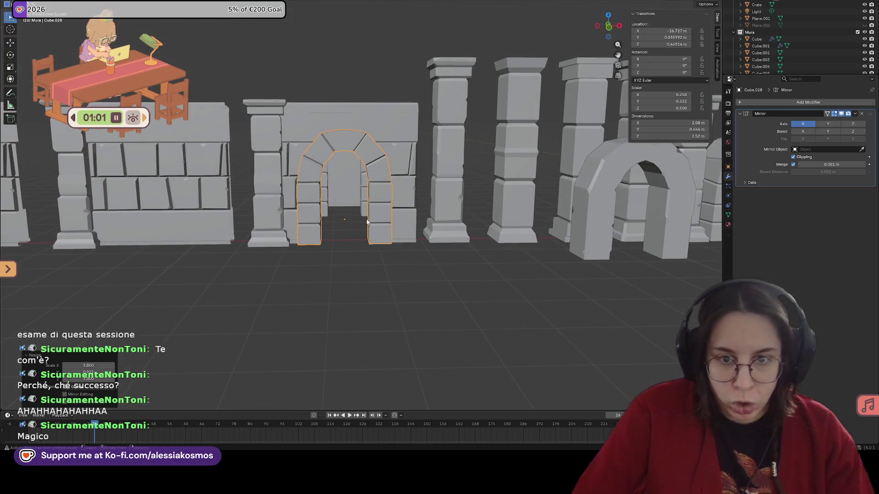
pyautogui.scroll(2, 354, 214)
# Attempt Z scaling and a vertical move of the arch frame, cancelling each, then select another wall piece.
pyautogui.press('s')
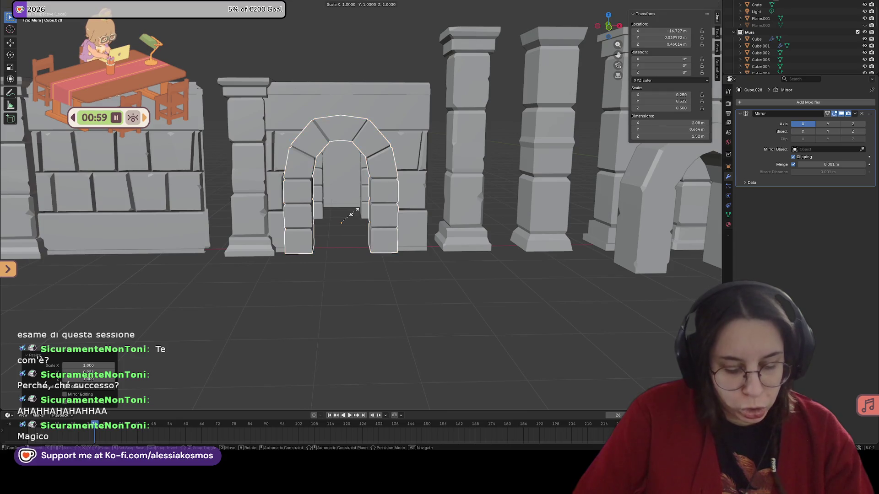
pyautogui.press('z')
pyautogui.rightClick(353, 212)
pyautogui.moveTo(353, 212)
pyautogui.mouseDown(button='middle')
pyautogui.moveTo(369, 210)
pyautogui.moveTo(368, 221)
pyautogui.mouseUp(button='middle')
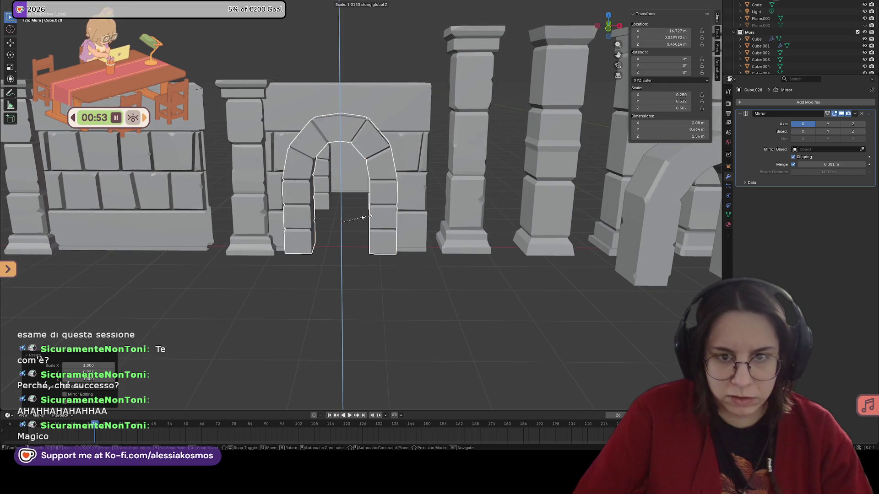
pyautogui.rightClick(364, 220)
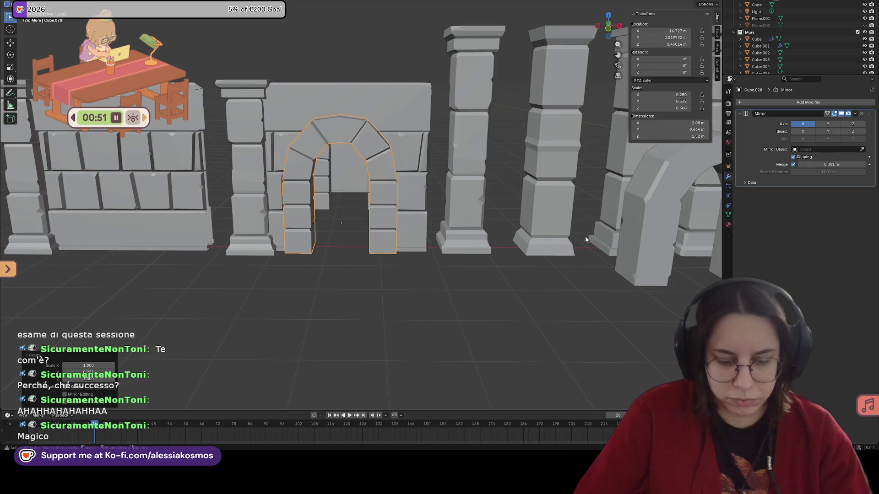
pyautogui.rightClick(600, 238)
pyautogui.moveTo(600, 238)
pyautogui.mouseDown(button='middle')
pyautogui.moveTo(480, 216)
pyautogui.moveTo(497, 213)
pyautogui.moveTo(465, 230)
pyautogui.moveTo(482, 235)
pyautogui.moveTo(388, 227)
pyautogui.moveTo(439, 271)
pyautogui.moveTo(302, 266)
pyautogui.moveTo(294, 255)
pyautogui.moveTo(415, 268)
pyautogui.moveTo(405, 254)
pyautogui.moveTo(265, 205)
pyautogui.moveTo(387, 211)
pyautogui.mouseUp(button='middle')
pyautogui.press('g')
pyautogui.press('z')
pyautogui.rightClick(483, 217)
pyautogui.scroll(2, 387, 211)
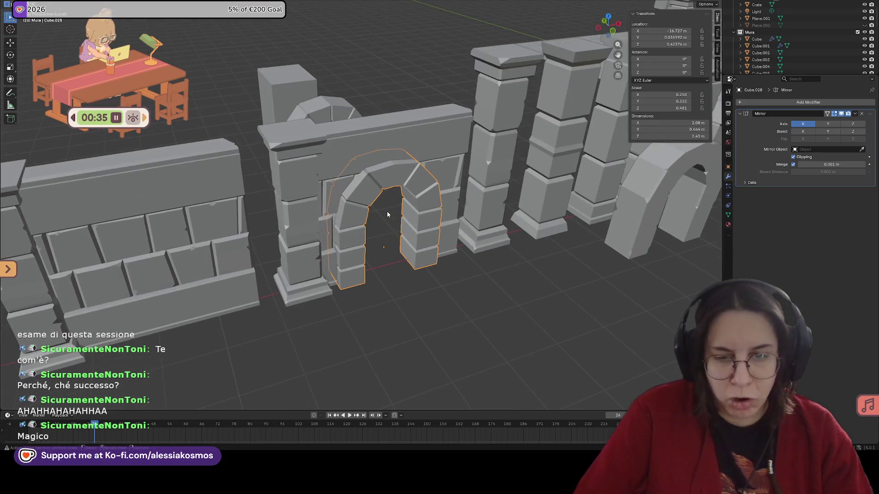
pyautogui.scroll(2, 386, 211)
pyautogui.scroll(1, 417, 214)
pyautogui.scroll(-2, 417, 214)
pyautogui.scroll(-2, 424, 226)
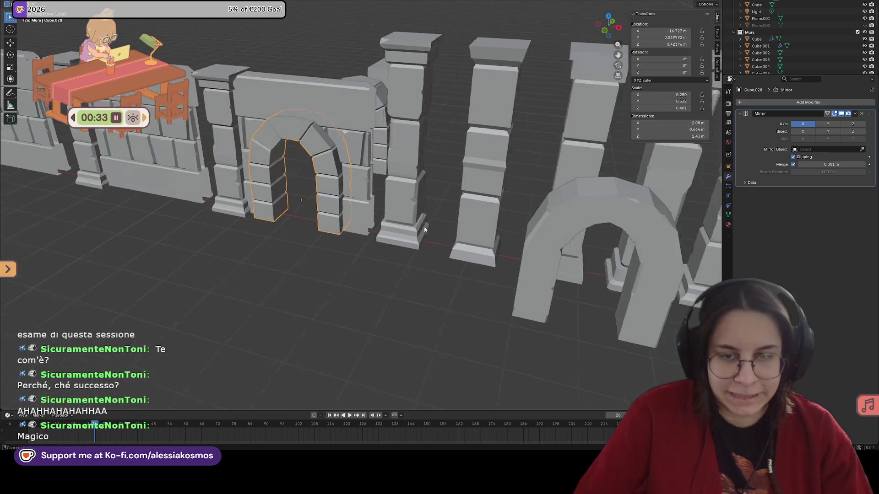
pyautogui.moveTo(424, 227)
pyautogui.mouseDown(button='middle')
pyautogui.moveTo(552, 246)
pyautogui.moveTo(448, 210)
pyautogui.moveTo(394, 229)
pyautogui.moveTo(208, 226)
pyautogui.moveTo(292, 214)
pyautogui.moveTo(248, 232)
pyautogui.moveTo(392, 236)
pyautogui.moveTo(246, 220)
pyautogui.mouseUp(button='middle')
pyautogui.click(449, 210)
# Enter Edit Mode on the doorway wall and delete the stray vertices along its side edge.
pyautogui.click(246, 219)
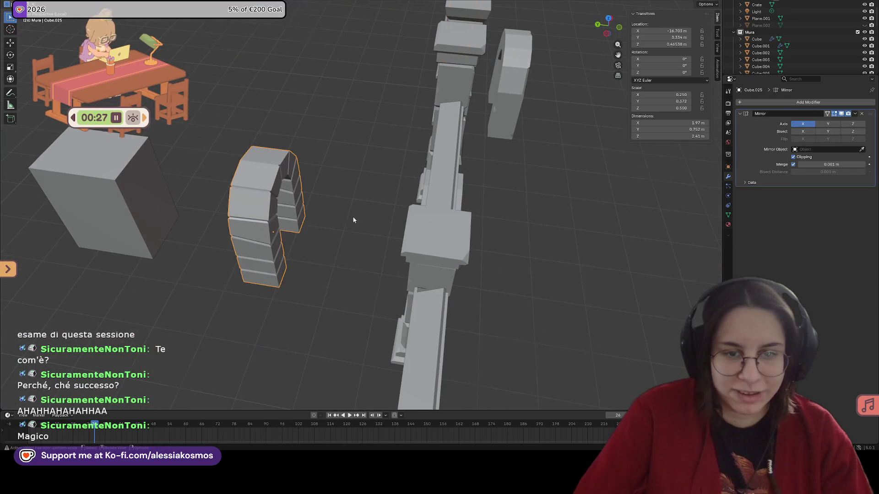
pyautogui.moveTo(352, 216)
pyautogui.mouseDown(button='middle')
pyautogui.moveTo(362, 208)
pyautogui.moveTo(528, 294)
pyautogui.moveTo(488, 264)
pyautogui.moveTo(320, 301)
pyautogui.mouseUp(button='middle')
pyautogui.click(319, 301)
pyautogui.press('Tab')
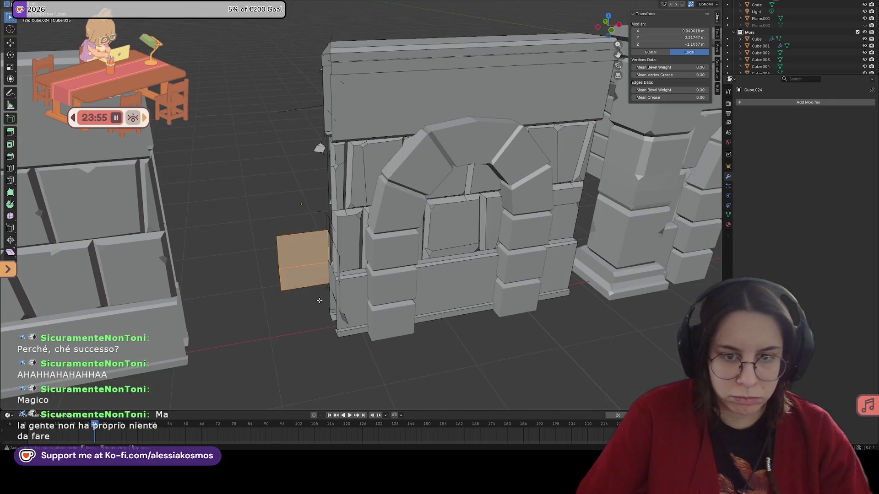
pyautogui.rightClick(319, 301)
pyautogui.press('Escape')
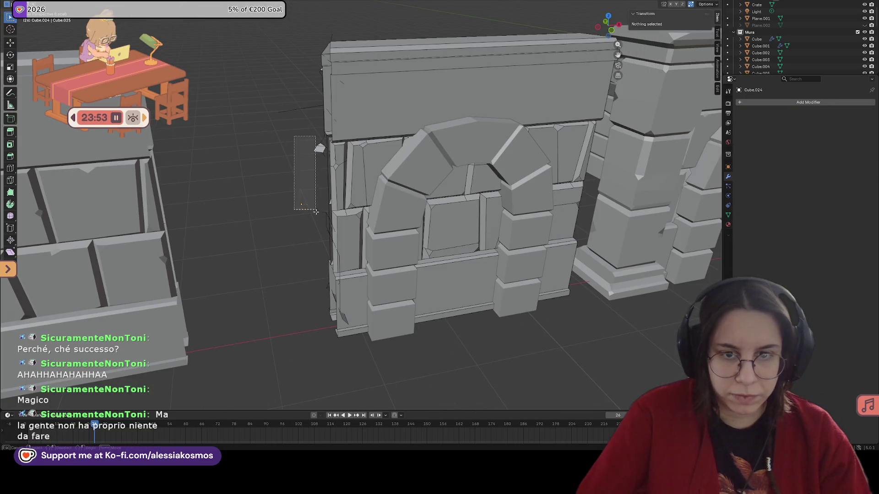
pyautogui.moveTo(316, 212); pyautogui.dragTo(316, 212)
pyautogui.moveTo(316, 211); pyautogui.dragTo(328, 165, button='middle')
pyautogui.press('x')
pyautogui.click(308, 158)
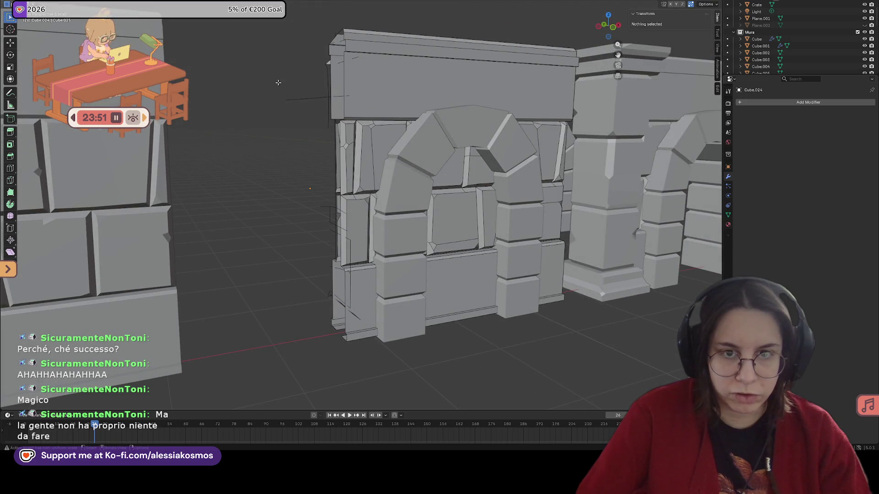
# Delete further stray edge vertices found when looking down the wall from above.
pyautogui.moveTo(329, 155); pyautogui.dragTo(329, 155)
pyautogui.moveTo(329, 155)
pyautogui.mouseDown(button='middle')
pyautogui.moveTo(380, 167)
pyautogui.moveTo(314, 97)
pyautogui.mouseUp(button='middle')
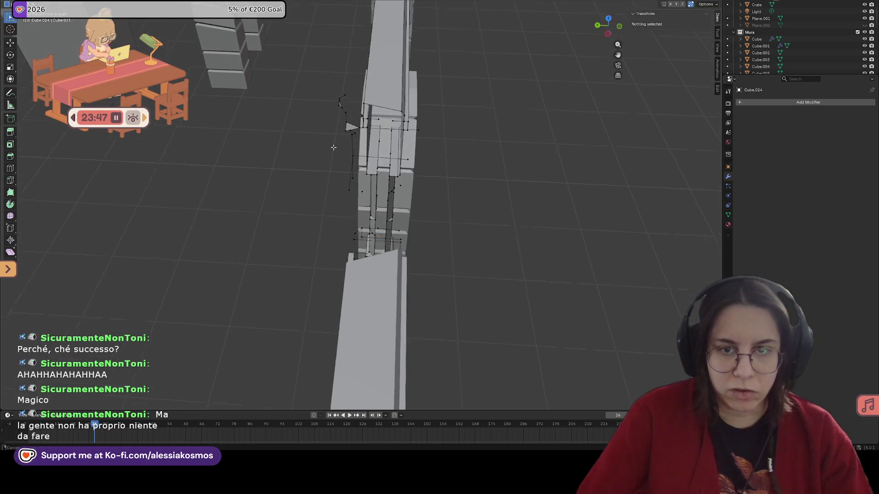
pyautogui.moveTo(314, 97); pyautogui.dragTo(356, 200)
pyautogui.moveTo(356, 199)
pyautogui.mouseDown(button='middle')
pyautogui.moveTo(325, 179)
pyautogui.moveTo(407, 161)
pyautogui.mouseUp(button='middle')
pyautogui.rightClick(325, 179)
pyautogui.press('Escape')
pyautogui.click(367, 134)
pyautogui.moveTo(367, 134); pyautogui.dragTo(345, 142, button='middle')
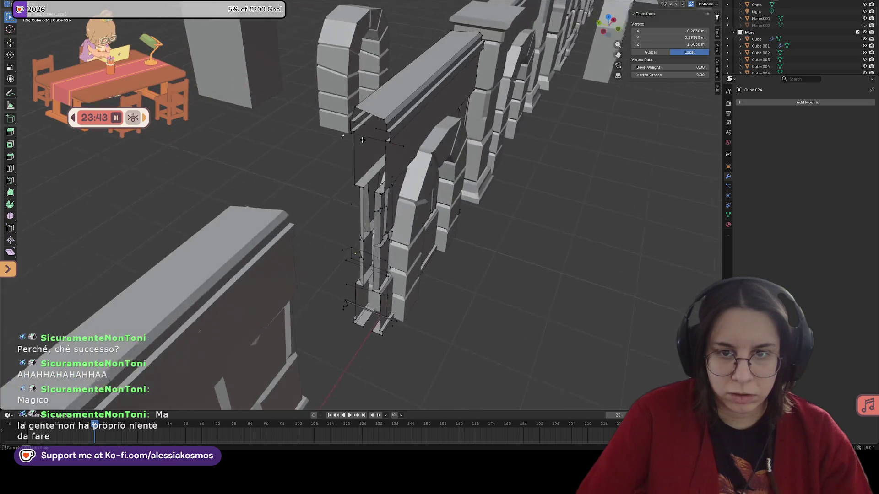
pyautogui.rightClick(397, 155)
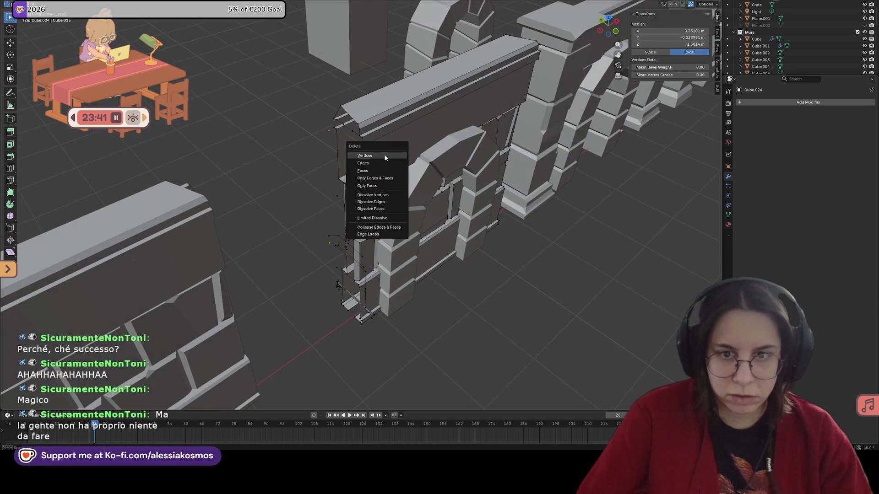
pyautogui.click(364, 230)
pyautogui.moveTo(364, 230); pyautogui.dragTo(327, 232, button='middle')
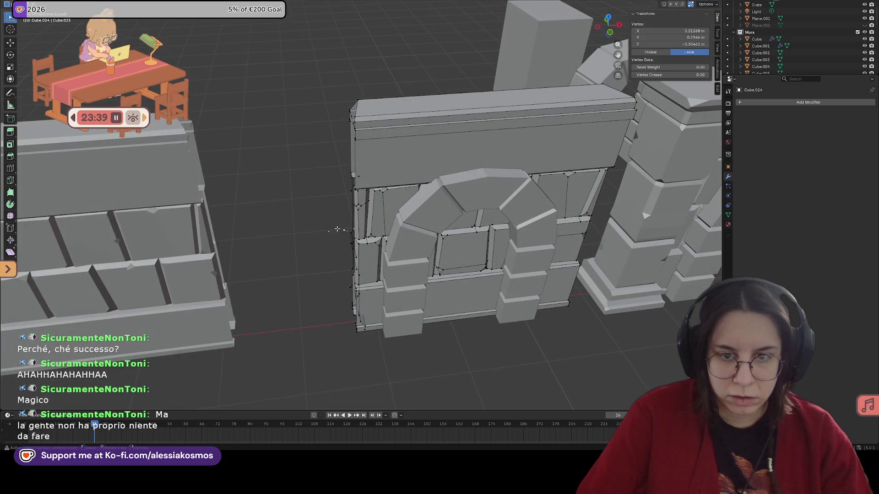
pyautogui.rightClick(326, 232)
pyautogui.click(339, 228)
# Delete the leftover vertices at the wall's lower edge.
pyautogui.moveTo(344, 280); pyautogui.dragTo(344, 220, button='middle')
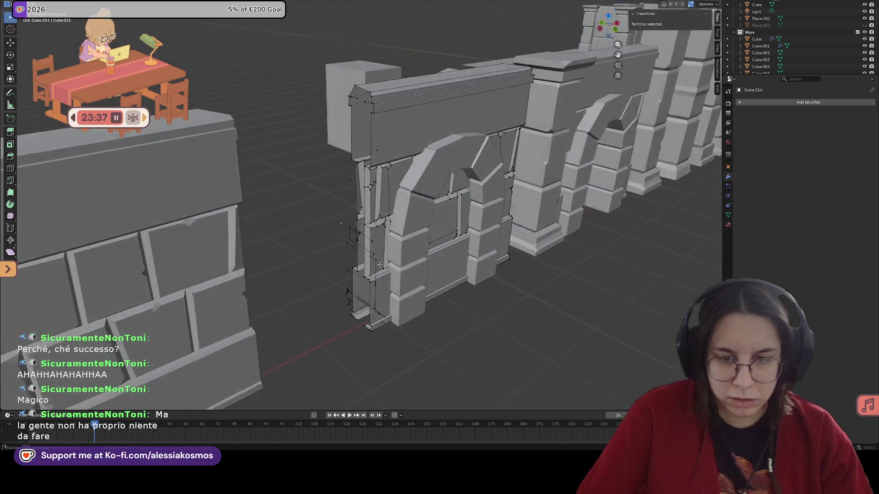
pyautogui.rightClick(347, 254)
pyautogui.press('Escape')
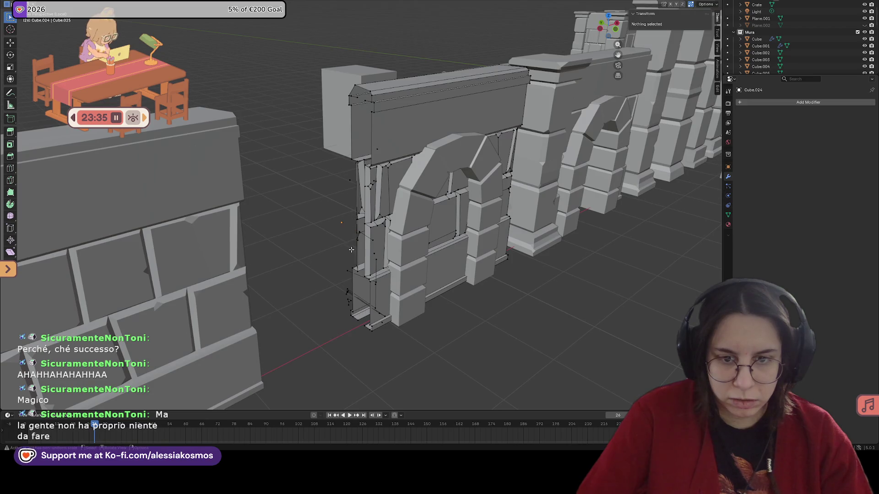
pyautogui.rightClick(346, 179)
pyautogui.moveTo(352, 189); pyautogui.dragTo(335, 280, button='middle')
pyautogui.moveTo(343, 296); pyautogui.dragTo(344, 299)
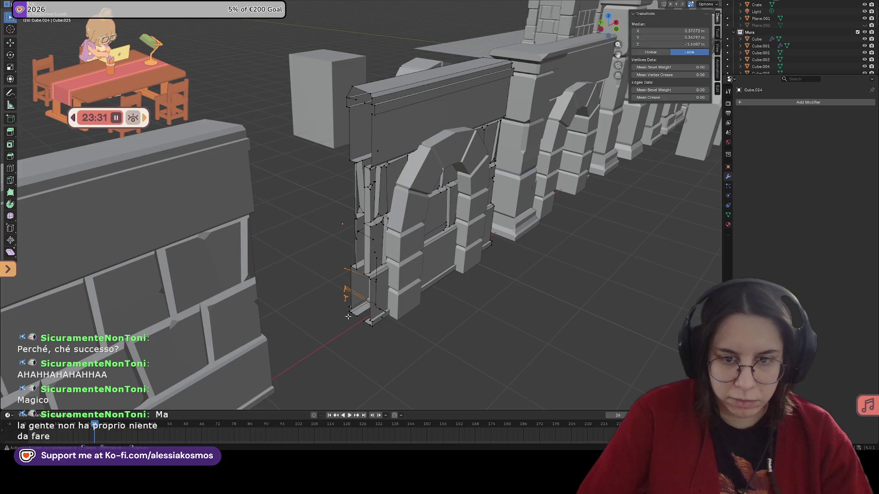
pyautogui.press('x')
pyautogui.click(338, 311)
pyautogui.moveTo(337, 310); pyautogui.dragTo(351, 307, button='middle')
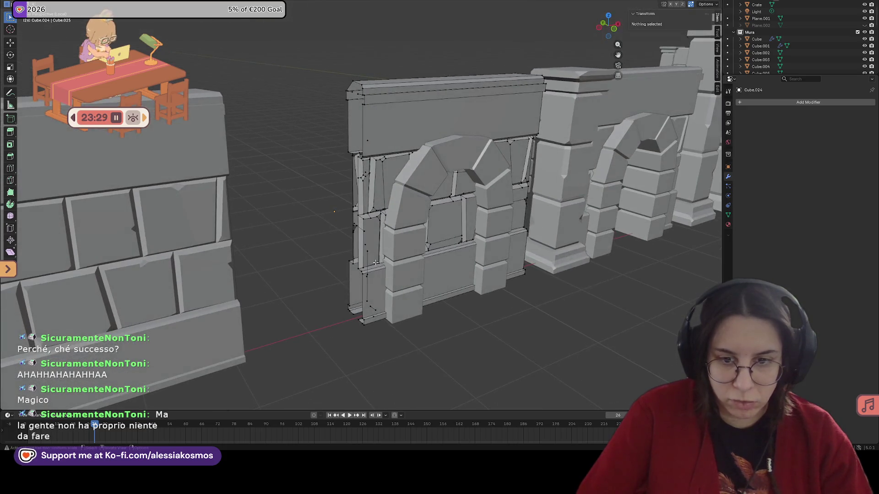
pyautogui.scroll(3, 351, 307)
pyautogui.click(354, 301)
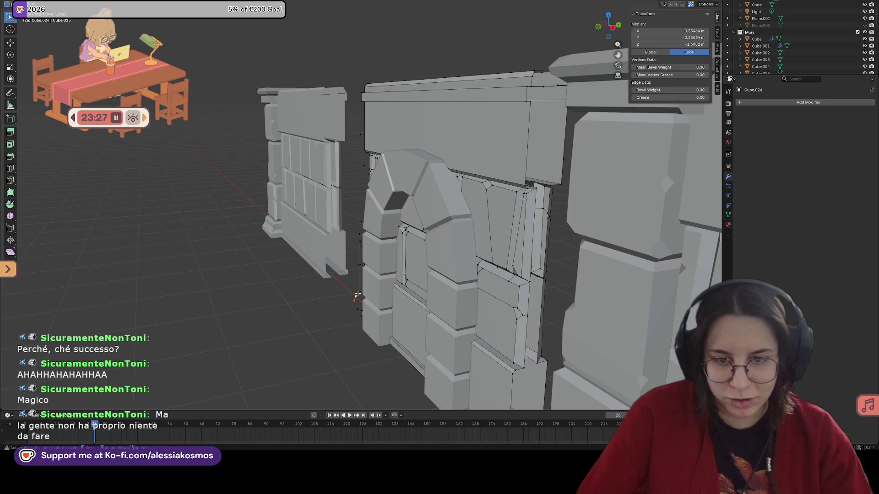
pyautogui.press('x')
pyautogui.moveTo(365, 236)
pyautogui.mouseDown(button='middle')
pyautogui.moveTo(374, 223)
pyautogui.moveTo(381, 227)
pyautogui.moveTo(350, 229)
pyautogui.mouseUp(button='middle')
# Delete the remaining stray edge vertices one at a time.
pyautogui.click(344, 235)
pyautogui.press('x')
pyautogui.click(381, 228)
pyautogui.click(343, 252)
pyautogui.press('x')
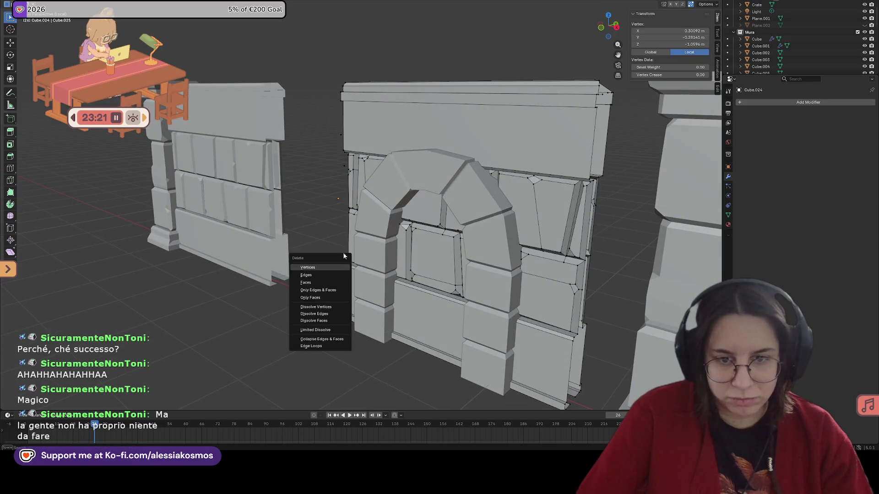
pyautogui.click(343, 267)
pyautogui.click(346, 172)
pyautogui.press('x')
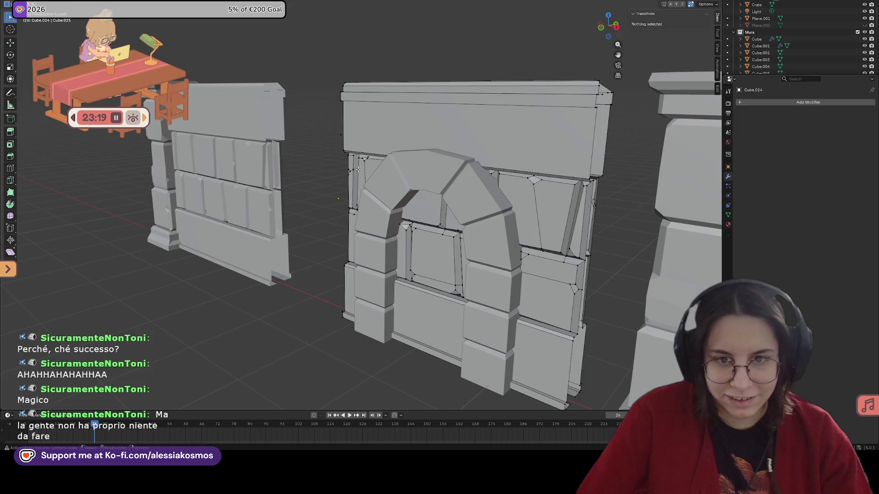
pyautogui.moveTo(347, 172)
pyautogui.mouseDown(button='middle')
pyautogui.moveTo(376, 148)
pyautogui.moveTo(308, 149)
pyautogui.moveTo(376, 157)
pyautogui.moveTo(396, 140)
pyautogui.mouseUp(button='middle')
pyautogui.click(341, 133)
# Delete the last stray vertices near the wall's top.
pyautogui.press('x')
pyautogui.click(309, 152)
pyautogui.scroll(-5, 376, 157)
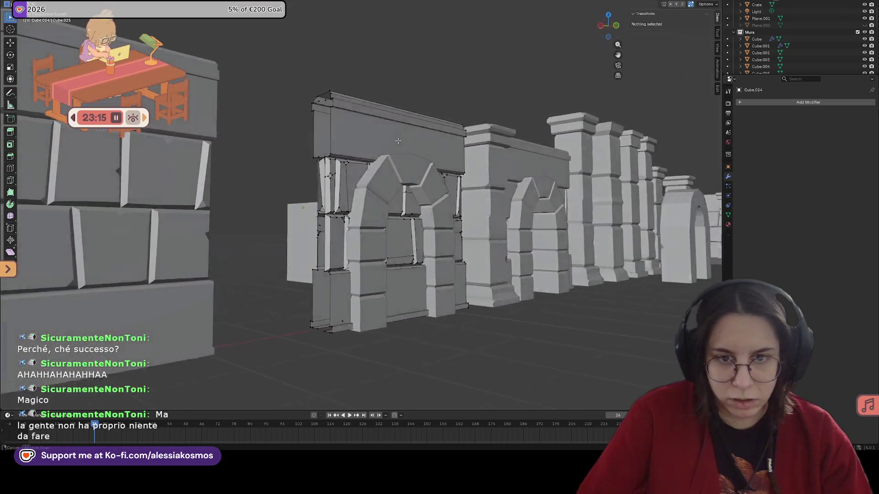
pyautogui.scroll(5, 396, 140)
pyautogui.scroll(-4, 351, 127)
pyautogui.click(324, 134)
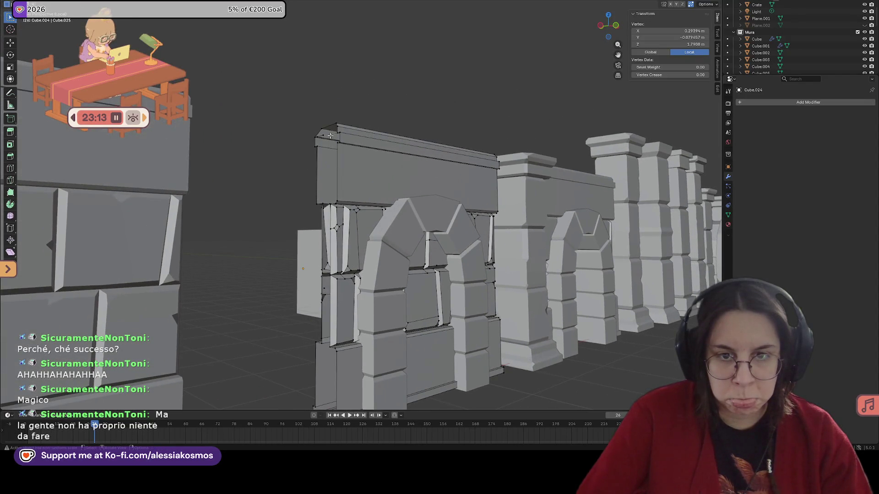
pyautogui.press('x')
pyautogui.click(324, 135)
pyautogui.scroll(4, 323, 134)
pyautogui.press('x')
pyautogui.click(326, 136)
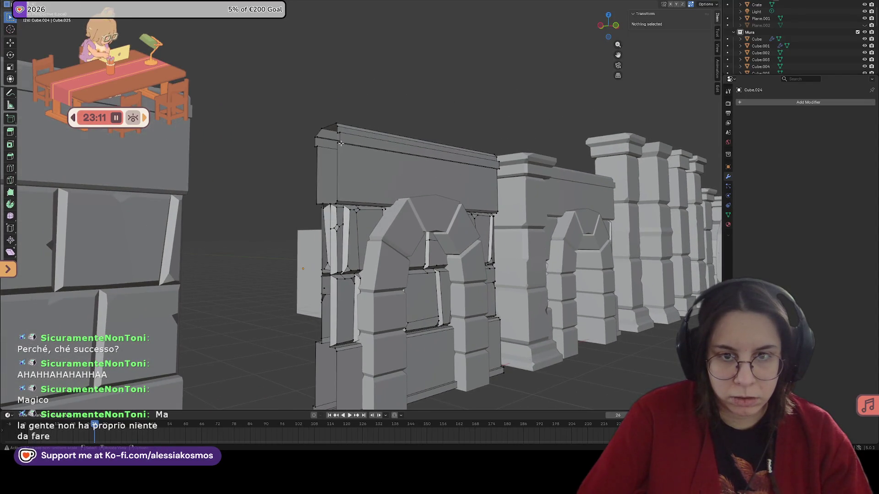
pyautogui.moveTo(326, 137)
pyautogui.mouseDown(button='middle')
pyautogui.moveTo(386, 166)
pyautogui.moveTo(377, 217)
pyautogui.moveTo(384, 223)
pyautogui.mouseUp(button='middle')
pyautogui.scroll(-3, 386, 165)
pyautogui.scroll(4, 377, 217)
# Slide the wall's top corner vertex toward the corner and move it sideways.
pyautogui.click(380, 224)
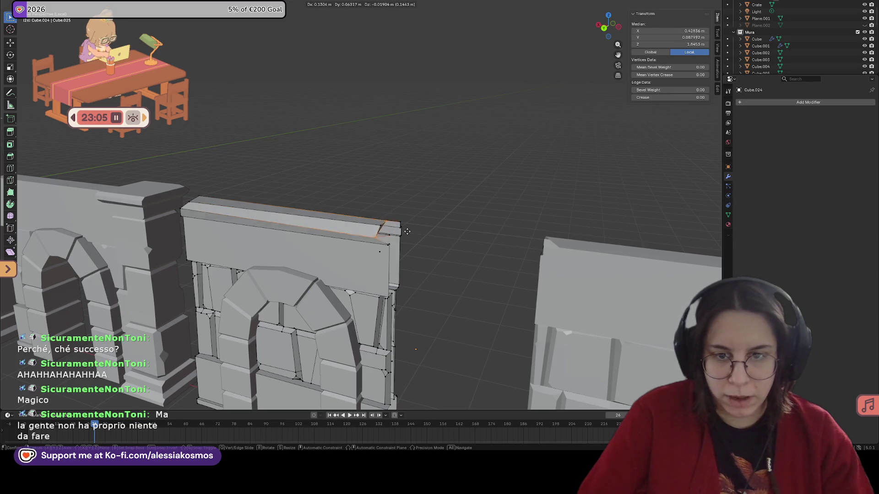
pyautogui.keyDown('ctrl'); pyautogui.click(410, 233); pyautogui.keyUp('ctrl')
pyautogui.moveTo(377, 226); pyautogui.dragTo(402, 226, button='middle')
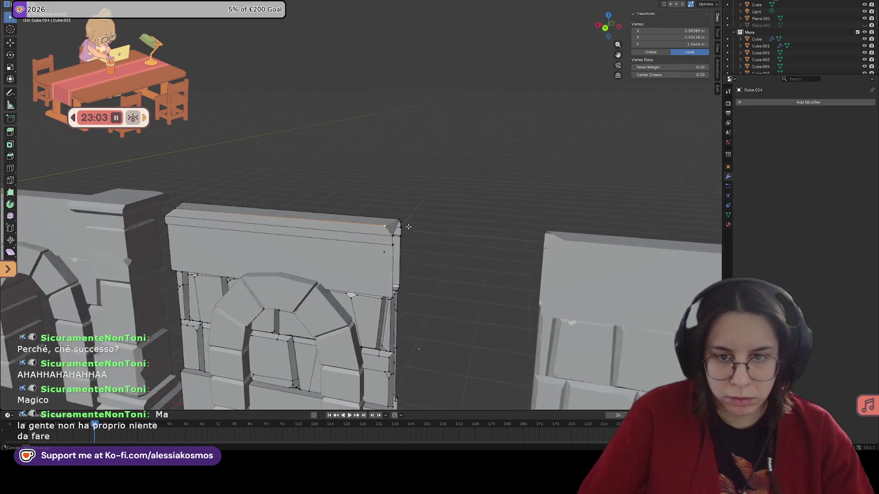
pyautogui.keyDown('shift'); pyautogui.click(410, 226); pyautogui.keyUp('shift')
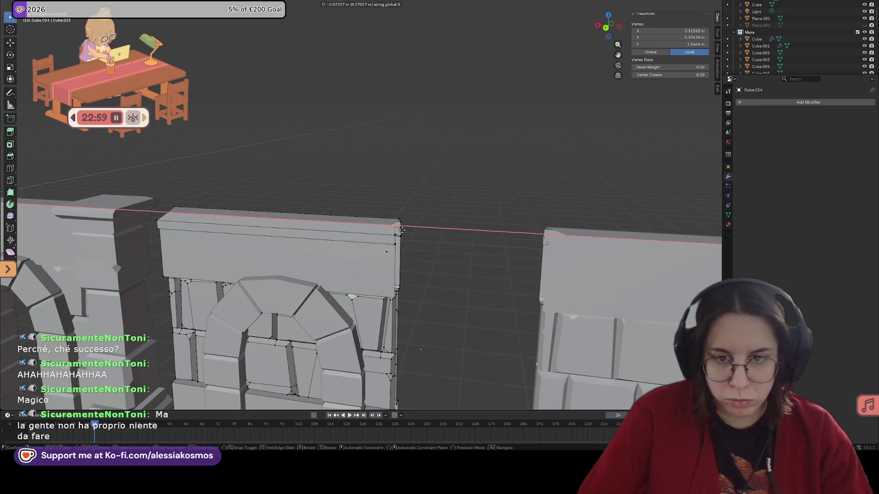
pyautogui.click(403, 231)
# In front view, nudge the top-left corner vertex sideways and up to match the neighbouring wall's top edge.
pyautogui.press('KP_1')
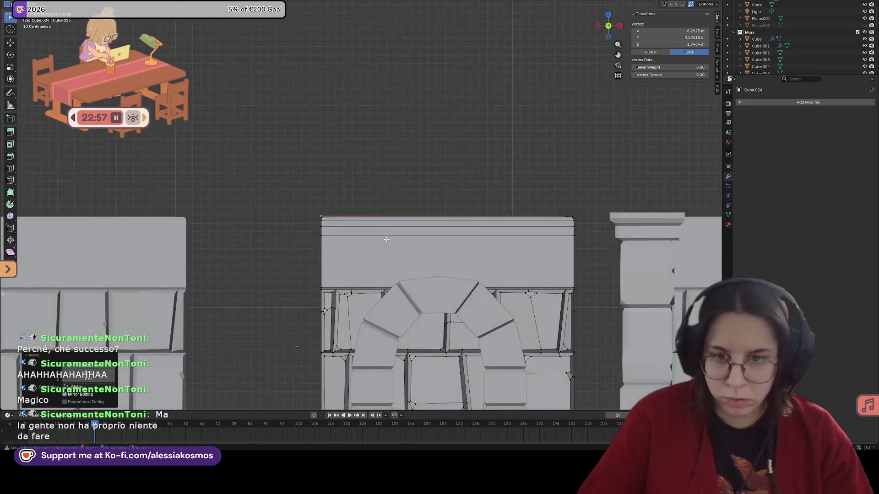
pyautogui.scroll(2, 383, 238)
pyautogui.scroll(1, 383, 237)
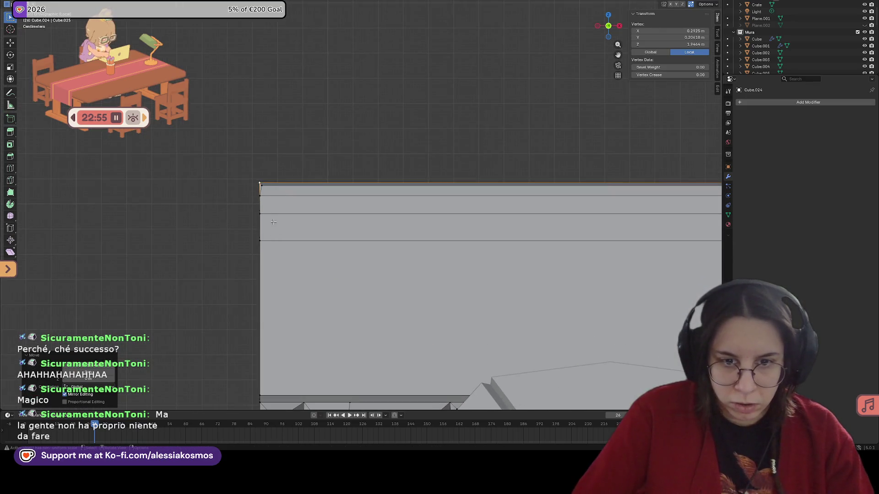
pyautogui.scroll(1, 381, 232)
pyautogui.scroll(2, 382, 227)
pyautogui.click(389, 230)
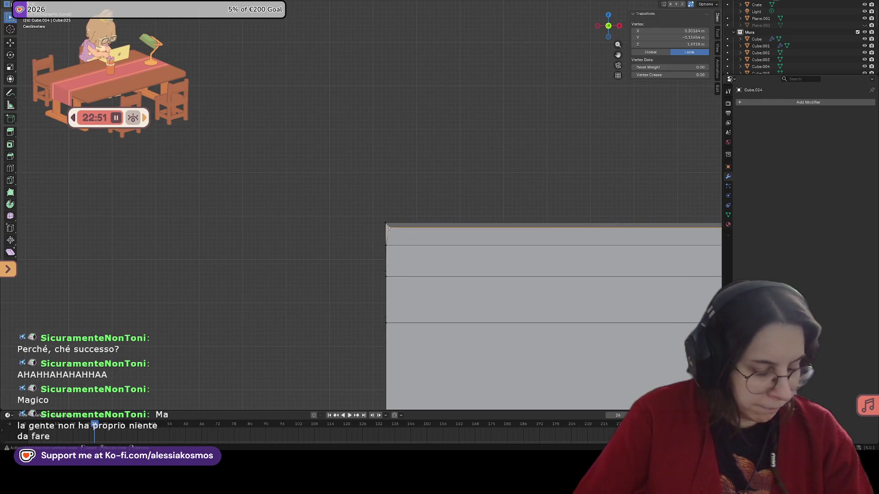
pyautogui.press('g')
pyautogui.press('y')
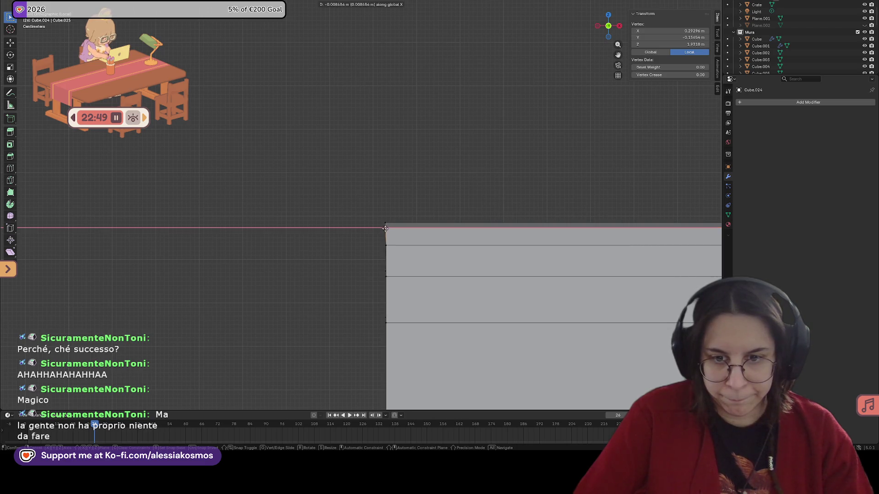
pyautogui.click(385, 229)
pyautogui.press('g')
pyautogui.press('z')
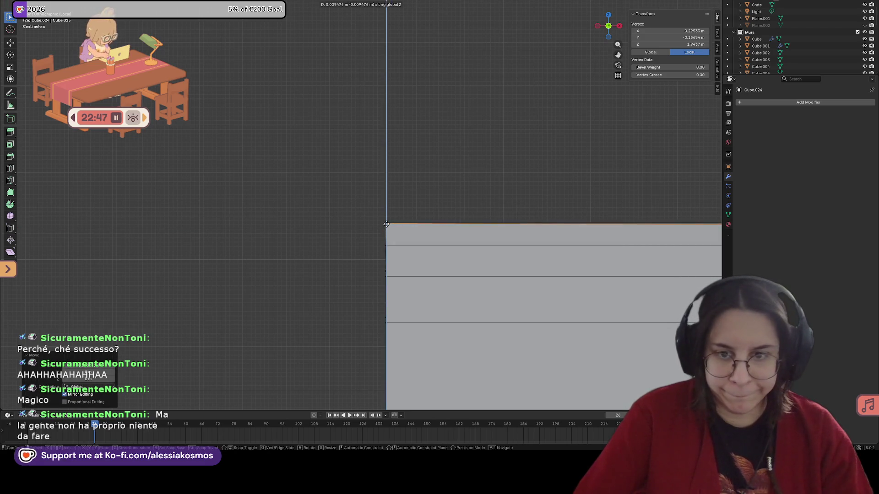
pyautogui.moveTo(421, 228)
pyautogui.mouseDown(button='middle')
pyautogui.moveTo(500, 236)
pyautogui.moveTo(458, 252)
pyautogui.mouseUp(button='middle')
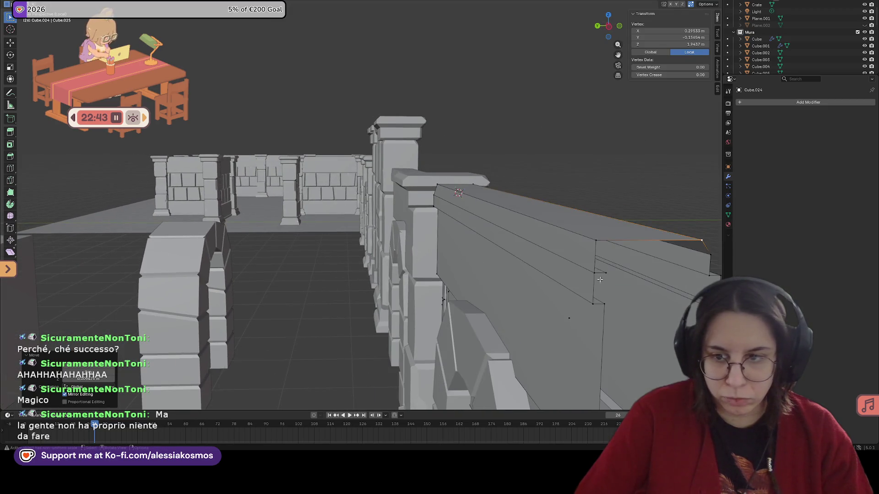
# Select the top cap's corner vertex and slide it along the wall.
pyautogui.moveTo(599, 279)
pyautogui.mouseDown(button='middle')
pyautogui.moveTo(522, 276)
pyautogui.moveTo(564, 275)
pyautogui.moveTo(447, 171)
pyautogui.mouseUp(button='middle')
pyautogui.scroll(3, 521, 275)
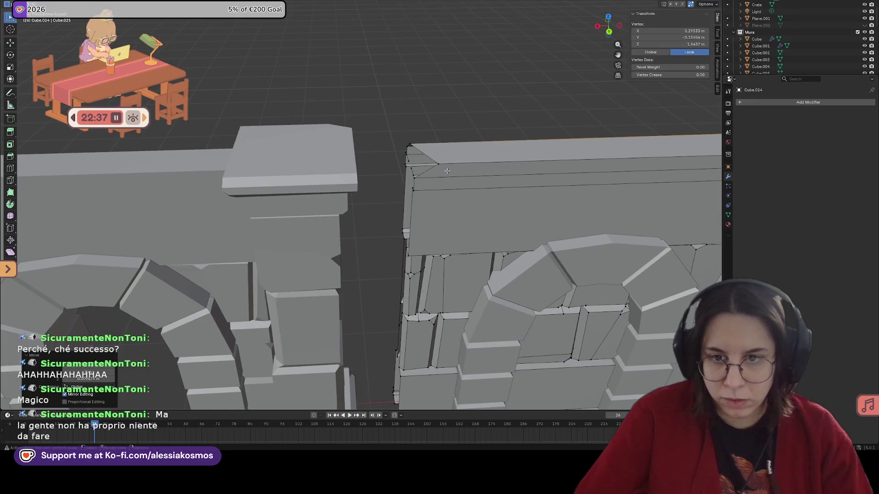
pyautogui.hotkey('alt', 'a')
pyautogui.click(434, 163)
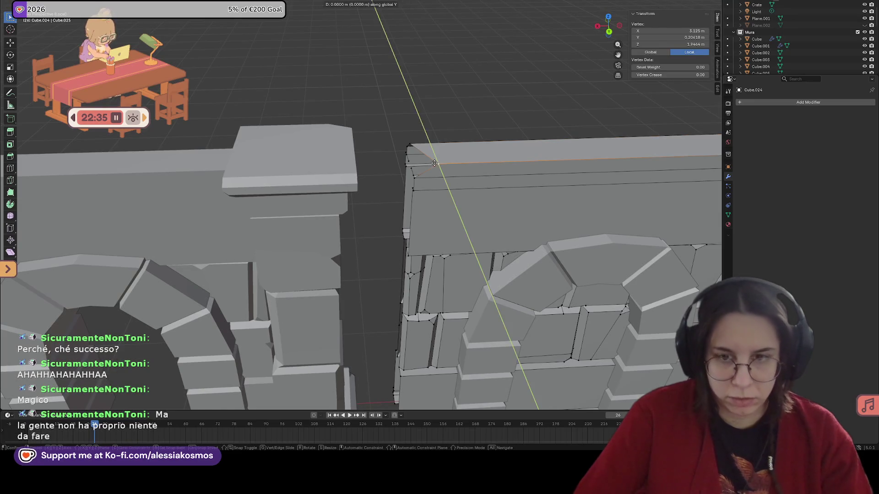
pyautogui.click(411, 165)
# In front view, nudge the corner vertex on X and Z until it sits flush with the cap edge.
pyautogui.press('KP_1')
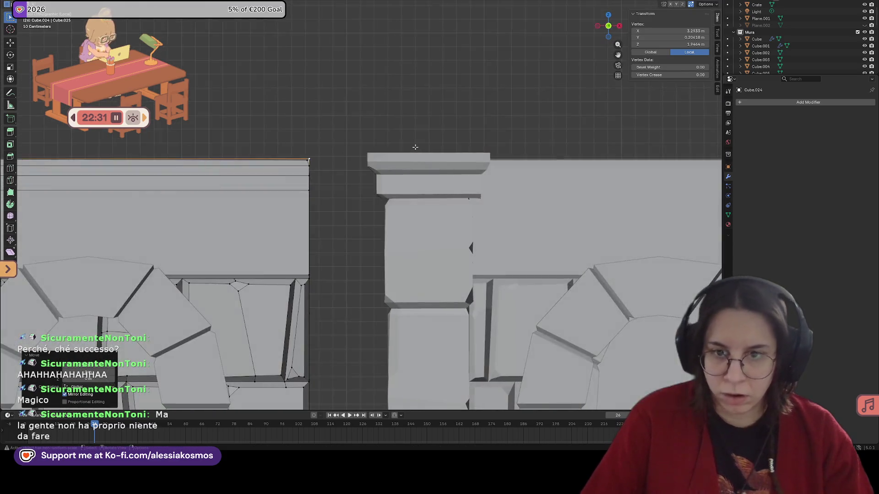
pyautogui.scroll(2, 319, 143)
pyautogui.keyDown('shift'); pyautogui.moveTo(286, 146); pyautogui.dragTo(446, 259, button='middle'); pyautogui.keyUp('shift')
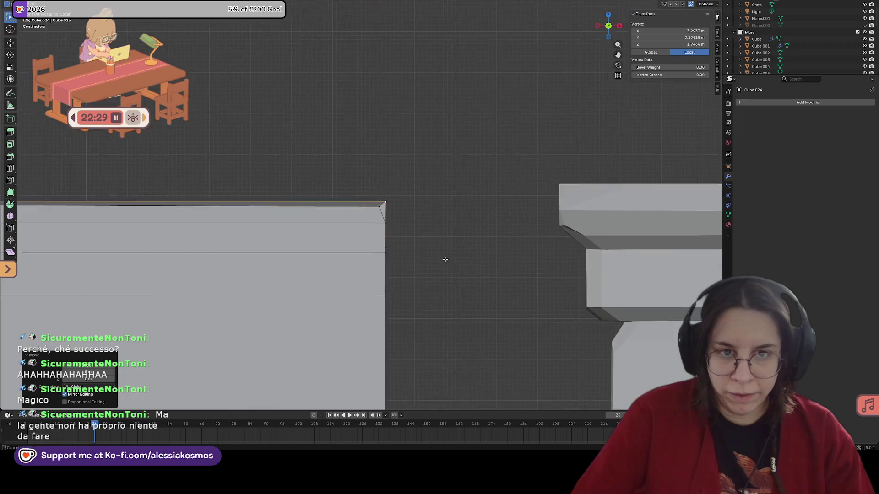
pyautogui.scroll(2, 395, 221)
pyautogui.press('g')
pyautogui.press('x')
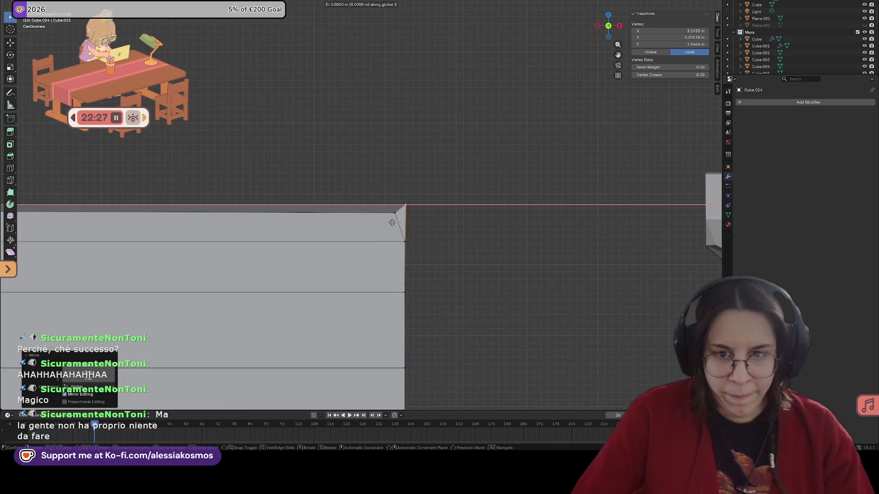
pyautogui.click(389, 222)
pyautogui.press('g')
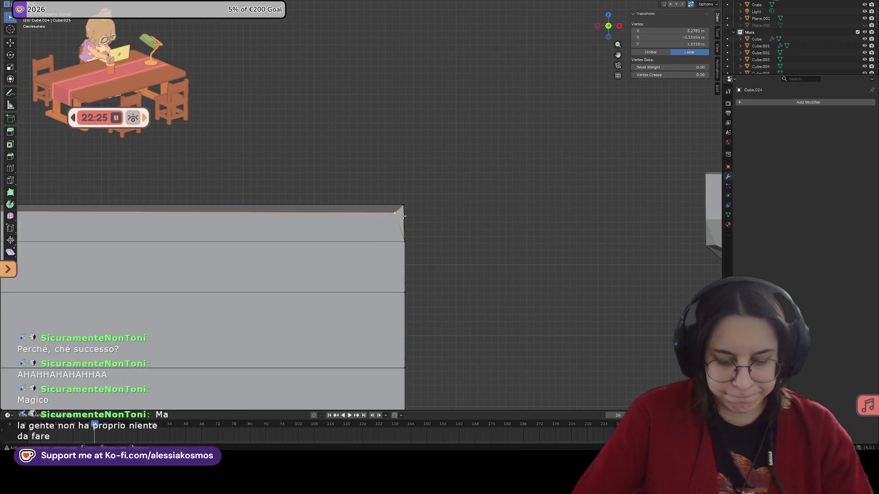
pyautogui.press('z')
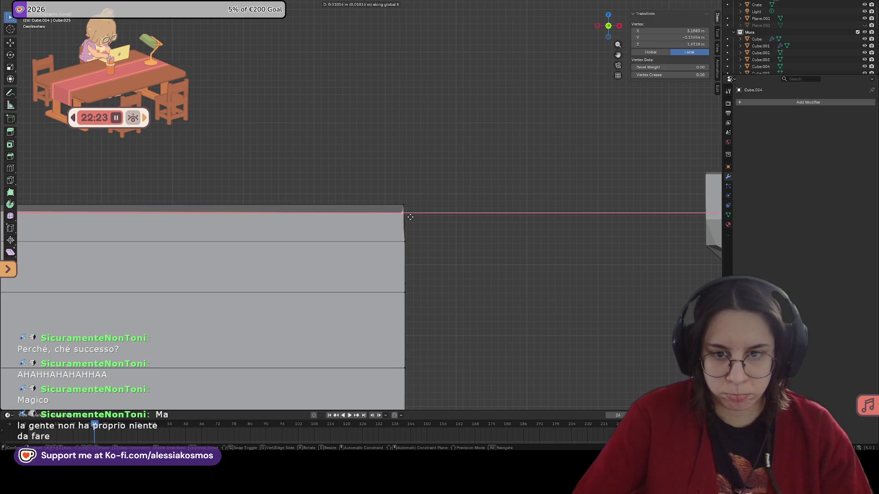
pyautogui.click(410, 217)
pyautogui.press('g')
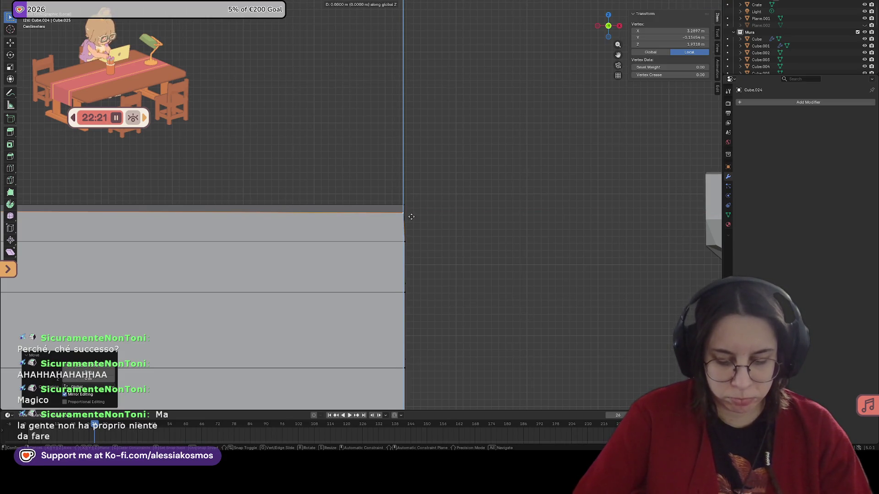
pyautogui.click(411, 211)
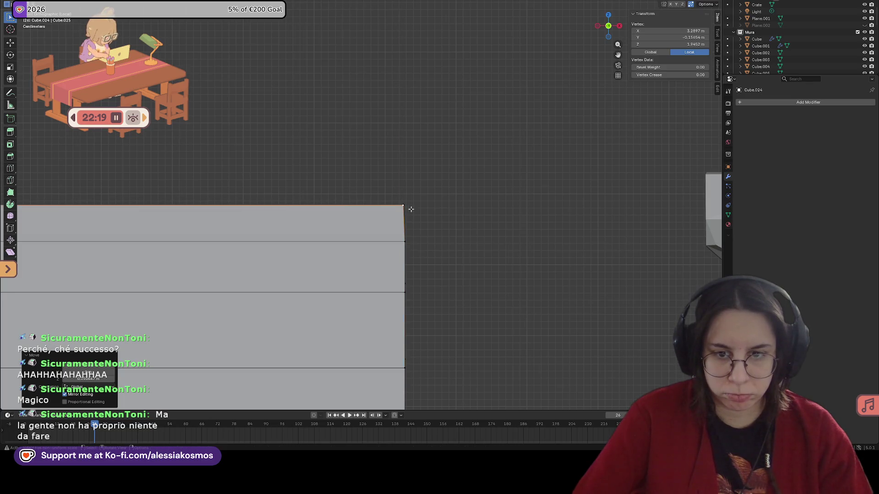
# Inspect the wall from several angles and return to Object Mode.
pyautogui.moveTo(410, 211)
pyautogui.mouseDown(button='middle')
pyautogui.moveTo(399, 232)
pyautogui.moveTo(406, 237)
pyautogui.mouseUp(button='middle')
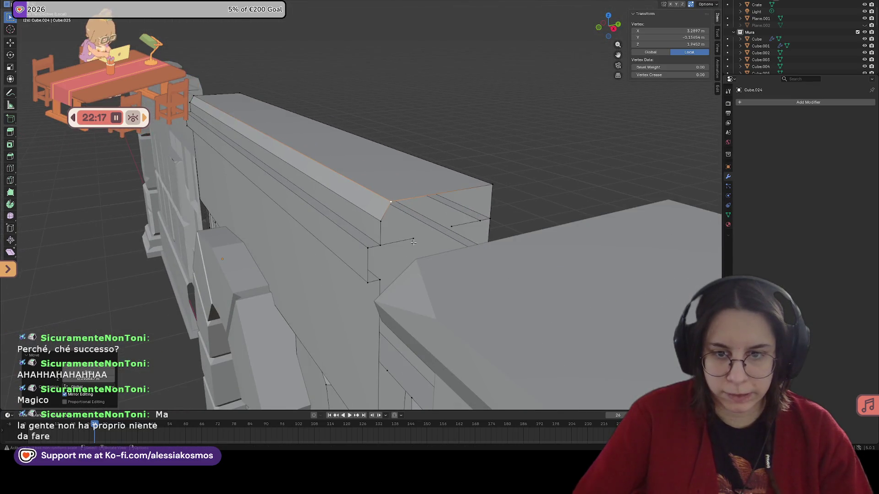
pyautogui.rightClick(448, 230)
pyautogui.click(453, 231)
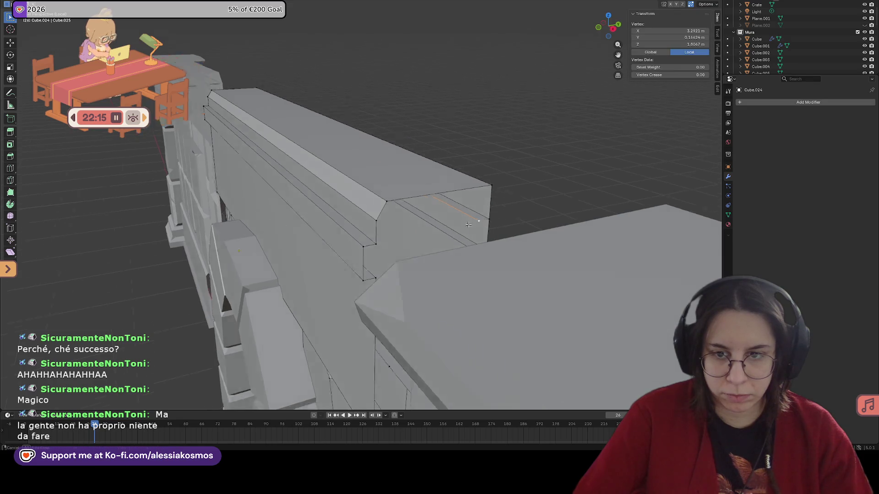
pyautogui.moveTo(474, 226)
pyautogui.mouseDown(button='middle')
pyautogui.moveTo(481, 217)
pyautogui.moveTo(449, 254)
pyautogui.moveTo(365, 237)
pyautogui.mouseUp(button='middle')
pyautogui.scroll(1, 365, 237)
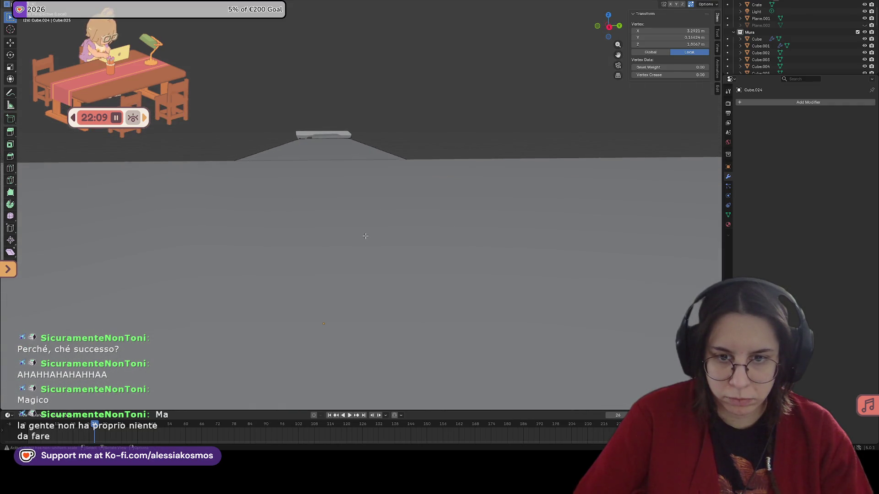
pyautogui.scroll(-3, 367, 215)
pyautogui.moveTo(432, 227)
pyautogui.mouseDown(button='middle')
pyautogui.moveTo(253, 157)
pyautogui.moveTo(311, 203)
pyautogui.moveTo(273, 190)
pyautogui.moveTo(346, 227)
pyautogui.mouseUp(button='middle')
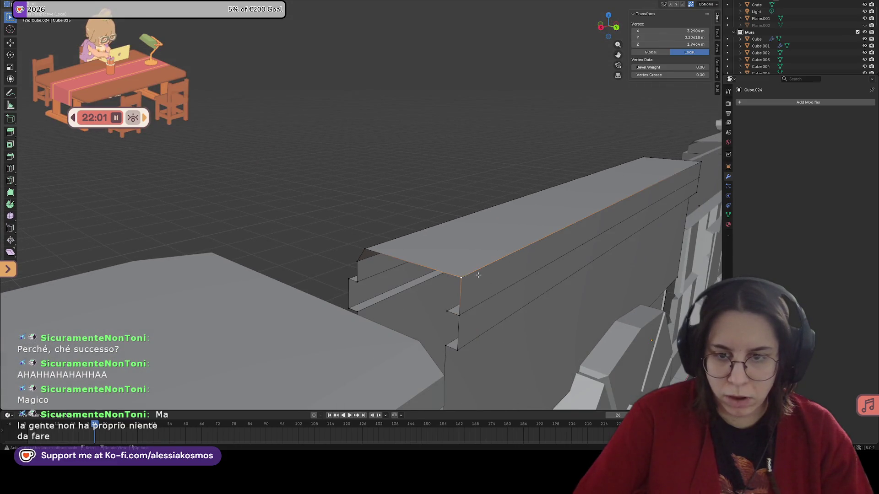
pyautogui.moveTo(478, 275)
pyautogui.mouseDown(button='middle')
pyautogui.moveTo(455, 280)
pyautogui.moveTo(352, 235)
pyautogui.mouseUp(button='middle')
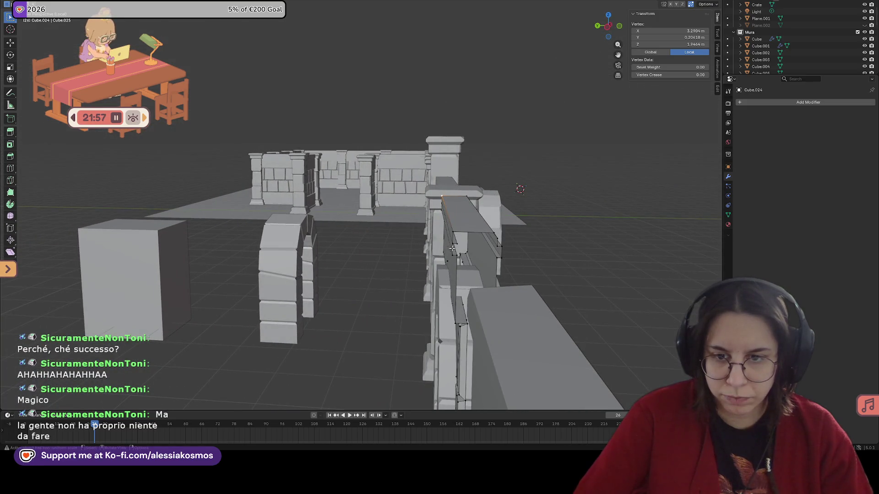
pyautogui.moveTo(452, 247)
pyautogui.mouseDown(button='middle')
pyautogui.moveTo(412, 243)
pyautogui.moveTo(433, 272)
pyautogui.moveTo(460, 284)
pyautogui.moveTo(415, 252)
pyautogui.moveTo(412, 281)
pyautogui.moveTo(381, 286)
pyautogui.moveTo(331, 271)
pyautogui.mouseUp(button='middle')
pyautogui.press('Tab')
pyautogui.press('Tab')
pyautogui.scroll(2, 337, 262)
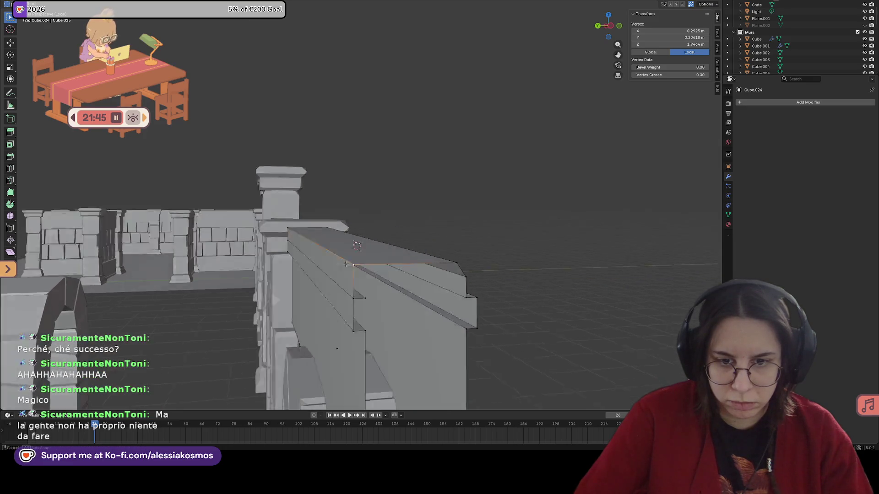
pyautogui.scroll(2, 346, 265)
# Delete the cap's front bevel face and the long top face of the wall.
pyautogui.press('3')
pyautogui.click(343, 269)
pyautogui.press('x')
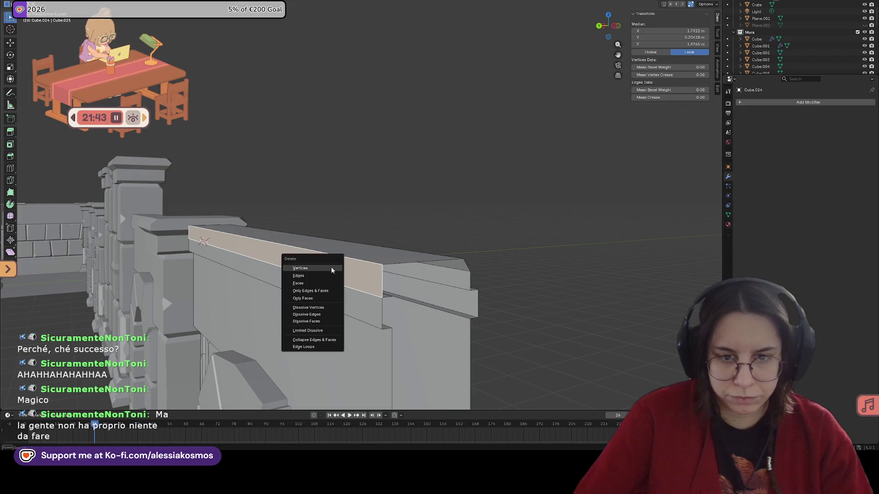
pyautogui.click(313, 298)
pyautogui.moveTo(312, 298)
pyautogui.mouseDown(button='middle')
pyautogui.moveTo(325, 285)
pyautogui.moveTo(374, 279)
pyautogui.mouseUp(button='middle')
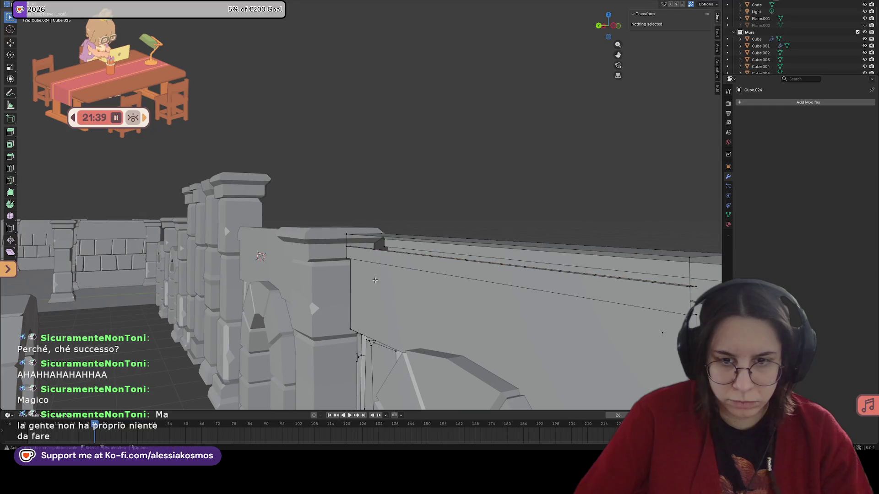
pyautogui.click(379, 271)
pyautogui.moveTo(362, 272); pyautogui.dragTo(358, 274, button='middle')
pyautogui.press('x')
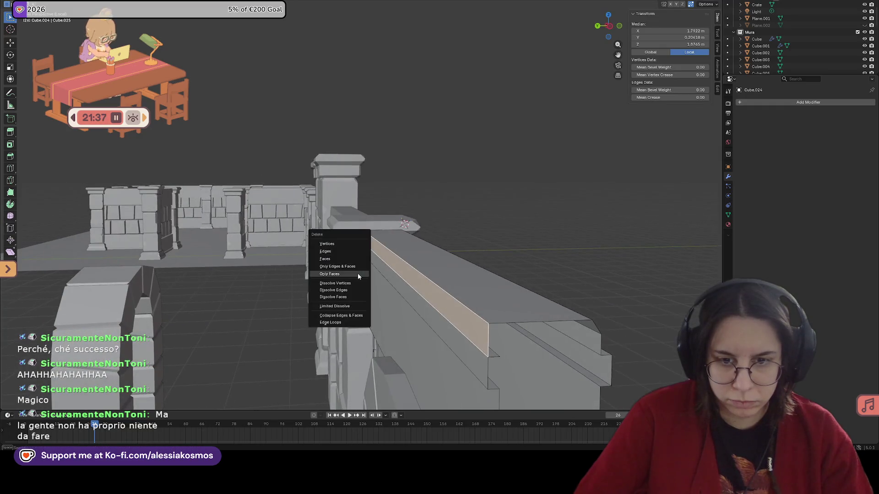
pyautogui.click(354, 266)
# Dissolve the cap's vertices into one face and delete the large stray wall face.
pyautogui.moveTo(425, 292); pyautogui.dragTo(385, 282, button='middle')
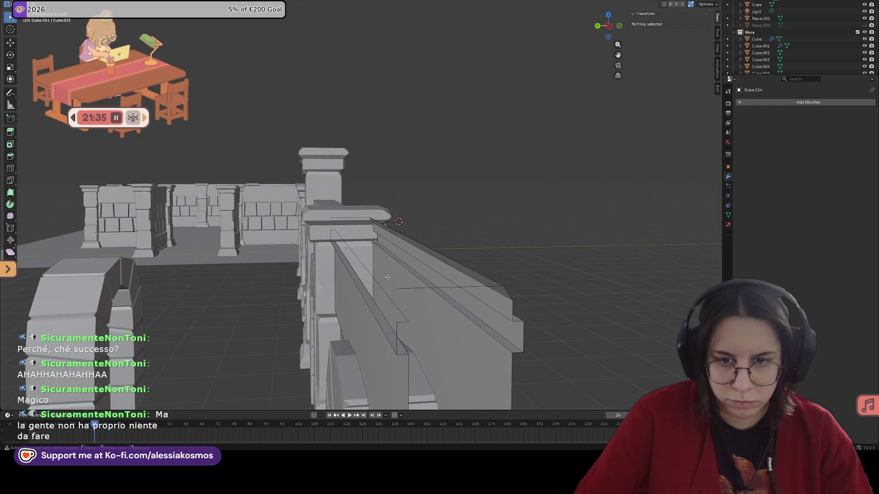
pyautogui.click(374, 278)
pyautogui.press('x')
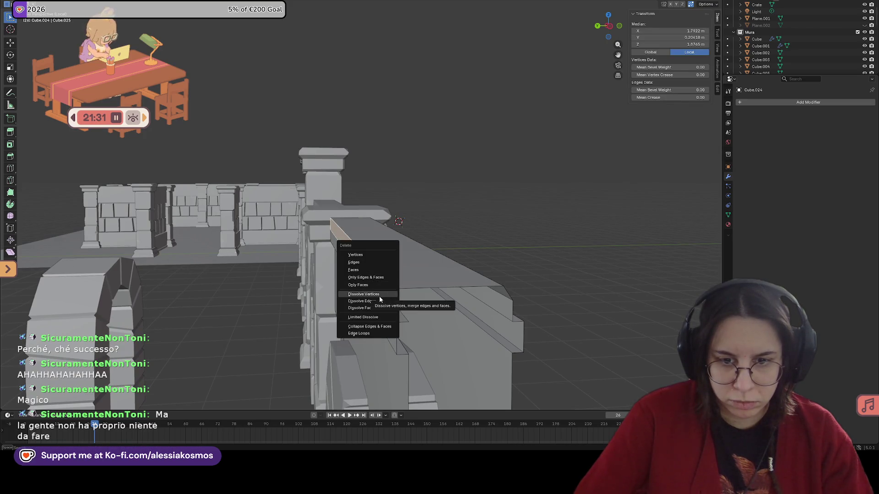
pyautogui.click(381, 294)
pyautogui.moveTo(394, 297); pyautogui.dragTo(422, 312, button='middle')
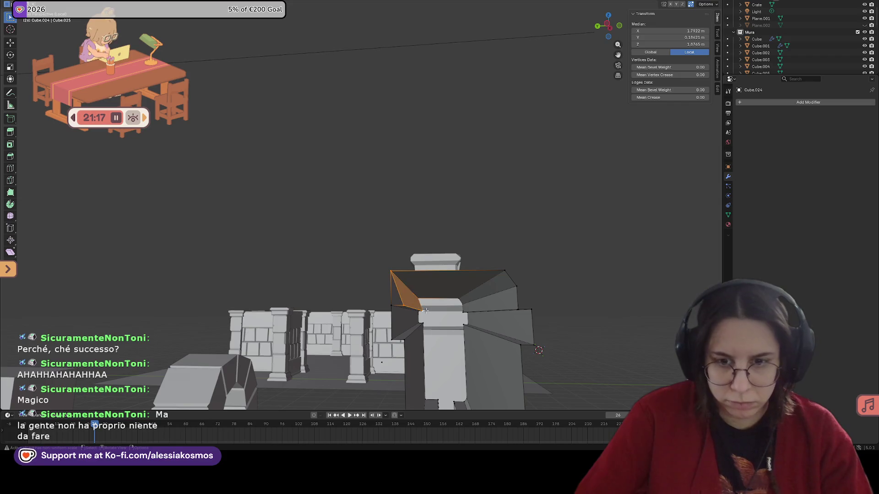
pyautogui.moveTo(424, 311); pyautogui.dragTo(436, 312, button='middle')
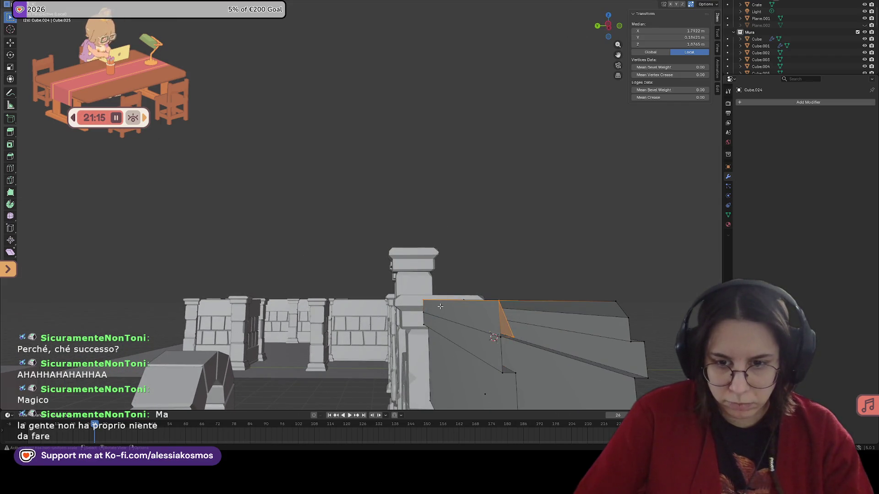
pyautogui.click(436, 314)
pyautogui.press('x')
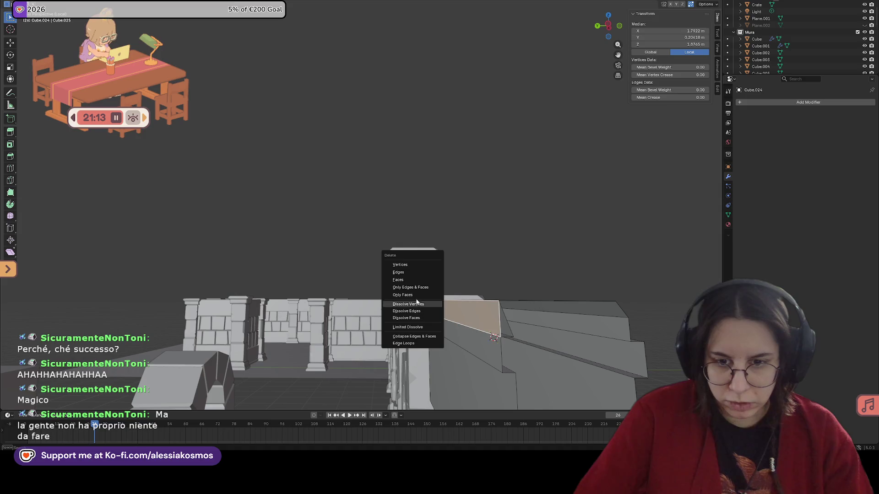
pyautogui.click(414, 294)
# Remove the leftover end edges of the cap.
pyautogui.moveTo(414, 295); pyautogui.dragTo(447, 307, button='middle')
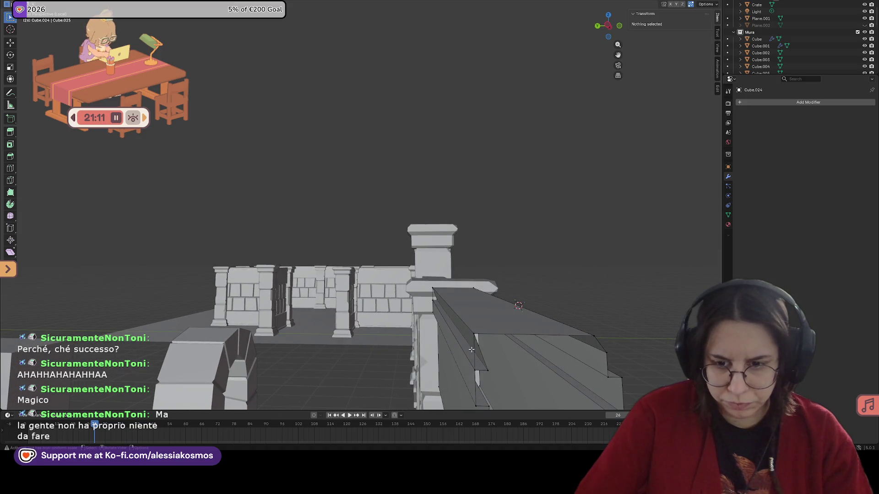
pyautogui.click(471, 350)
pyautogui.moveTo(471, 350)
pyautogui.mouseDown(button='middle')
pyautogui.moveTo(471, 369)
pyautogui.moveTo(479, 361)
pyautogui.mouseUp(button='middle')
pyautogui.click(472, 366)
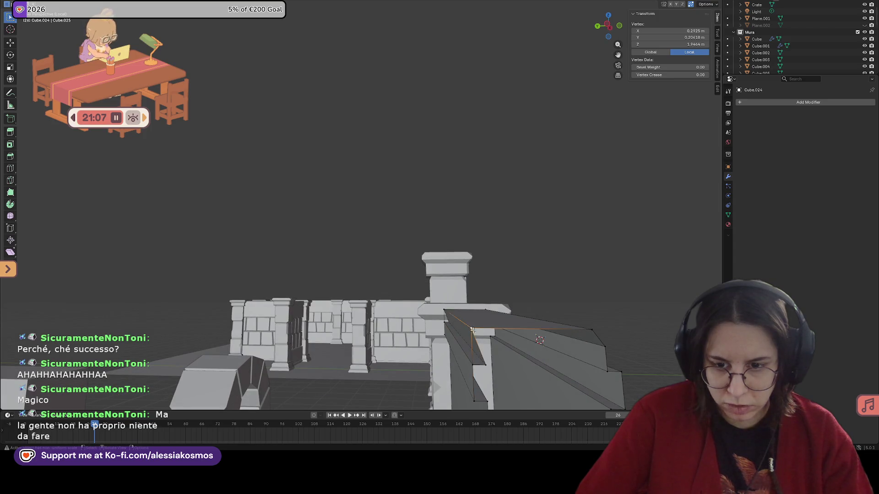
pyautogui.moveTo(472, 331); pyautogui.dragTo(460, 321, button='middle')
pyautogui.click(459, 321)
pyautogui.press('x')
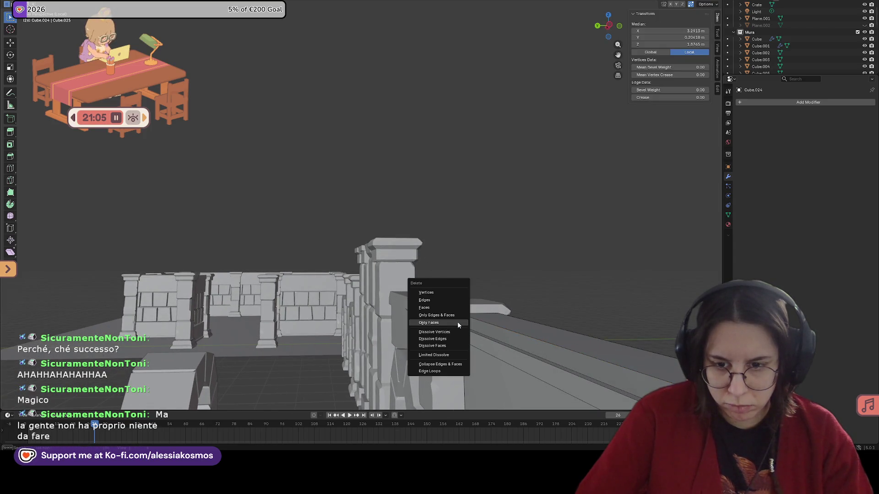
pyautogui.click(446, 300)
# Delete the two remaining stray edges and pick a vertex at the cap's end.
pyautogui.moveTo(446, 300)
pyautogui.mouseDown(button='middle')
pyautogui.moveTo(507, 284)
pyautogui.moveTo(515, 292)
pyautogui.mouseUp(button='middle')
pyautogui.click(533, 285)
pyautogui.press('x')
pyautogui.click(520, 284)
pyautogui.click(520, 293)
pyautogui.press('x')
pyautogui.click(534, 294)
pyautogui.moveTo(570, 238); pyautogui.dragTo(399, 234, button='middle')
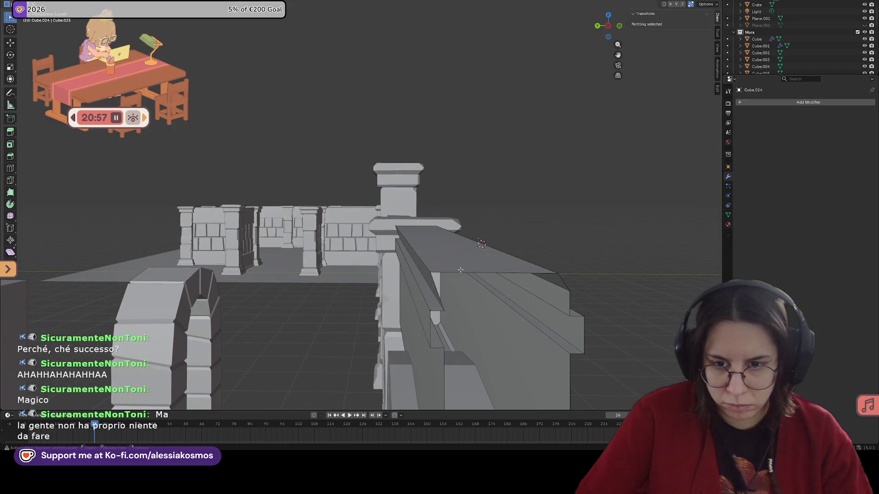
pyautogui.click(399, 234)
# Slide the cap's end edge back along Y and bevel it with Ctrl+B into a narrow chamfer.
pyautogui.moveTo(402, 235); pyautogui.dragTo(417, 240, button='middle')
pyautogui.press('g')
pyautogui.press('y')
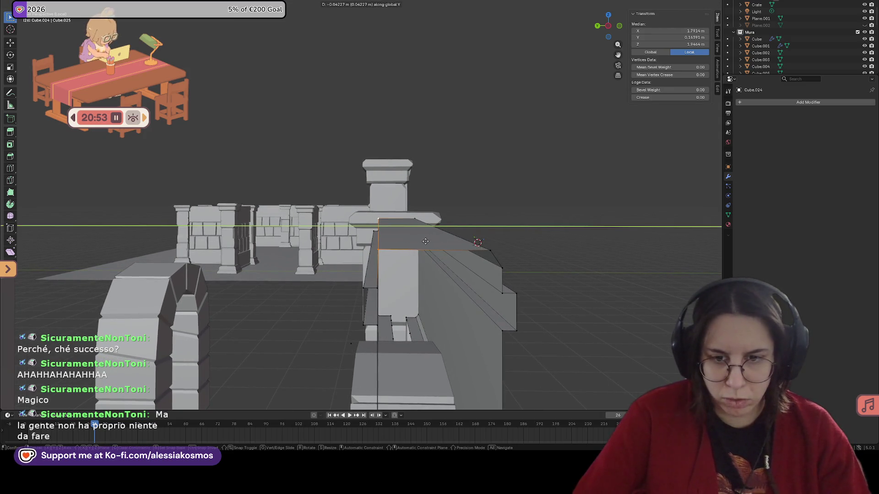
pyautogui.click(425, 241)
pyautogui.moveTo(425, 241)
pyautogui.mouseDown(button='middle')
pyautogui.moveTo(425, 227)
pyautogui.moveTo(374, 237)
pyautogui.mouseUp(button='middle')
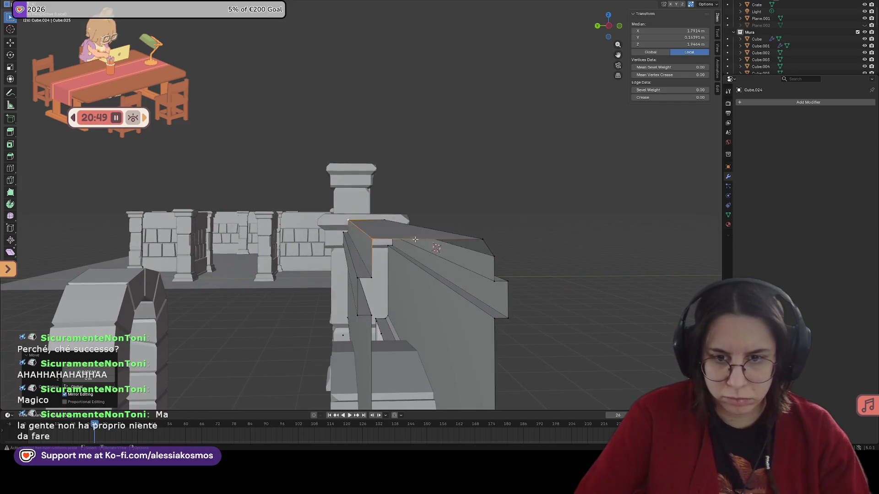
pyautogui.hotkey('ctrl', 'b')
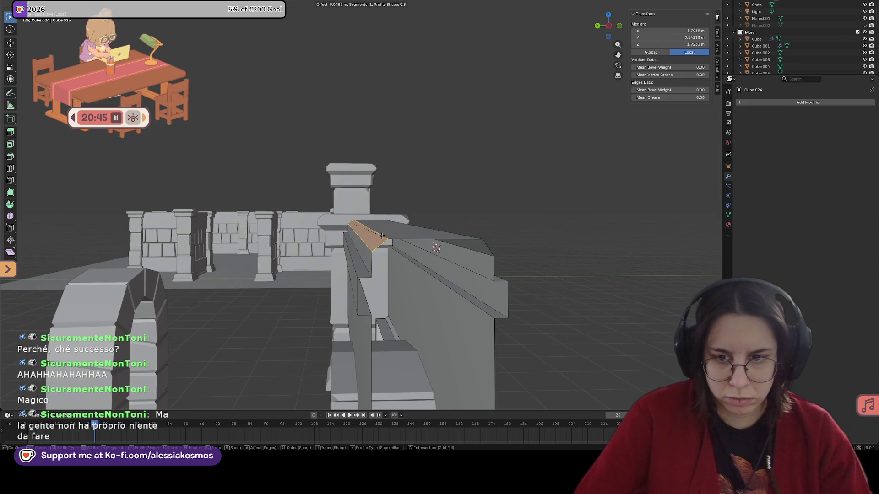
pyautogui.click(383, 237)
pyautogui.moveTo(382, 236)
pyautogui.mouseDown(button='middle')
pyautogui.moveTo(497, 263)
pyautogui.moveTo(476, 317)
pyautogui.moveTo(423, 252)
pyautogui.mouseUp(button='middle')
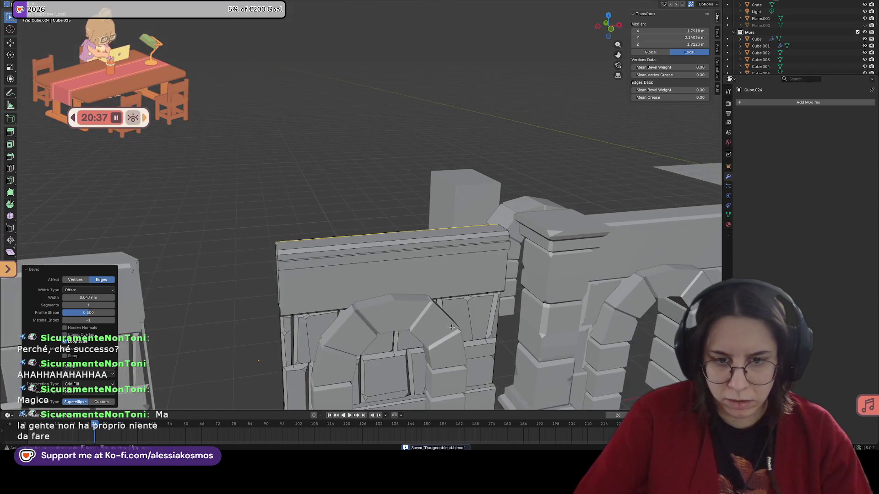
pyautogui.scroll(-3, 423, 252)
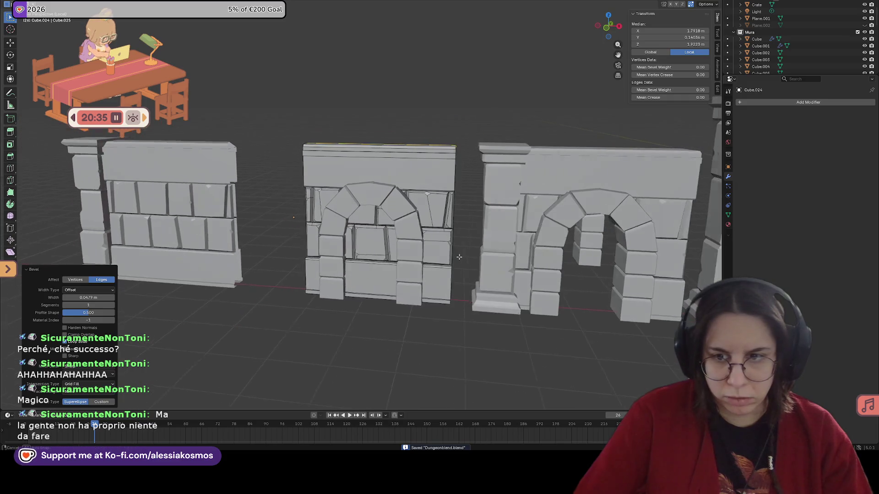
# In Object Mode nudge the arch slightly, undoing and redoing the move.
pyautogui.press('Tab')
pyautogui.click(399, 243)
pyautogui.press('g')
pyautogui.click(413, 222)
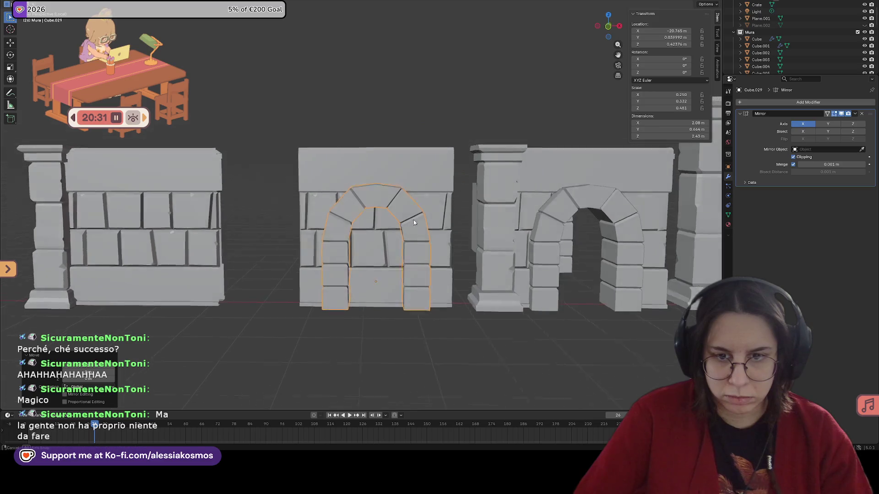
pyautogui.hotkey('ctrl', 'z')
pyautogui.hotkey('ctrl', 'shift', 'z')
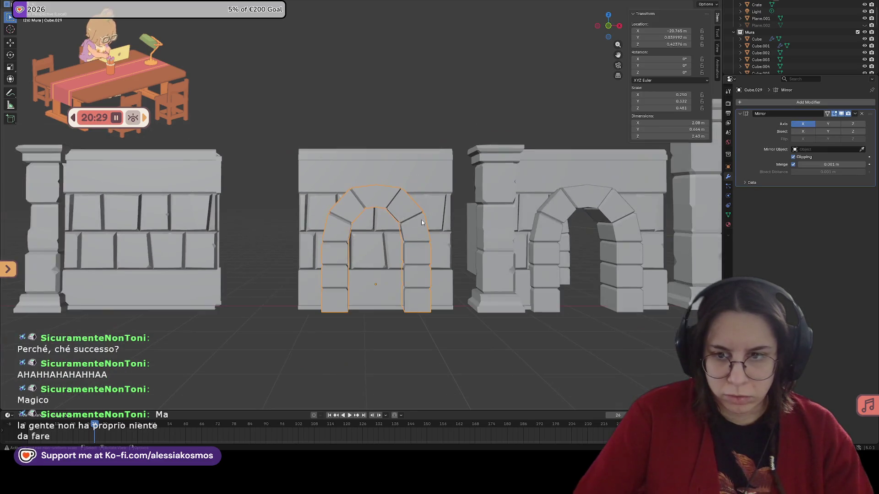
pyautogui.moveTo(418, 221); pyautogui.dragTo(447, 250, button='middle')
# Duplicate the tall block and slide the copy along Y.
pyautogui.click(450, 143)
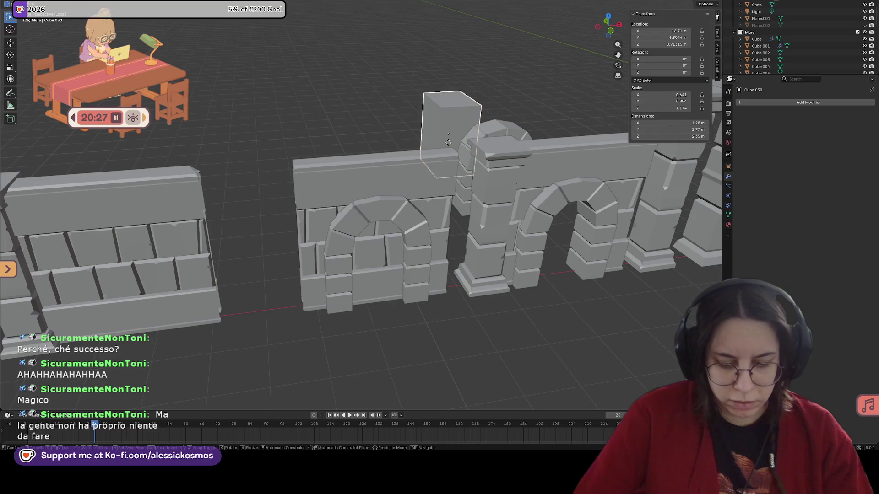
pyautogui.hotkey('shift', 'd')
pyautogui.press('x')
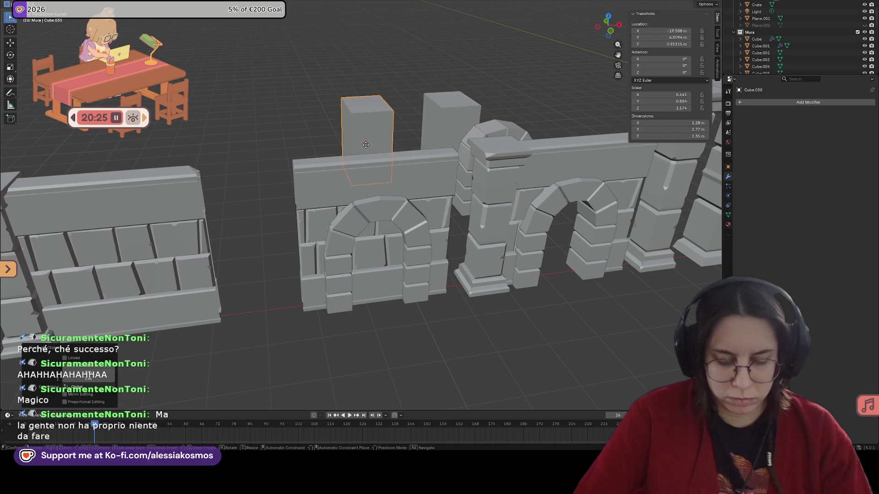
pyautogui.press('y')
# Delete the plain wall on the far left.
pyautogui.click(404, 239)
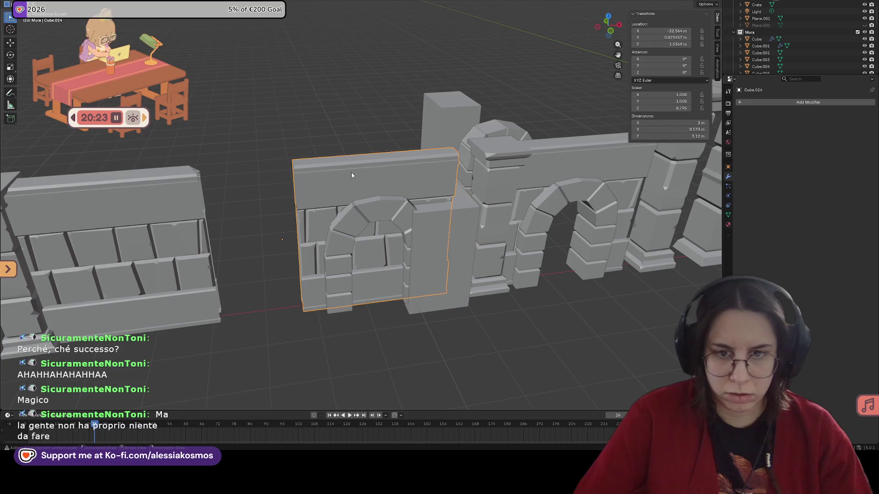
pyautogui.scroll(-3, 350, 172)
pyautogui.click(200, 208)
pyautogui.press('x')
pyautogui.click(359, 187)
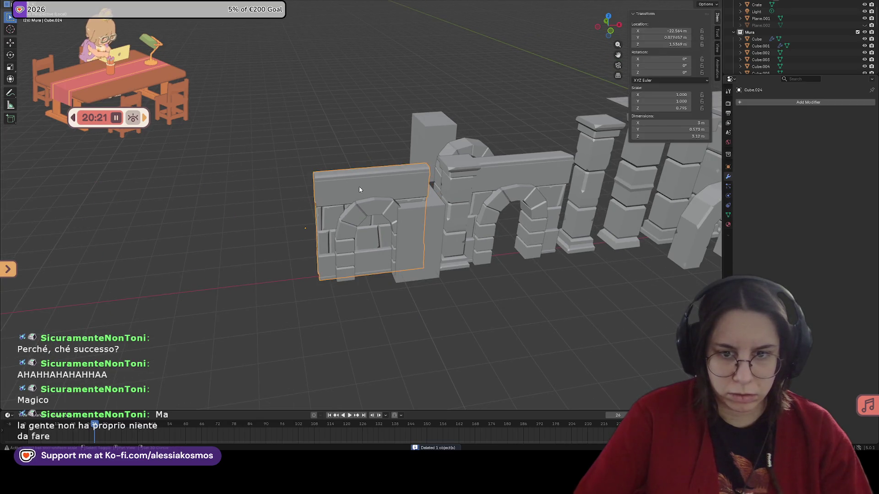
pyautogui.moveTo(364, 193); pyautogui.dragTo(359, 183, button='middle')
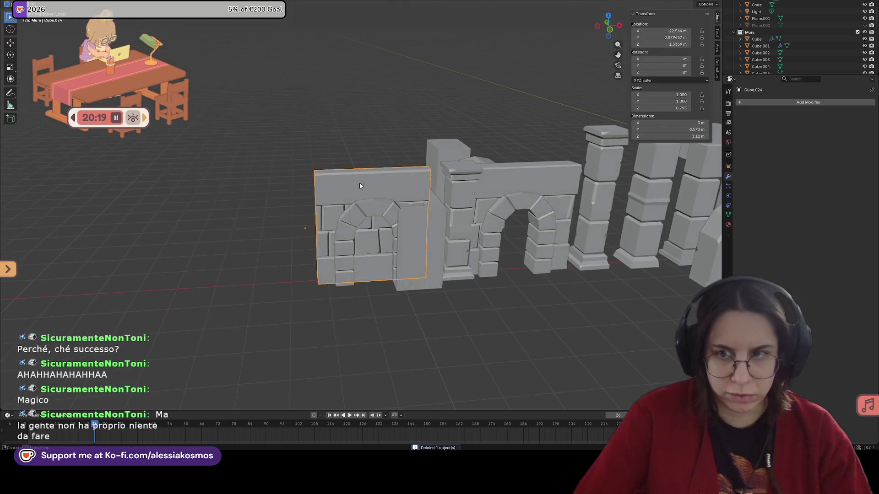
# Shift the doorway wall slightly along X and then Y, and begin duplicating it.
pyautogui.click(707, 5)
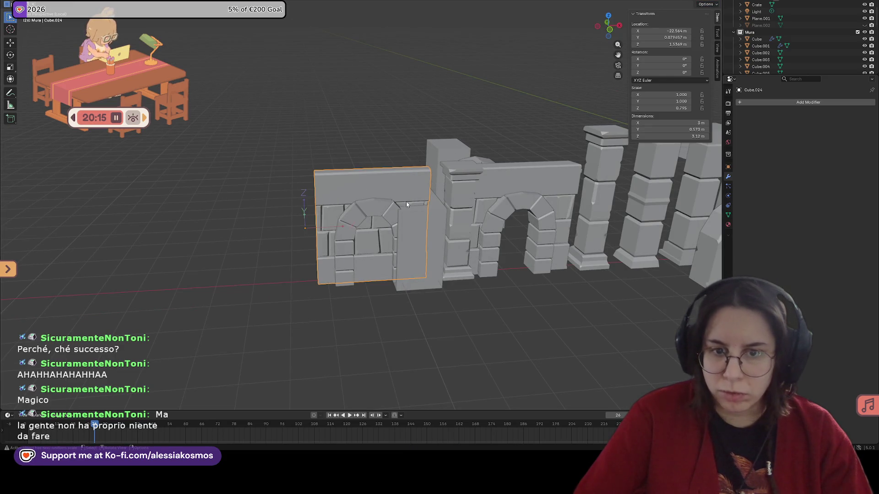
pyautogui.press('g')
pyautogui.press('z')
pyautogui.press('x')
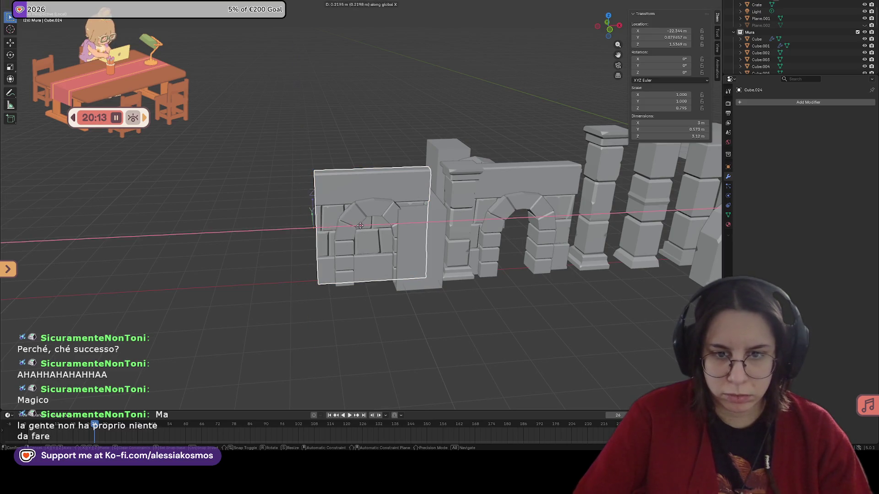
pyautogui.click(421, 226)
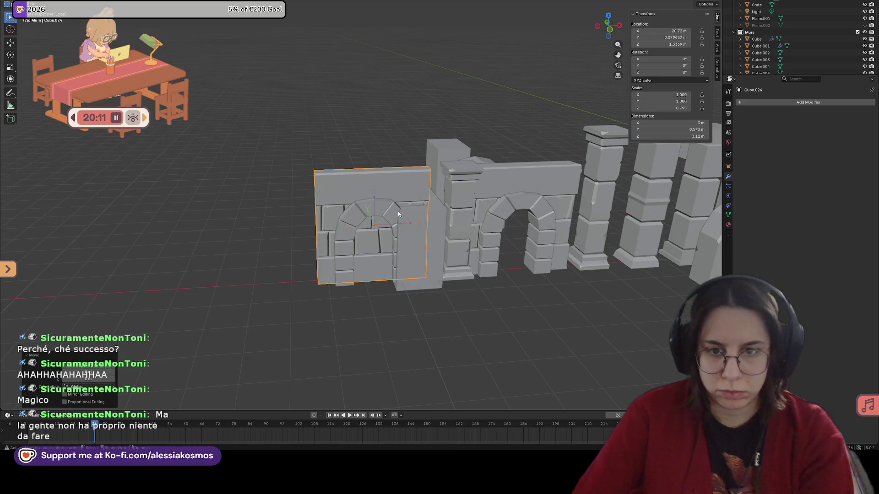
pyautogui.moveTo(400, 212); pyautogui.dragTo(389, 180, button='middle')
pyautogui.hotkey('ctrl', 's')
pyautogui.press('g')
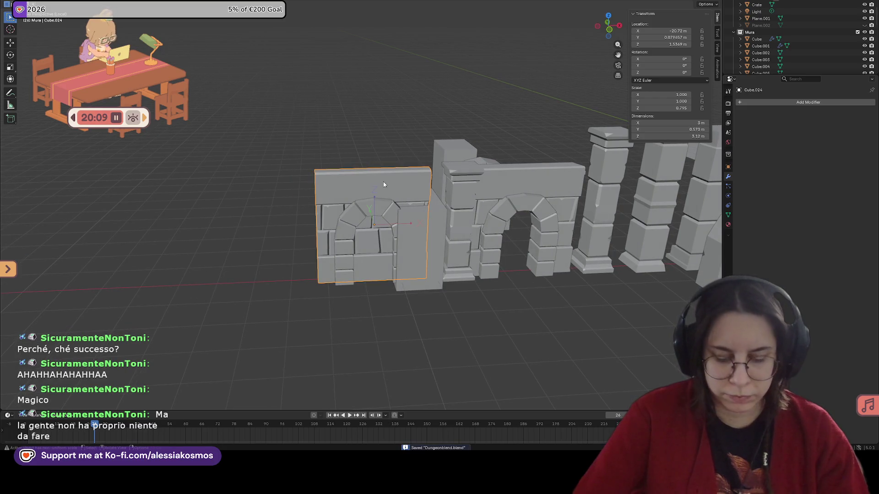
pyautogui.press('y')
pyautogui.click(383, 181)
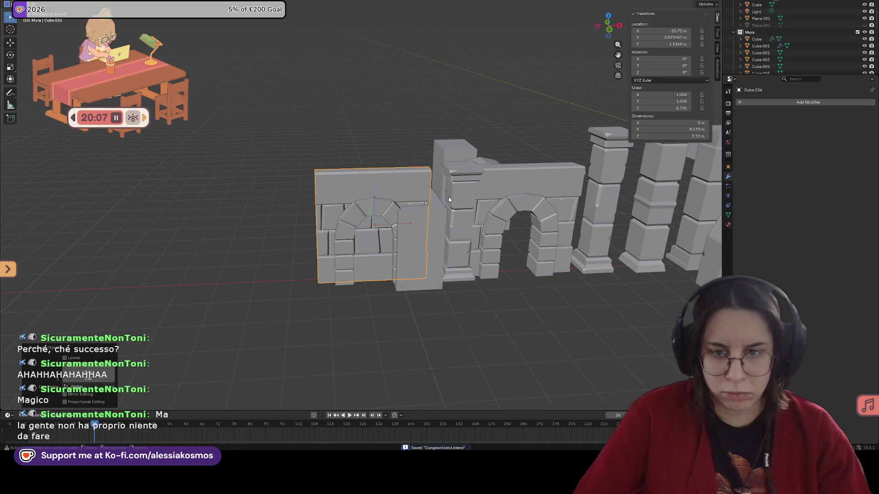
pyautogui.click(706, 5)
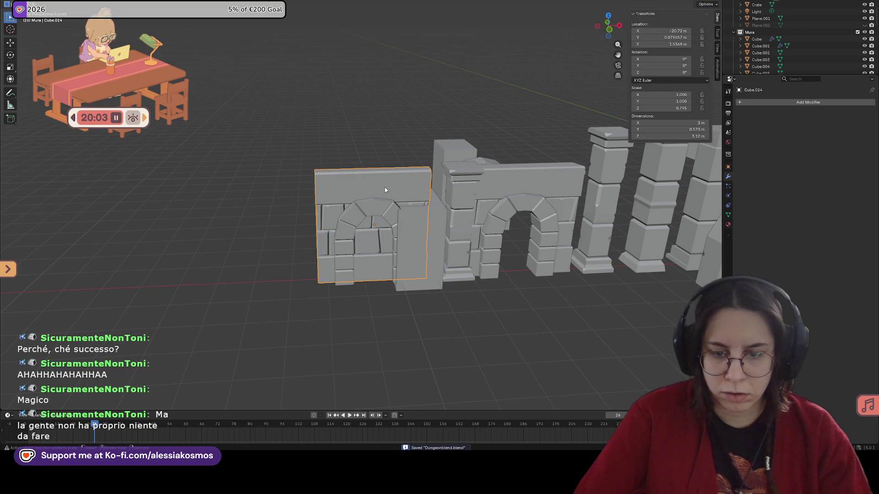
pyautogui.hotkey('shift', 'd')
pyautogui.press('y')
# Place the wall copy further left and position the door block Cube.030 inside the arch.
pyautogui.press('x')
pyautogui.click(232, 179)
pyautogui.click(420, 223)
pyautogui.press('g')
pyautogui.press('KP_1')
pyautogui.click(379, 225)
pyautogui.press('KP_5')
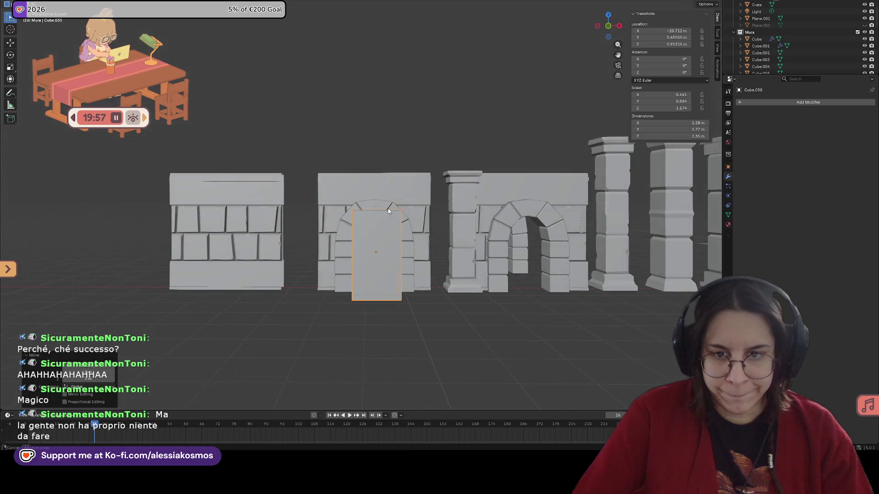
pyautogui.press('g')
pyautogui.press('y')
pyautogui.press('x')
pyautogui.click(388, 212)
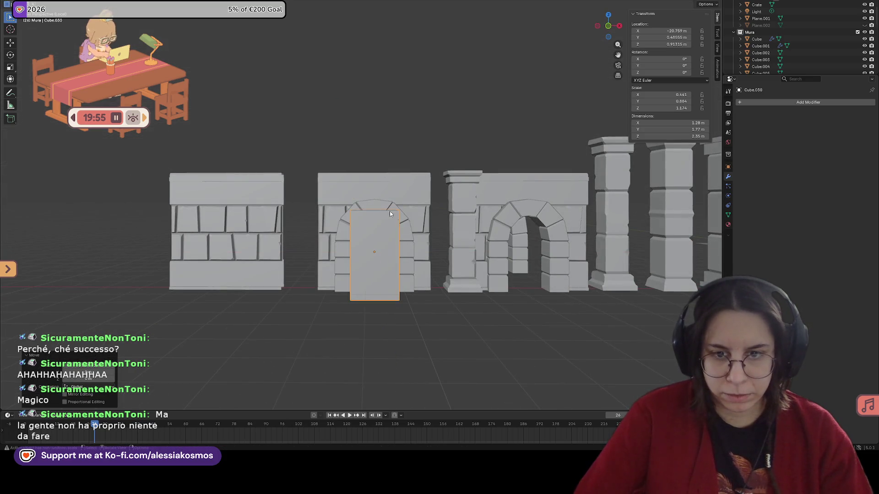
pyautogui.press('KP_5')
# Add a Boolean Difference modifier to the arch wall targeting the door block.
pyautogui.click(412, 192)
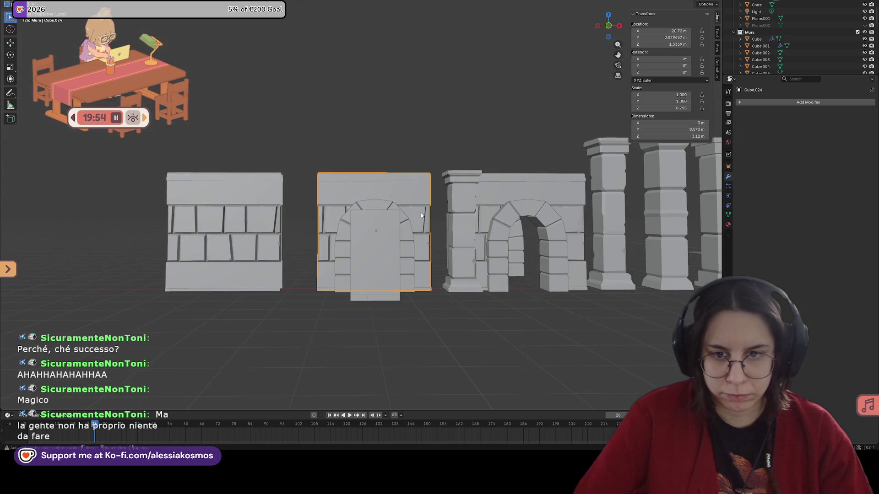
pyautogui.click(796, 101)
pyautogui.press('space')
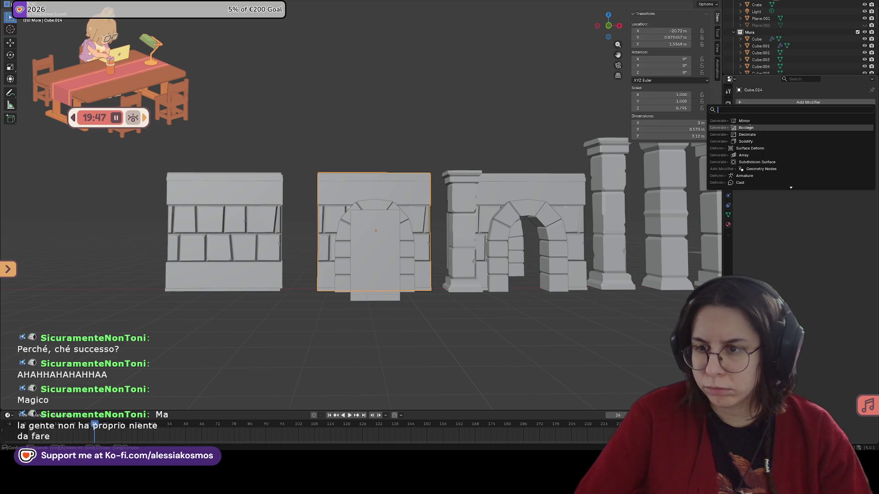
pyautogui.click(747, 128)
pyautogui.click(859, 142)
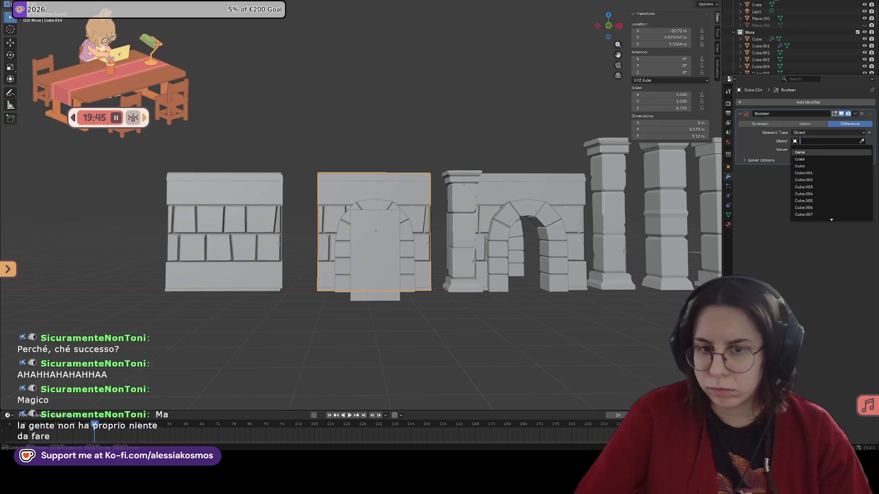
pyautogui.click(802, 152)
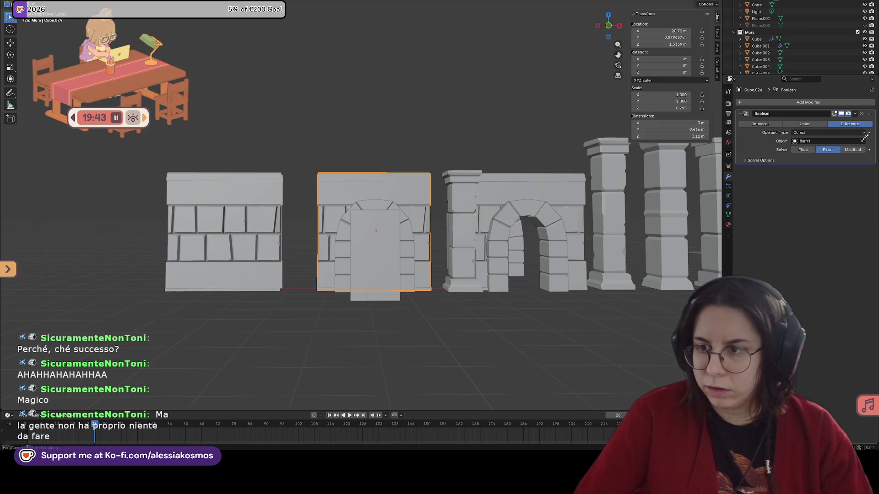
pyautogui.moveTo(402, 244); pyautogui.dragTo(875, 172, button='middle')
pyautogui.click(763, 160)
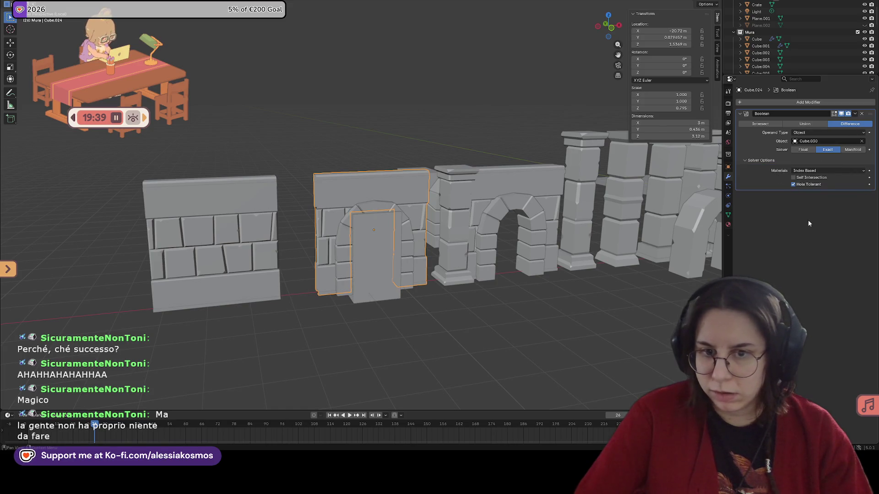
pyautogui.click(383, 120)
# Save, apply the Boolean cut, and delete the cutter block.
pyautogui.hotkey('ctrl', 's')
pyautogui.click(391, 179)
pyautogui.click(857, 115)
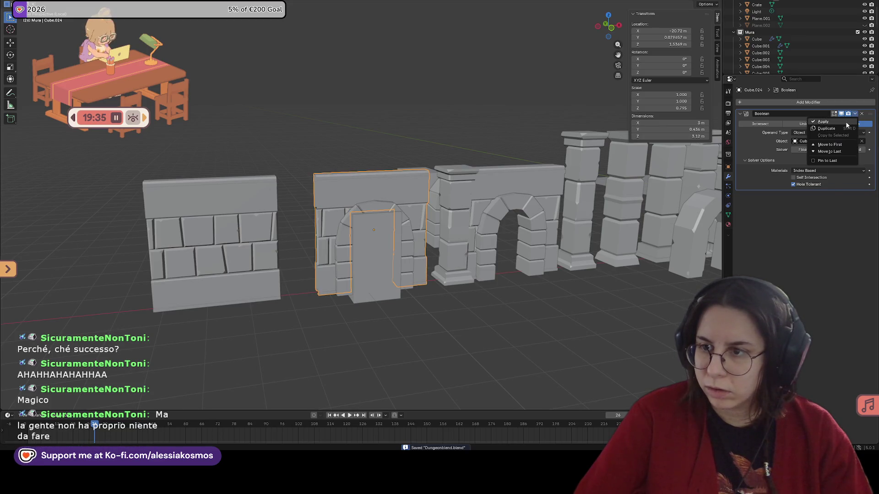
pyautogui.click(388, 226)
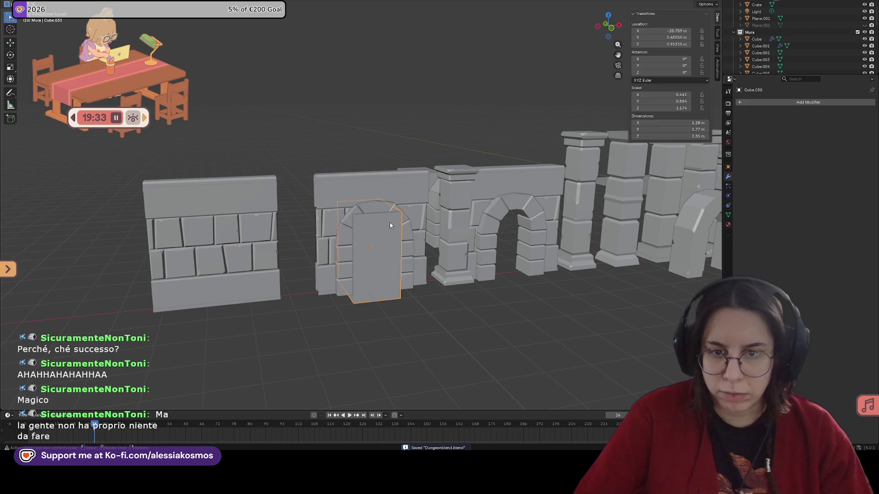
pyautogui.click(380, 226)
# Save the file again and switch to the Shading workspace.
pyautogui.moveTo(389, 228)
pyautogui.mouseDown(button='middle')
pyautogui.moveTo(413, 231)
pyautogui.moveTo(343, 257)
pyautogui.mouseUp(button='middle')
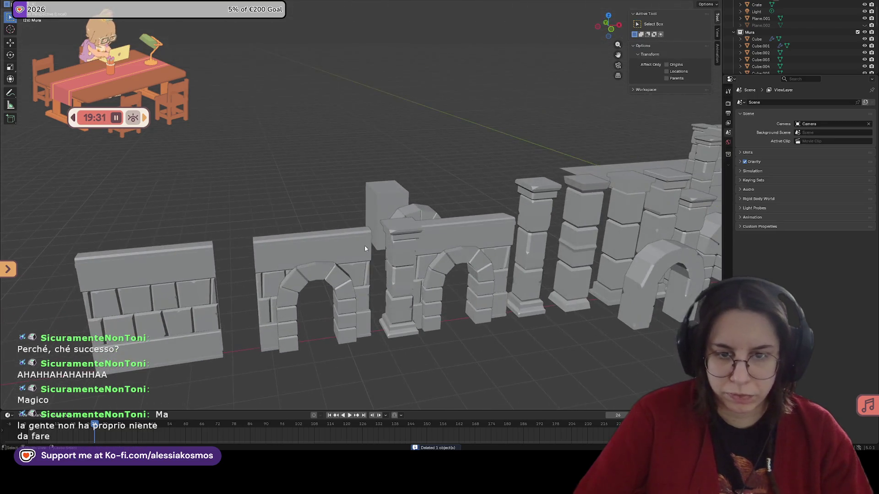
pyautogui.click(343, 257)
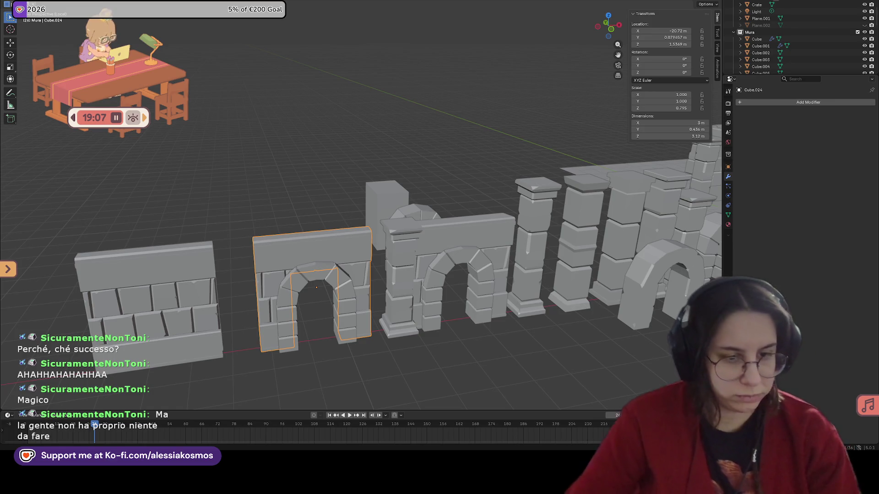
pyautogui.moveTo(412, 296)
pyautogui.mouseDown(button='middle')
pyautogui.moveTo(344, 278)
pyautogui.moveTo(435, 287)
pyautogui.moveTo(417, 324)
pyautogui.moveTo(377, 69)
pyautogui.mouseUp(button='middle')
pyautogui.hotkey('ctrl', 's')
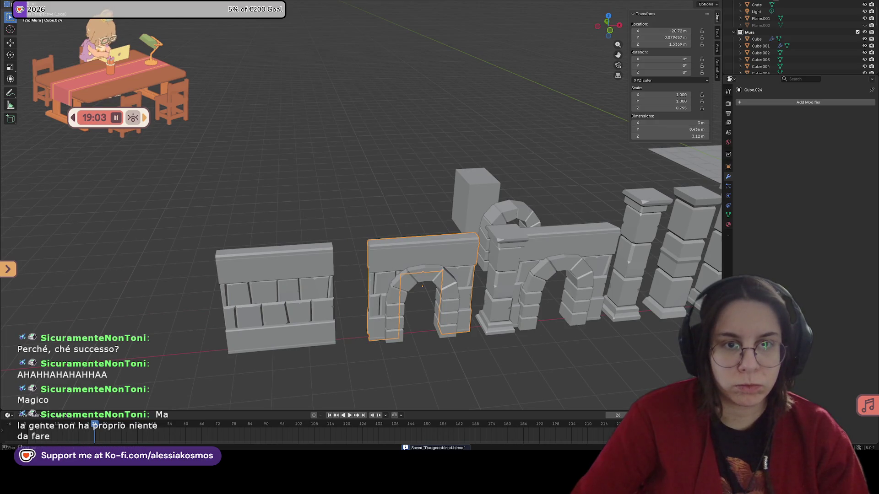
pyautogui.click(268, 5)
pyautogui.scroll(-5, 449, 162)
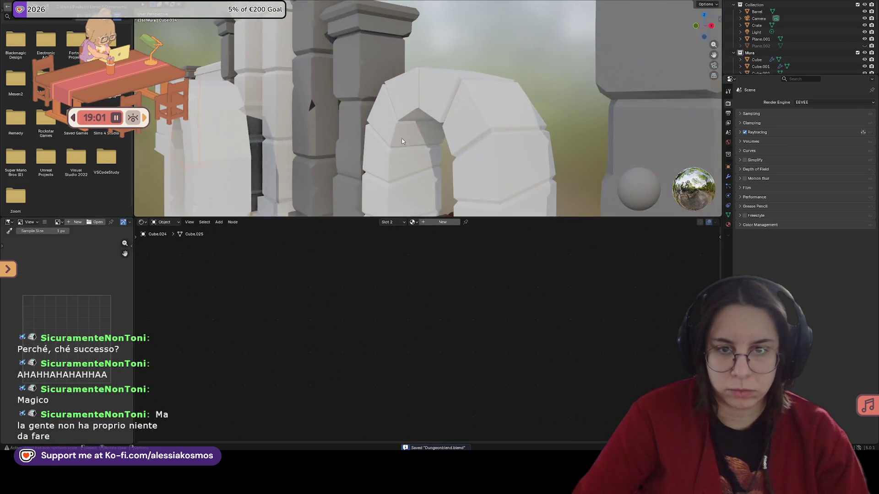
pyautogui.scroll(-5, 402, 138)
# Select the plain stone wall and show its Slot 1 GreyStone material in the Shader Editor.
pyautogui.moveTo(382, 136); pyautogui.dragTo(466, 126, button='middle')
pyautogui.scroll(3, 546, 116)
pyautogui.moveTo(546, 115)
pyautogui.mouseDown(button='middle')
pyautogui.moveTo(344, 119)
pyautogui.moveTo(412, 124)
pyautogui.moveTo(414, 141)
pyautogui.mouseUp(button='middle')
pyautogui.scroll(2, 419, 125)
pyautogui.scroll(3, 429, 125)
pyautogui.click(414, 140)
pyautogui.scroll(2, 450, 145)
pyautogui.scroll(2, 414, 208)
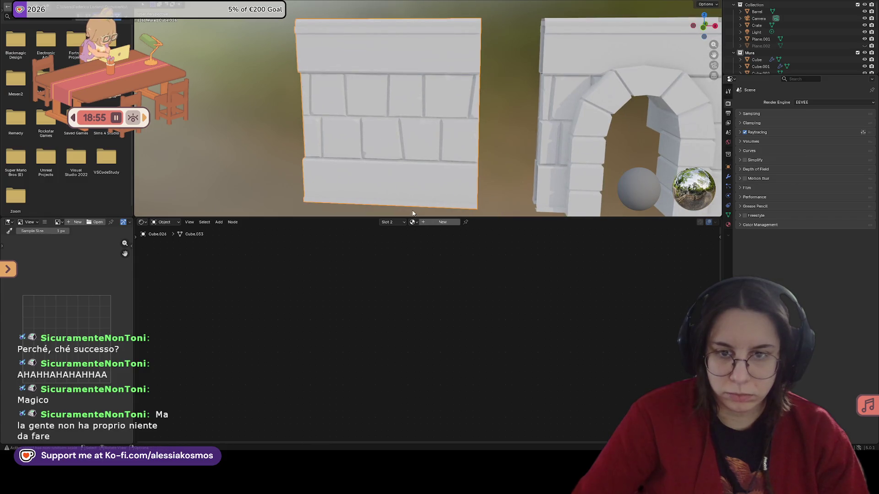
pyautogui.moveTo(412, 218); pyautogui.dragTo(427, 260)
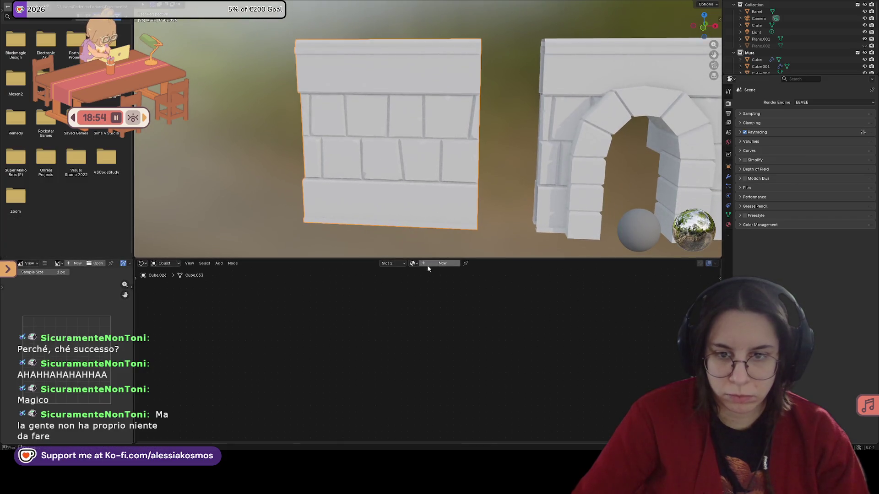
pyautogui.click(392, 263)
pyautogui.click(409, 279)
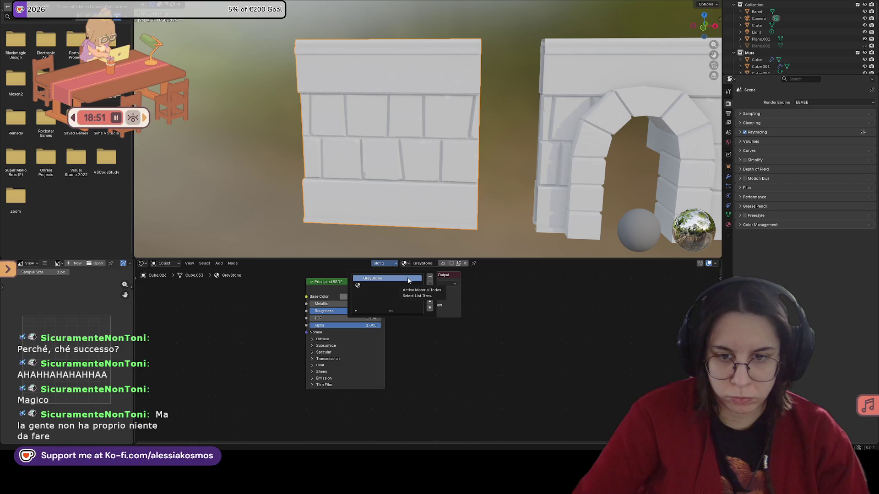
pyautogui.moveTo(423, 159)
pyautogui.mouseDown(button='middle')
pyautogui.moveTo(448, 161)
pyautogui.moveTo(434, 141)
pyautogui.mouseUp(button='middle')
pyautogui.scroll(4, 442, 171)
pyautogui.scroll(-2, 440, 172)
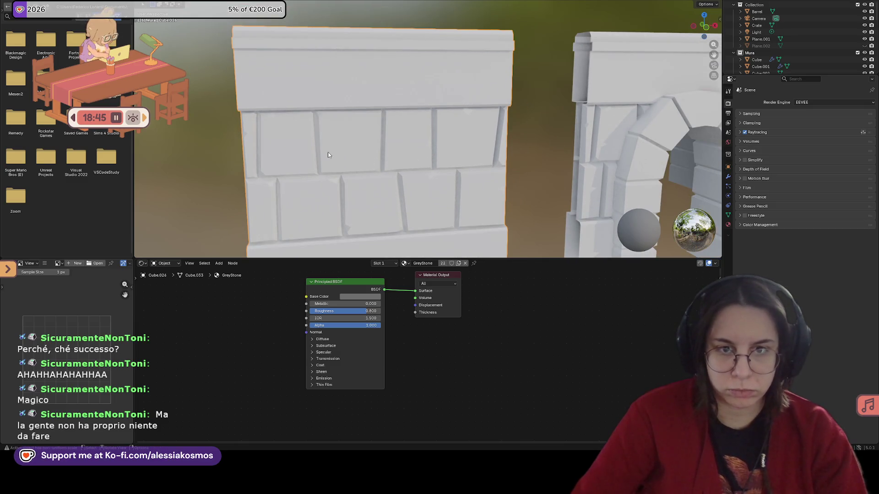
# Enter Edit Mode on the wall and select all its geometry, including bottom and top stone rows.
pyautogui.press('Tab')
pyautogui.moveTo(364, 143); pyautogui.dragTo(347, 141, button='middle')
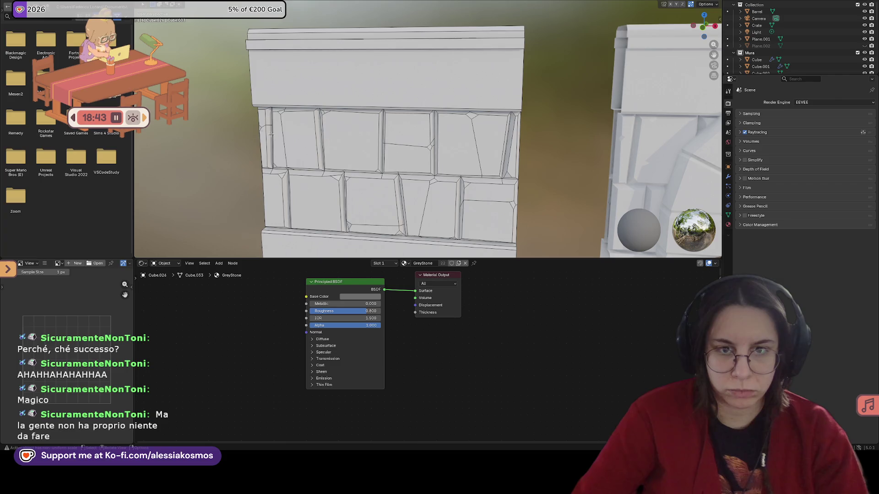
pyautogui.press('a')
pyautogui.moveTo(522, 188); pyautogui.dragTo(522, 215, button='middle')
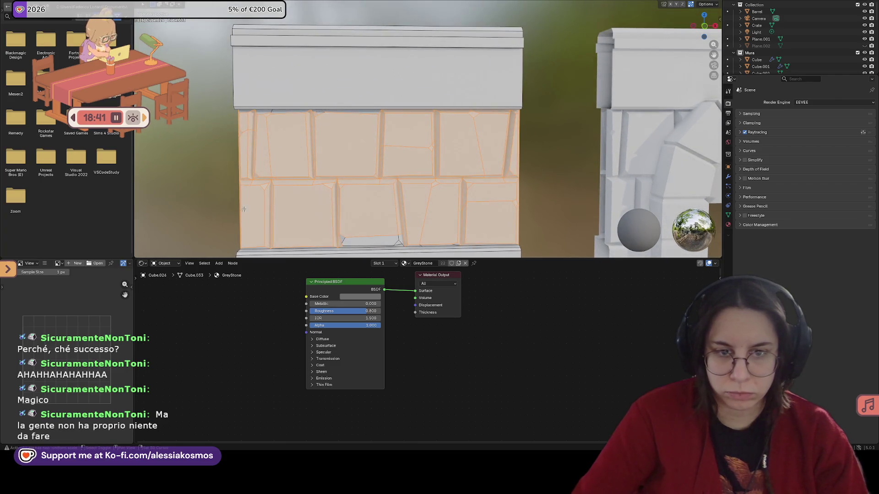
pyautogui.moveTo(462, 248); pyautogui.dragTo(462, 245)
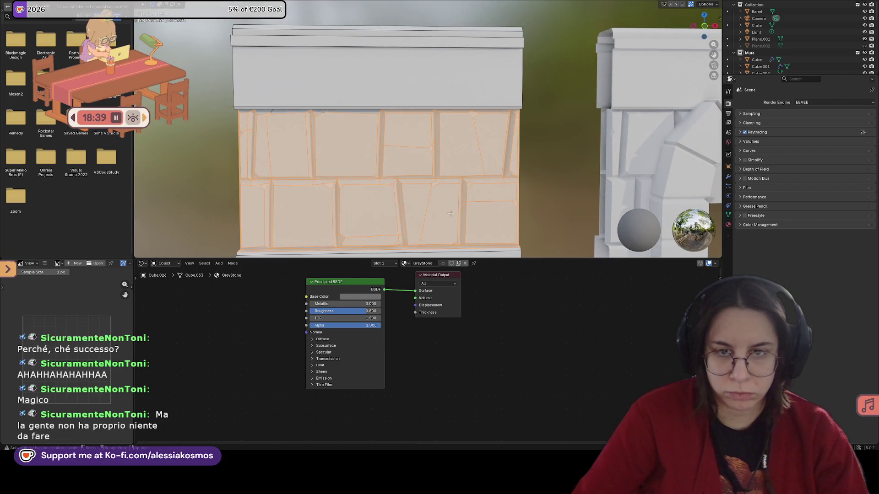
pyautogui.moveTo(493, 131); pyautogui.dragTo(495, 131)
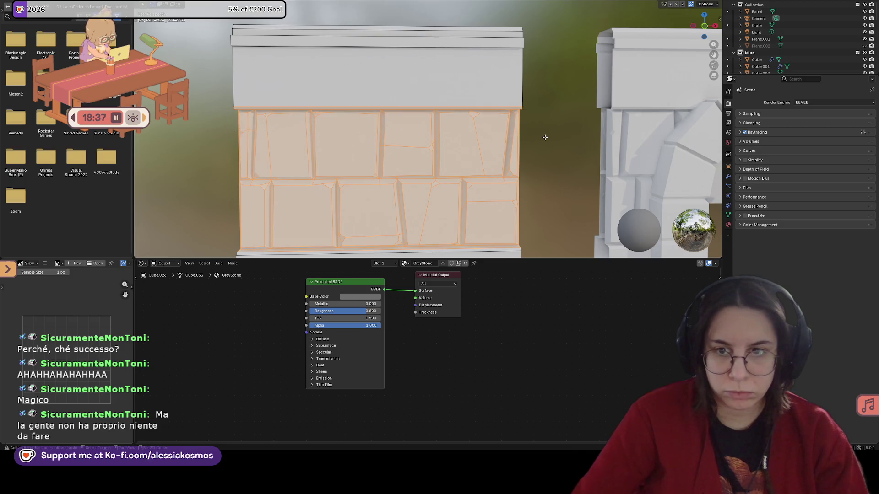
pyautogui.moveTo(441, 215)
pyautogui.mouseDown(button='middle')
pyautogui.moveTo(549, 172)
pyautogui.moveTo(293, 78)
pyautogui.mouseUp(button='middle')
# Box-select the whole wall, clear with Alt+A, then box-select the stone blocks again.
pyautogui.press('Tab')
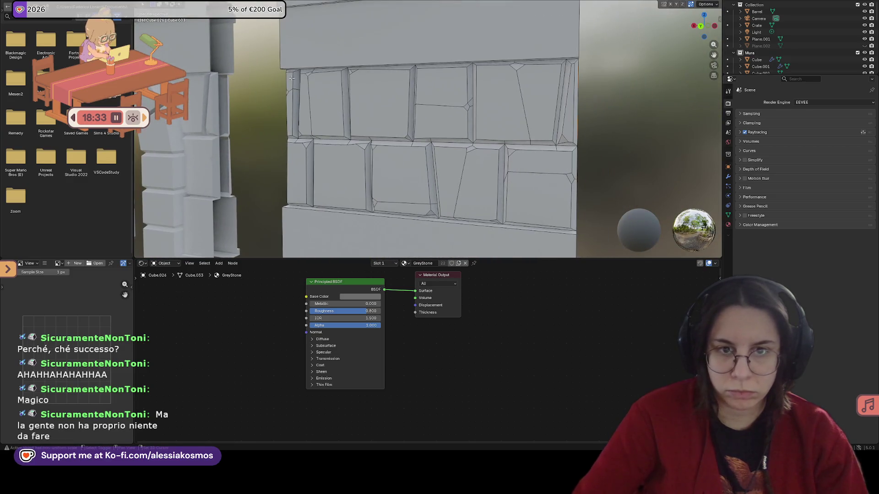
pyautogui.moveTo(271, 71); pyautogui.dragTo(615, 211)
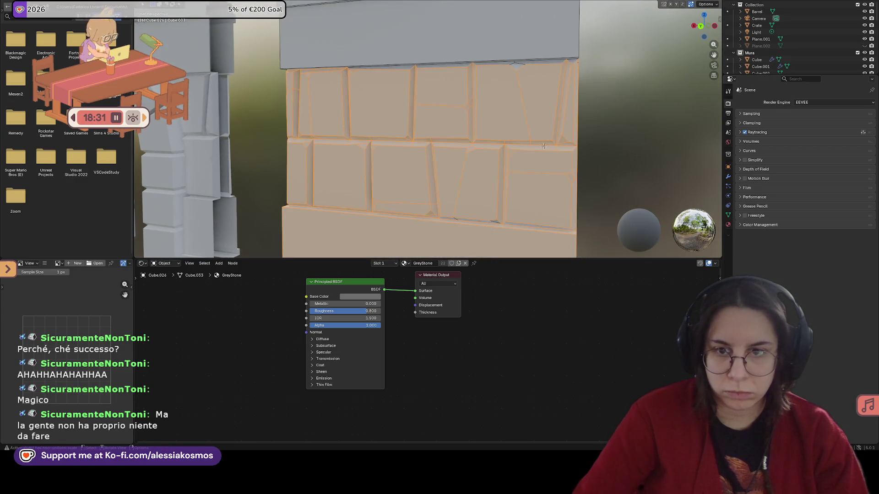
pyautogui.hotkey('alt', 'a')
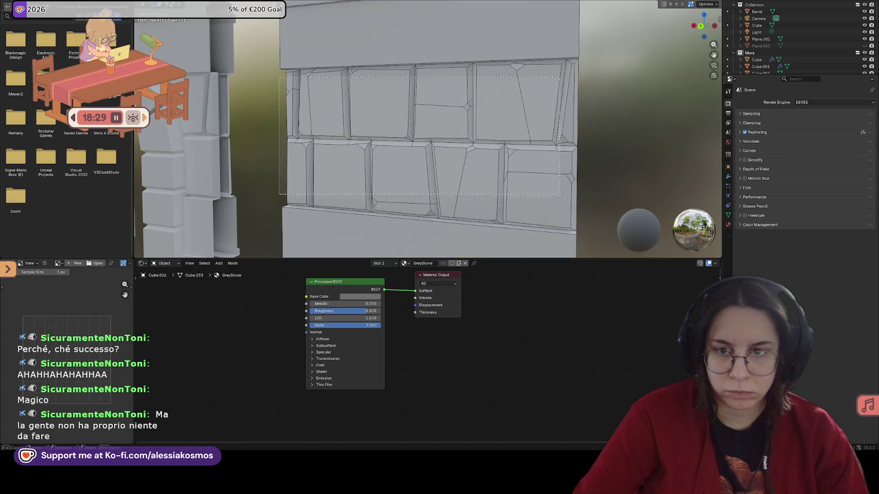
pyautogui.moveTo(284, 80); pyautogui.dragTo(595, 220)
pyautogui.scroll(1, 604, 201)
pyautogui.scroll(1, 492, 210)
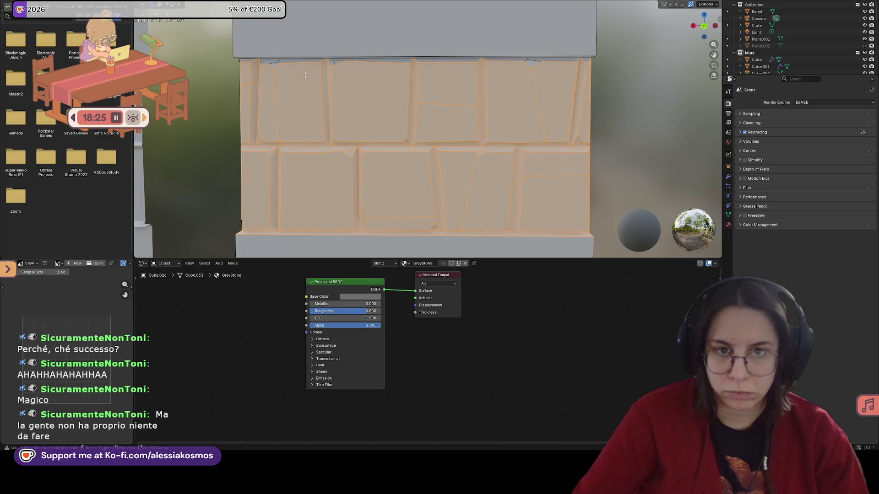
pyautogui.moveTo(549, 84); pyautogui.dragTo(605, 93)
pyautogui.moveTo(605, 93)
pyautogui.mouseDown(button='middle')
pyautogui.moveTo(701, 136)
pyautogui.moveTo(473, 277)
pyautogui.mouseUp(button='middle')
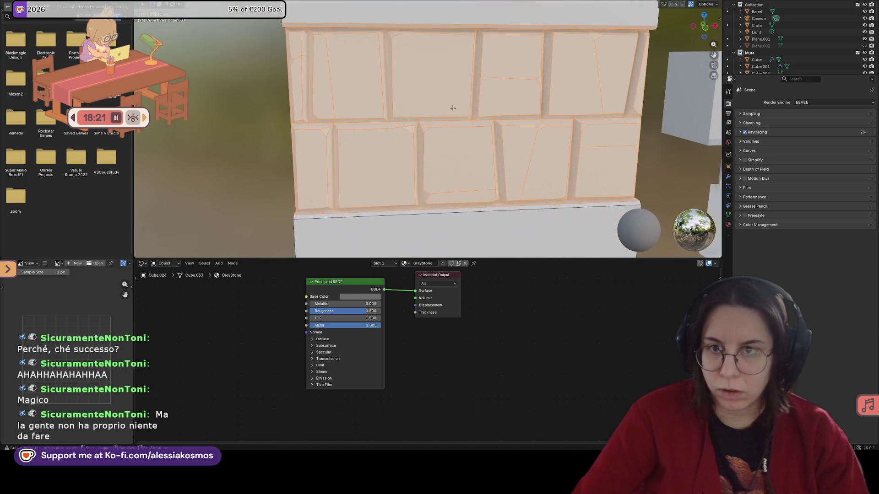
# Adjust the GreyStone Base Color value and check the material slot dropdown.
pyautogui.click(375, 298)
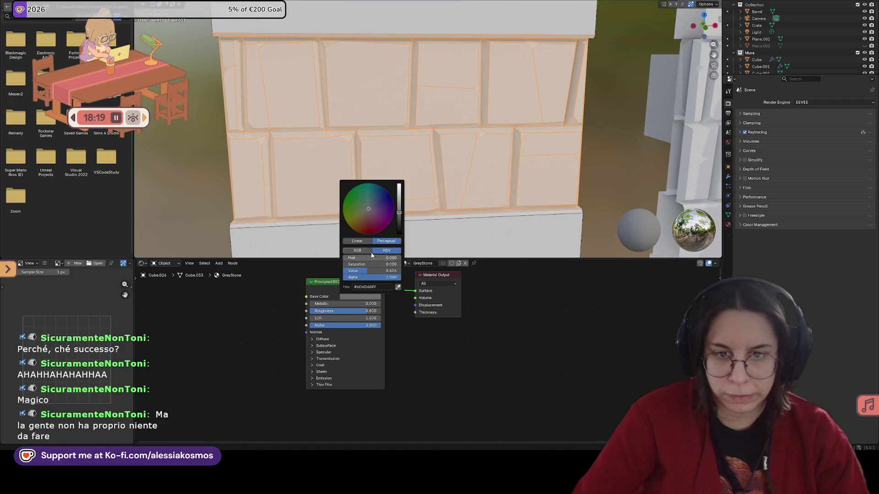
pyautogui.moveTo(398, 211); pyautogui.dragTo(399, 190)
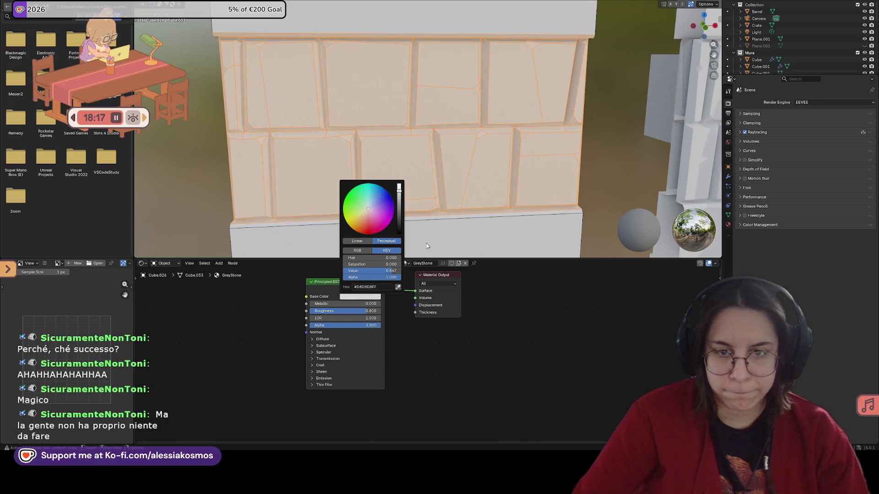
pyautogui.click(383, 264)
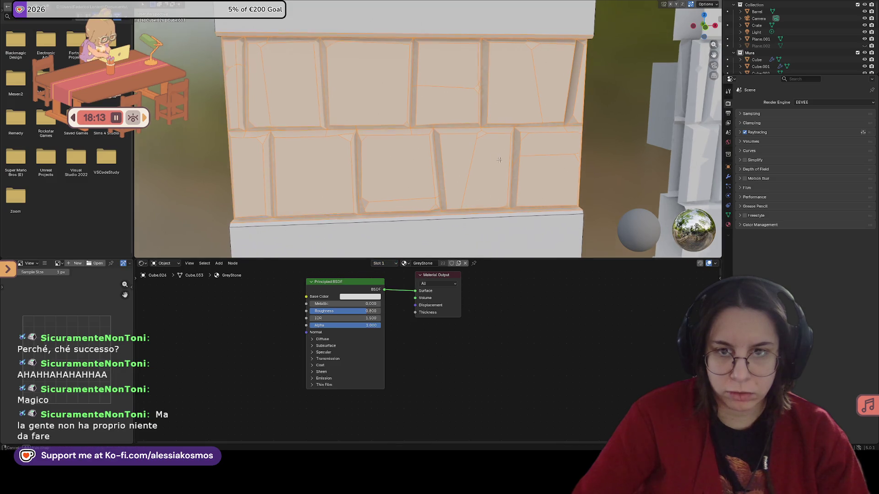
pyautogui.scroll(-3, 357, 153)
pyautogui.scroll(-2, 357, 152)
pyautogui.moveTo(413, 137)
pyautogui.mouseDown(button='middle')
pyautogui.moveTo(357, 153)
pyautogui.moveTo(491, 200)
pyautogui.mouseUp(button='middle')
pyautogui.scroll(-5, 358, 152)
# Darken the stones to a mid grey around 0.55 and select the wall's top band.
pyautogui.click(356, 296)
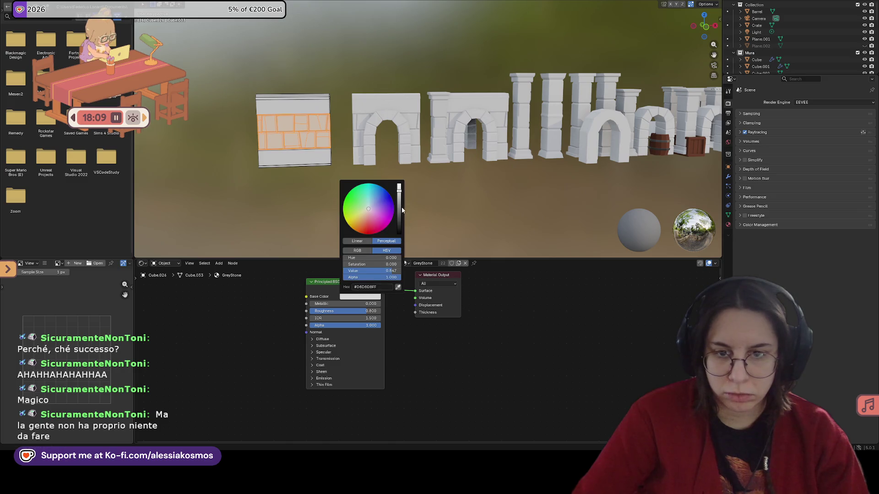
pyautogui.moveTo(399, 184); pyautogui.dragTo(399, 204)
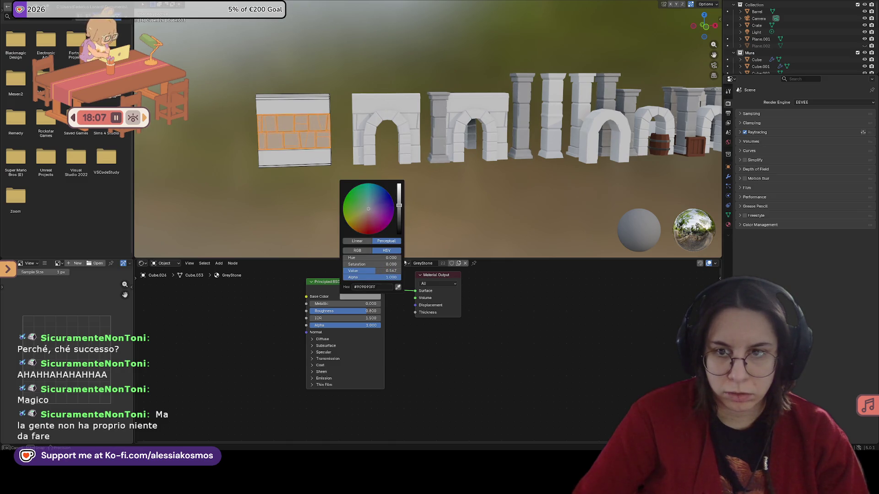
pyautogui.moveTo(384, 207)
pyautogui.mouseDown(button='middle')
pyautogui.moveTo(345, 190)
pyautogui.moveTo(505, 122)
pyautogui.mouseUp(button='middle')
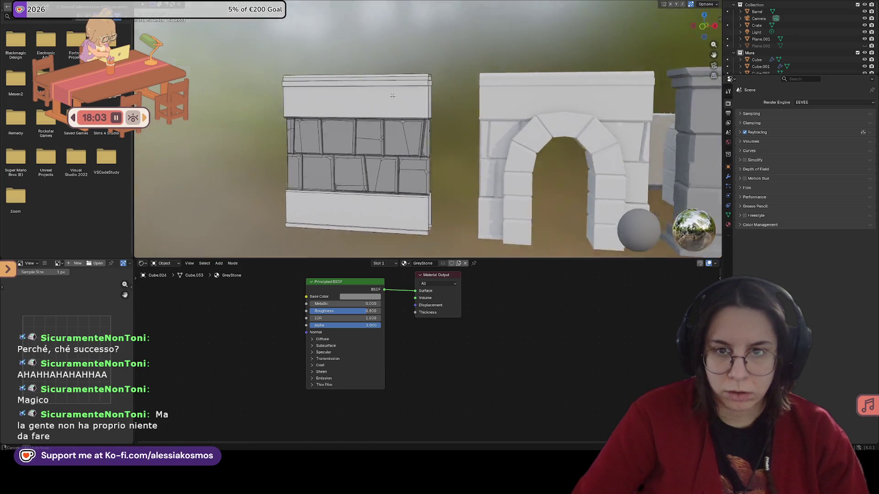
pyautogui.click(505, 123)
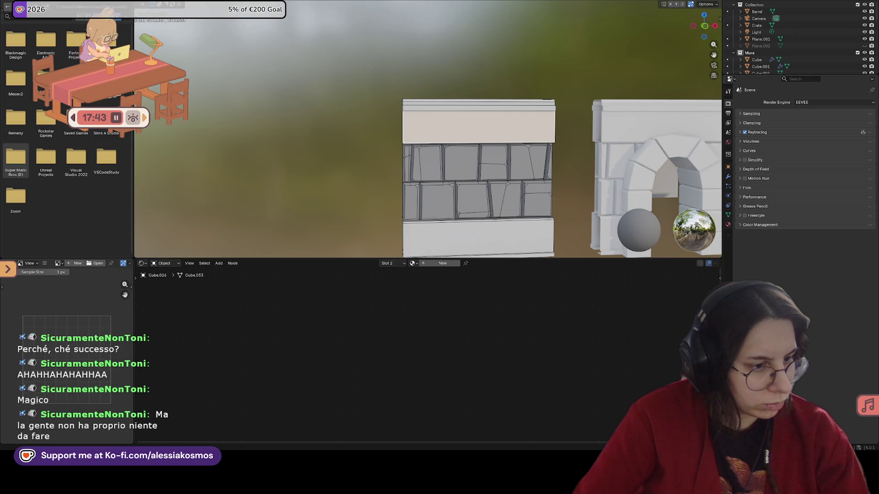
# Save the file and return to the Layout workspace with the wall and pillars in view.
pyautogui.moveTo(373, 197); pyautogui.dragTo(378, 202, button='middle')
pyautogui.hotkey('ctrl', 's')
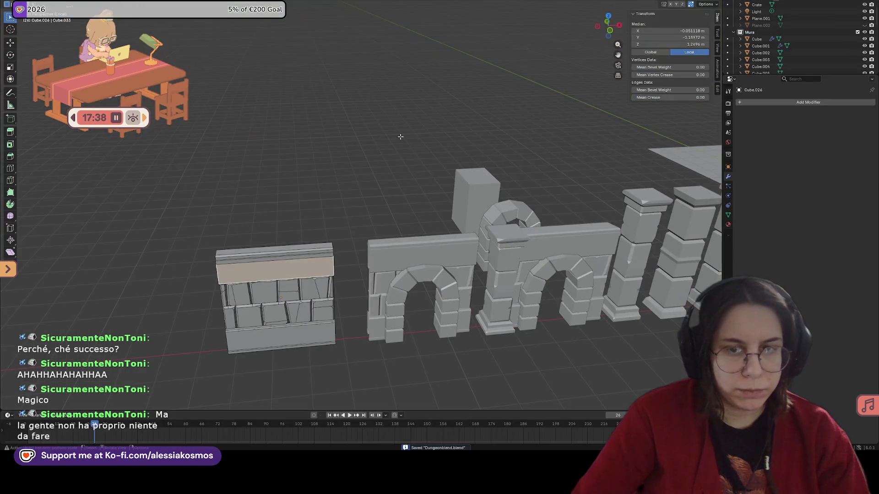
pyautogui.click(154, 6)
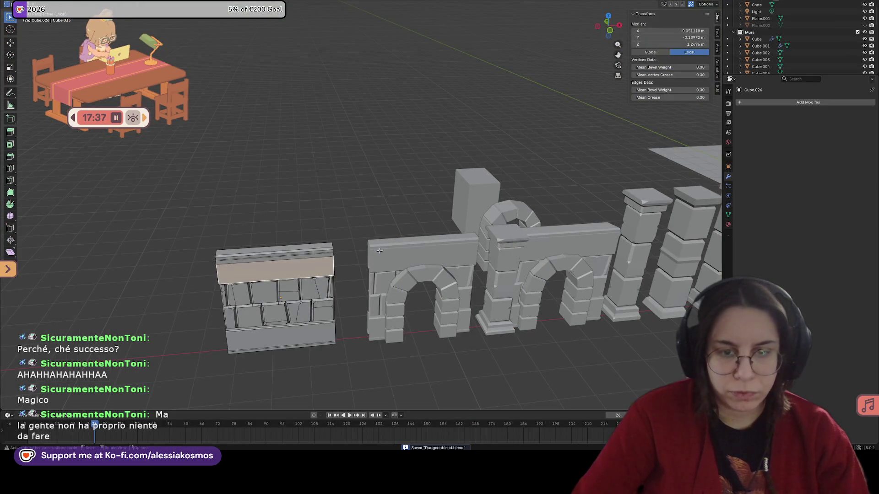
pyautogui.click(330, 261)
pyautogui.moveTo(358, 240); pyautogui.dragTo(412, 234, button='middle')
pyautogui.click(625, 294)
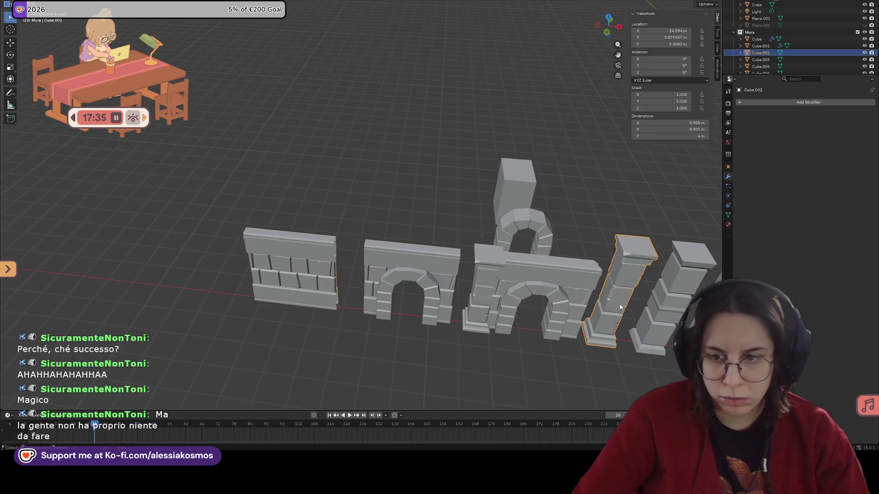
pyautogui.moveTo(625, 295); pyautogui.dragTo(577, 221, button='middle')
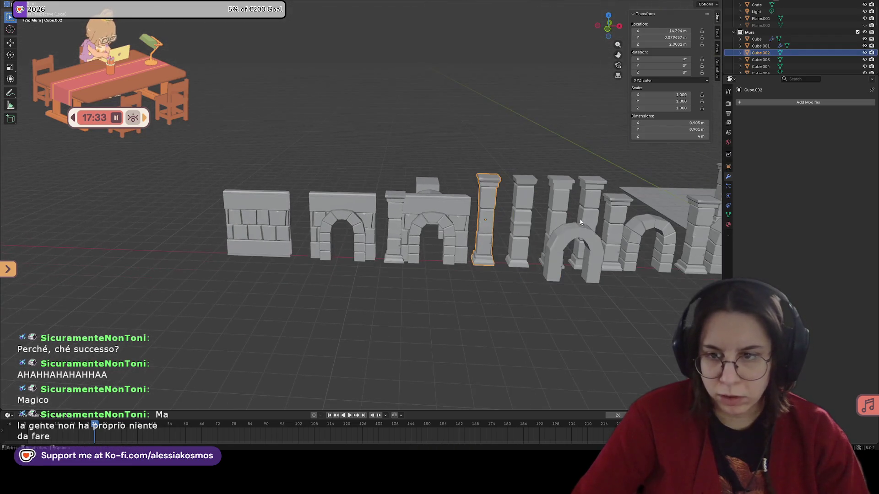
# Slide a pillar along the X axis to stand beside the plain wall's left end.
pyautogui.click(613, 226)
pyautogui.press('g')
pyautogui.press('y')
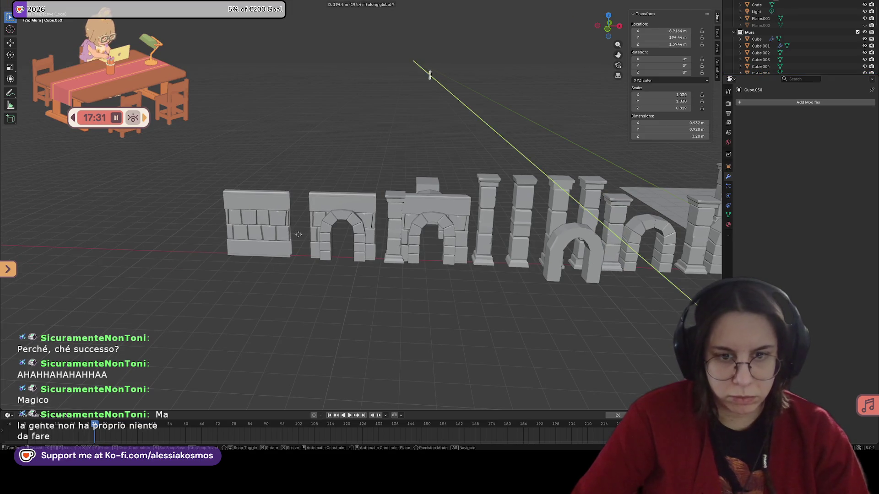
pyautogui.press('x')
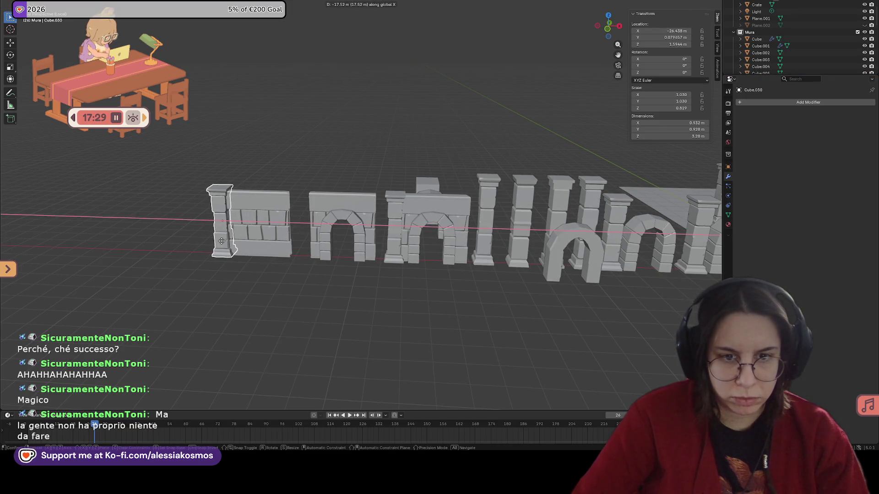
pyautogui.click(218, 241)
# Try joining the pillar into the wall with Ctrl+J, then undo the join and deselect.
pyautogui.moveTo(218, 240); pyautogui.dragTo(251, 213, button='middle')
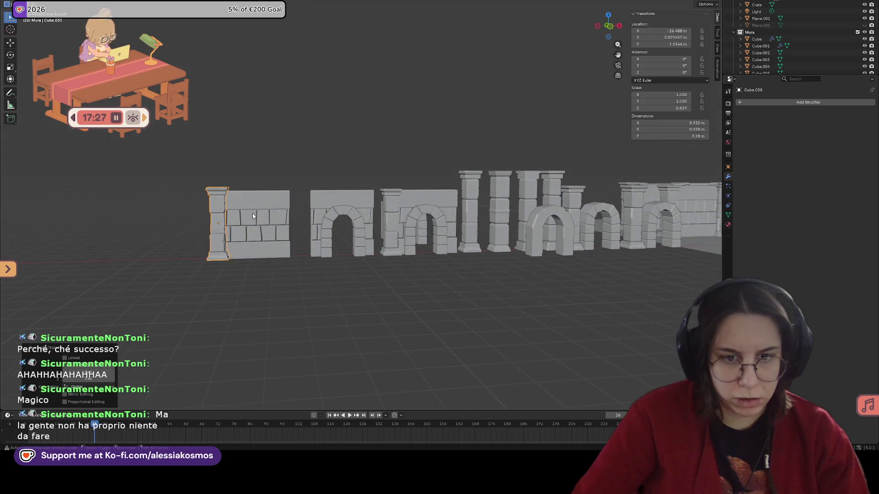
pyautogui.click(248, 221)
pyautogui.hotkey('ctrl', 'j')
pyautogui.hotkey('ctrl', 'z')
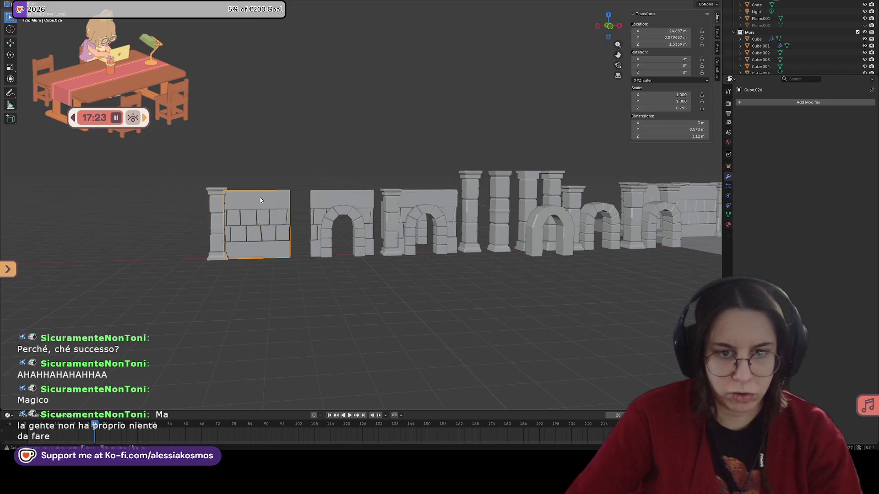
pyautogui.hotkey('alt', 'a')
pyautogui.moveTo(251, 193); pyautogui.dragTo(232, 205, button='middle')
# Parent the left pillar to the wall panel with Object (Keep Transform), then select the wall alone.
pyautogui.click(222, 202)
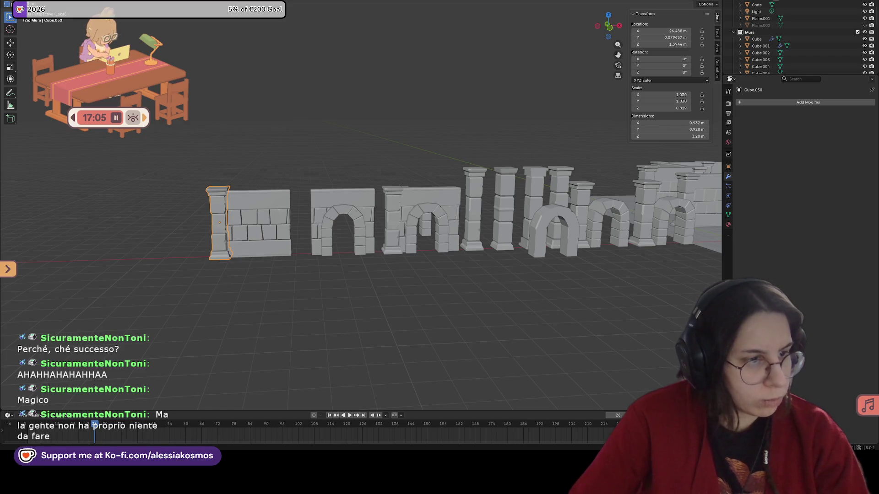
pyautogui.hotkey('ctrl', 'z')
pyautogui.click(275, 225)
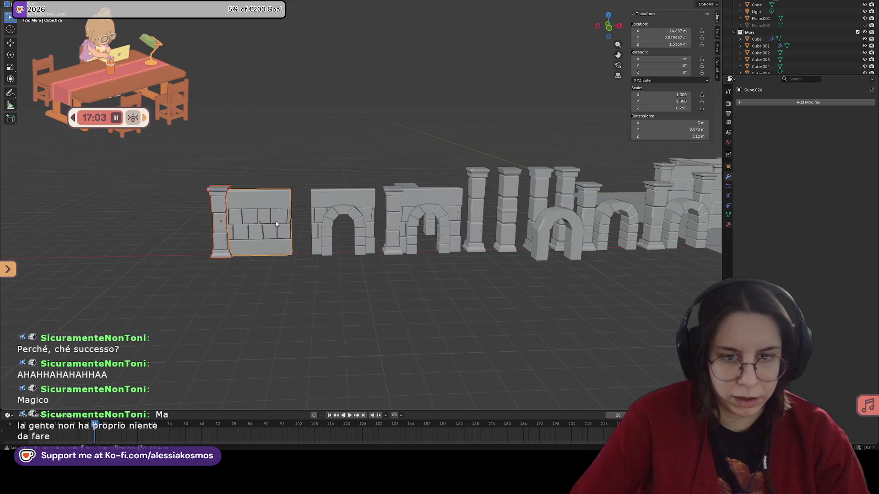
pyautogui.hotkey('ctrl', 'p')
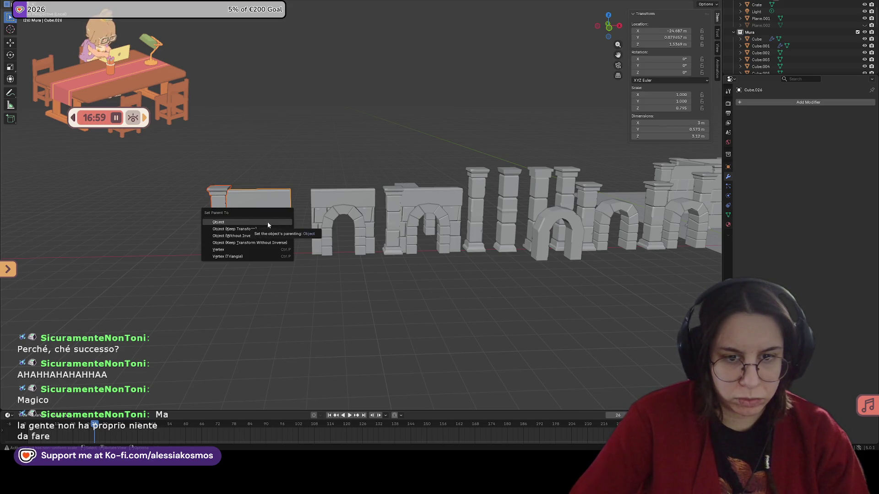
pyautogui.click(269, 227)
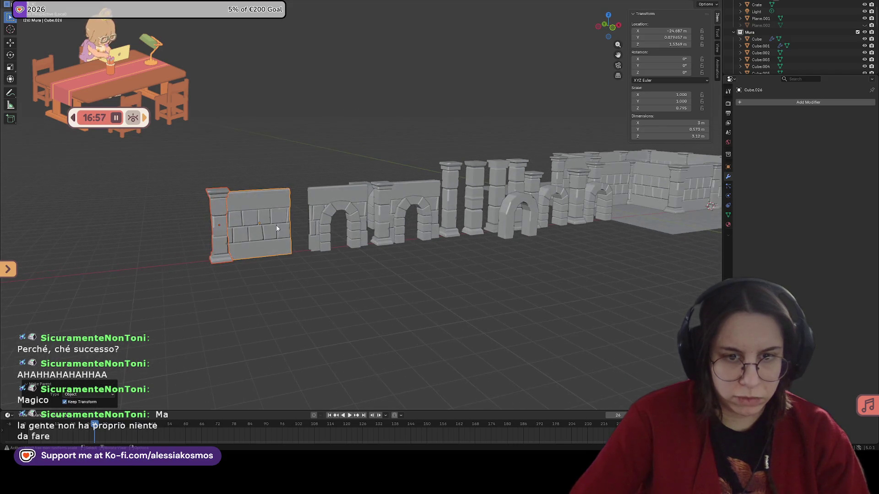
pyautogui.click(277, 229)
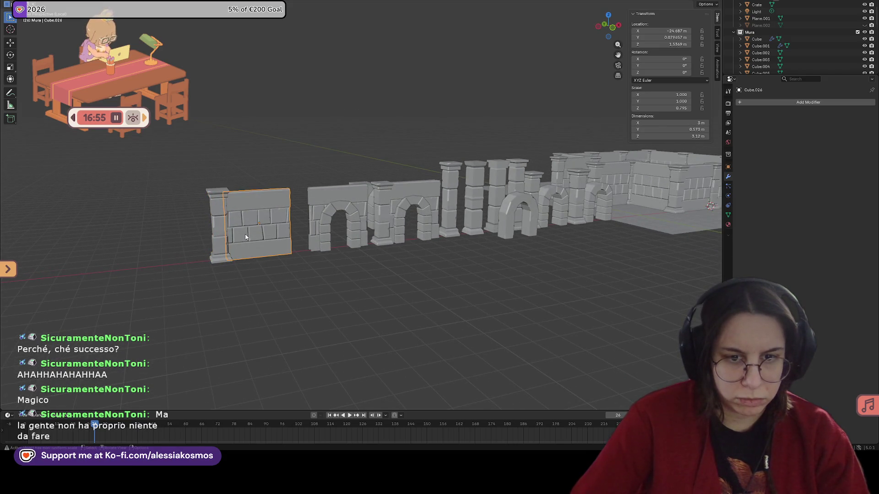
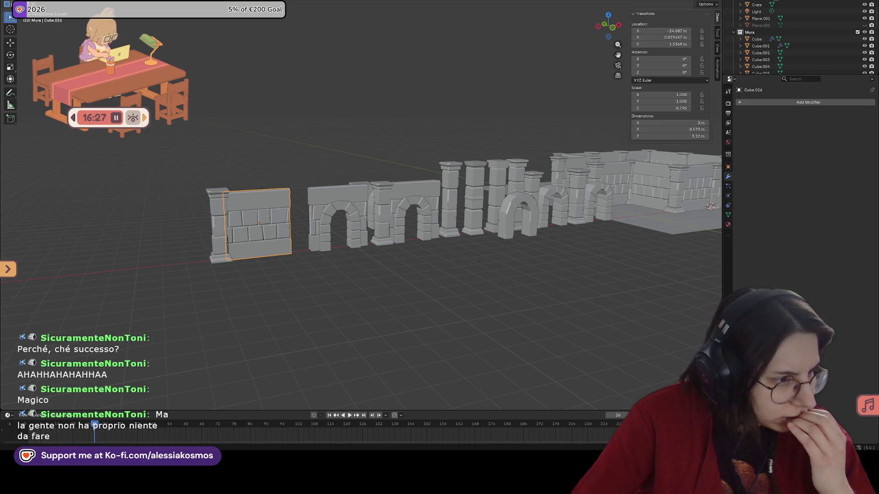
# Select the left pillar with the wall active and try Ctrl+P parenting, then cancel it.
pyautogui.click(382, 265)
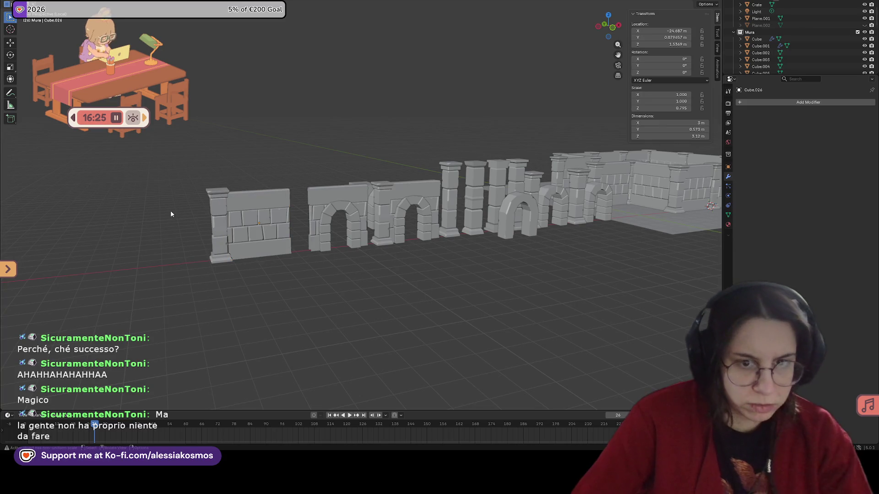
pyautogui.click(215, 218)
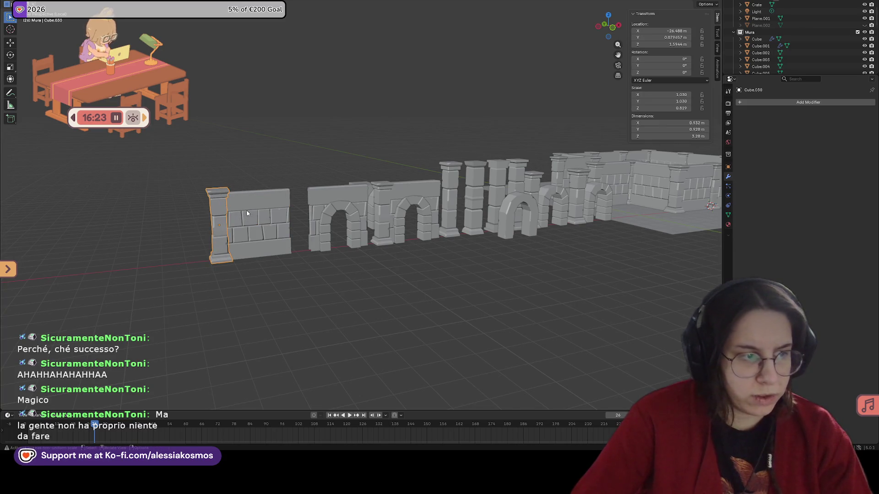
pyautogui.keyDown('shift'); pyautogui.click(247, 206); pyautogui.keyUp('shift')
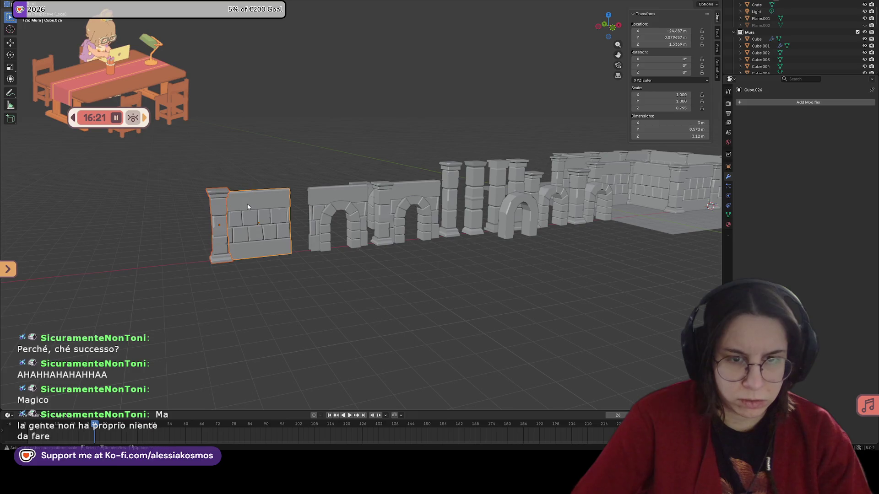
pyautogui.hotkey('ctrl', 'p')
pyautogui.click(247, 204)
# Move the pillar along the X axis until it sits against the wall's end.
pyautogui.click(223, 205)
pyautogui.press('g')
pyautogui.press('y')
pyautogui.press('x')
pyautogui.click(228, 207)
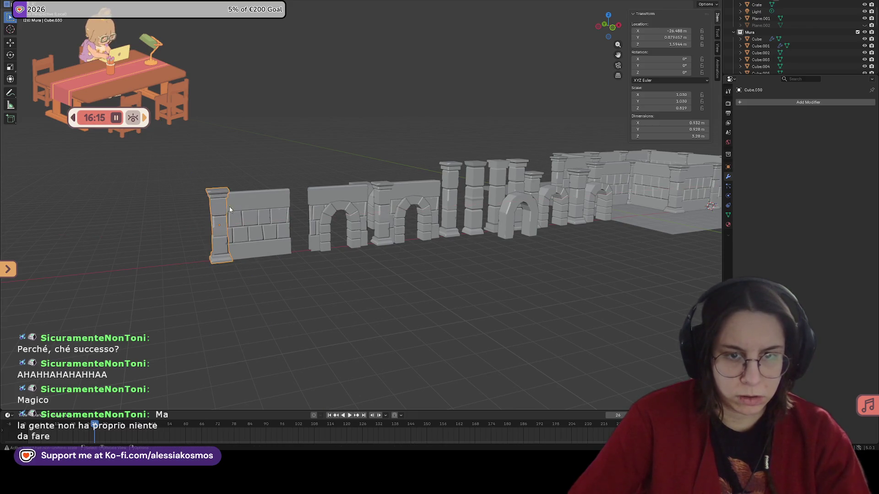
pyautogui.scroll(2, 276, 261)
pyautogui.scroll(2, 279, 255)
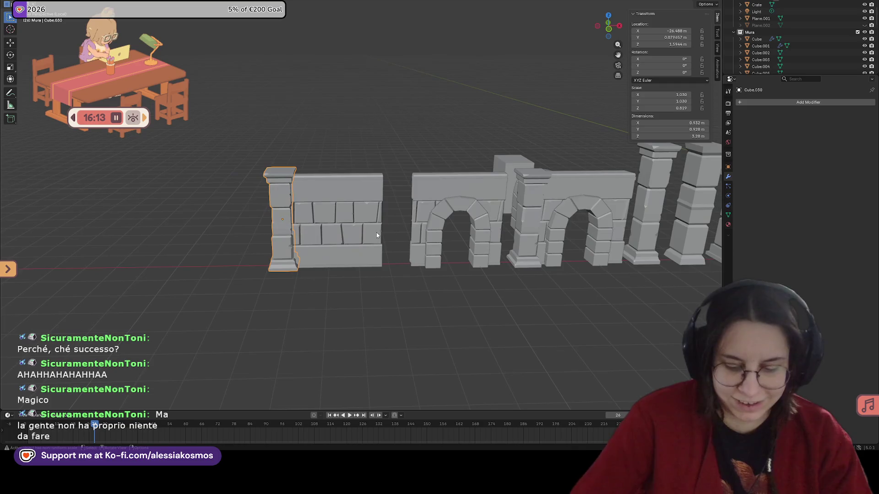
pyautogui.scroll(2, 257, 234)
pyautogui.scroll(2, 252, 236)
# Add the wall as active, dismiss parenting again, and join the pillar into the wall with Ctrl+J.
pyautogui.moveTo(252, 236); pyautogui.dragTo(302, 199, button='middle')
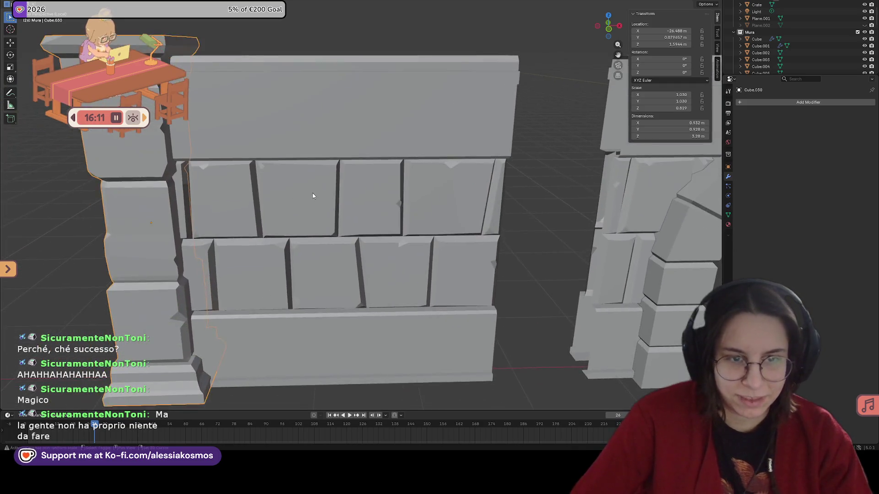
pyautogui.scroll(-2, 334, 181)
pyautogui.scroll(2, 307, 183)
pyautogui.keyDown('shift'); pyautogui.click(308, 190); pyautogui.keyUp('shift')
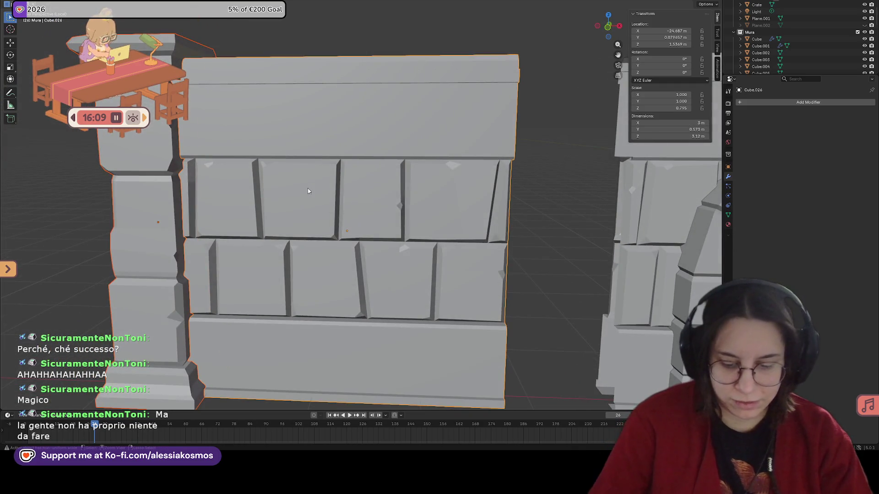
pyautogui.hotkey('ctrl', 'p')
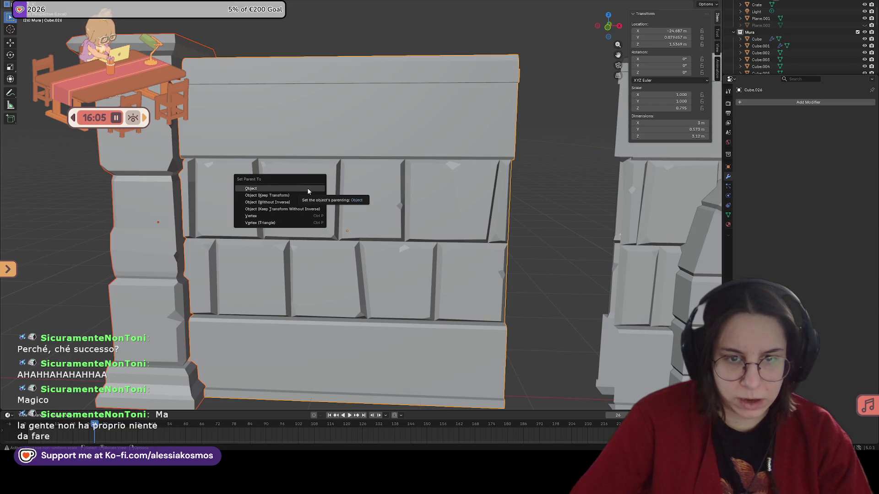
pyautogui.click(283, 209)
pyautogui.scroll(-4, 339, 131)
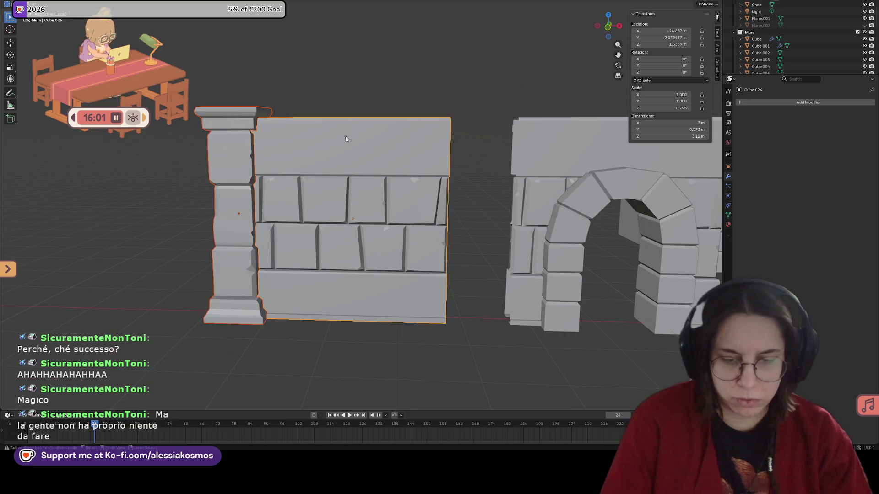
pyautogui.hotkey('ctrl', 'j')
# Save the scene, enter Edit Mode on the joined mesh and box-select the pillar's faces.
pyautogui.moveTo(346, 139)
pyautogui.mouseDown(button='middle')
pyautogui.moveTo(358, 152)
pyautogui.moveTo(312, 157)
pyautogui.mouseUp(button='middle')
pyautogui.hotkey('ctrl', 's')
pyautogui.press('Tab')
pyautogui.hotkey('alt', 'a')
pyautogui.moveTo(211, 160); pyautogui.dragTo(222, 116, button='middle')
pyautogui.moveTo(223, 117); pyautogui.dragTo(280, 302)
# Switch to the Shading layout, reselect and clear the pillar faces, then pick a pillar stone face.
pyautogui.hotkey('ctrl', 'pagedown')
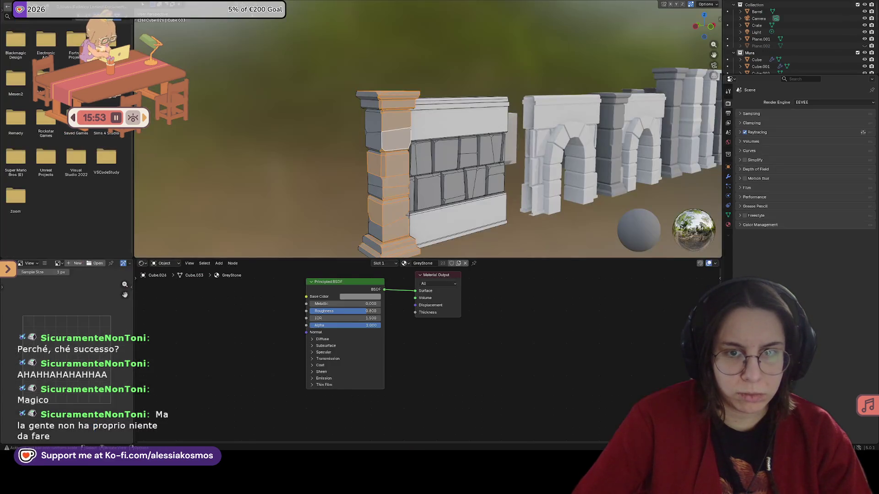
pyautogui.hotkey('alt', 'a')
pyautogui.moveTo(342, 71); pyautogui.dragTo(420, 244)
pyautogui.scroll(3, 370, 143)
pyautogui.moveTo(371, 143); pyautogui.dragTo(385, 130, button='middle')
pyautogui.scroll(3, 412, 110)
pyautogui.scroll(2, 420, 102)
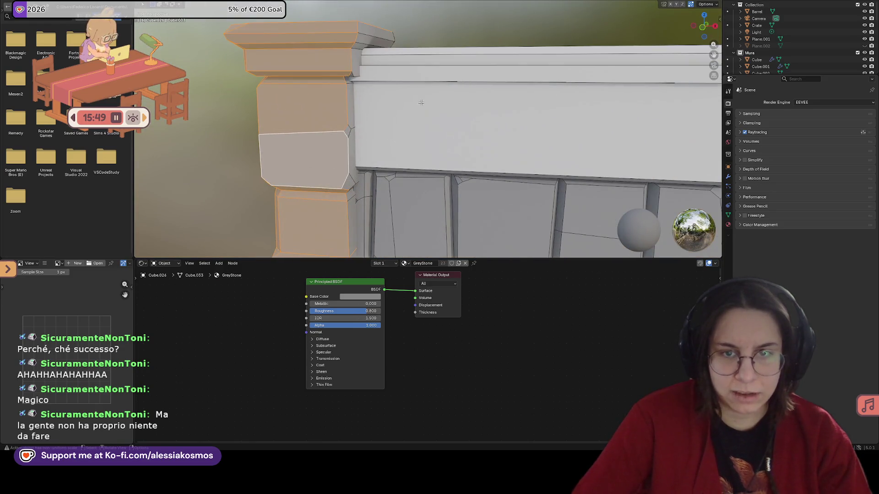
pyautogui.scroll(-2, 421, 102)
pyautogui.hotkey('alt', 'a')
pyautogui.moveTo(420, 103); pyautogui.dragTo(413, 130, button='middle')
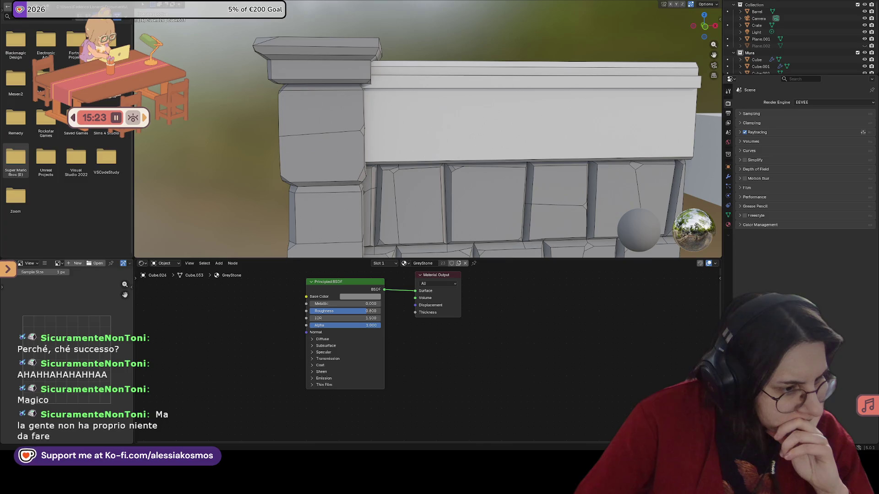
pyautogui.scroll(-2, 352, 179)
pyautogui.click(351, 180)
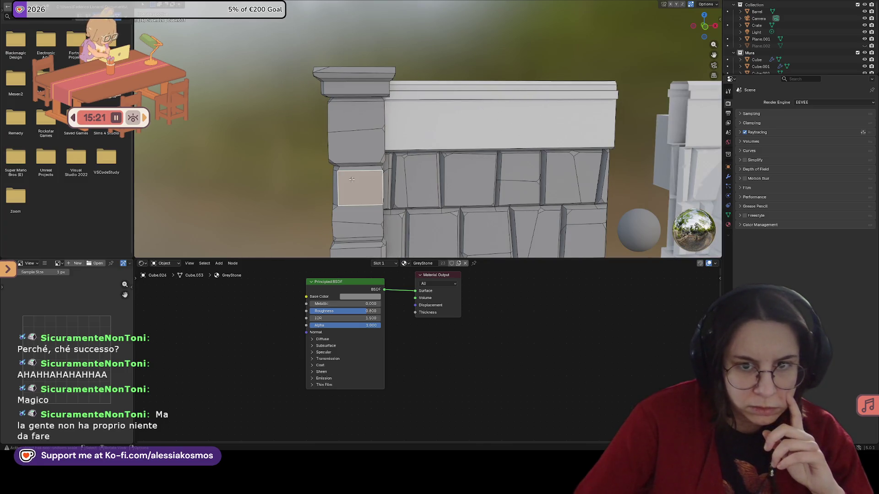
# Linked-select the wall slabs, then linked-select the whole pillar and hide it.
pyautogui.click(469, 139)
pyautogui.hotkey('ctrl', 'l')
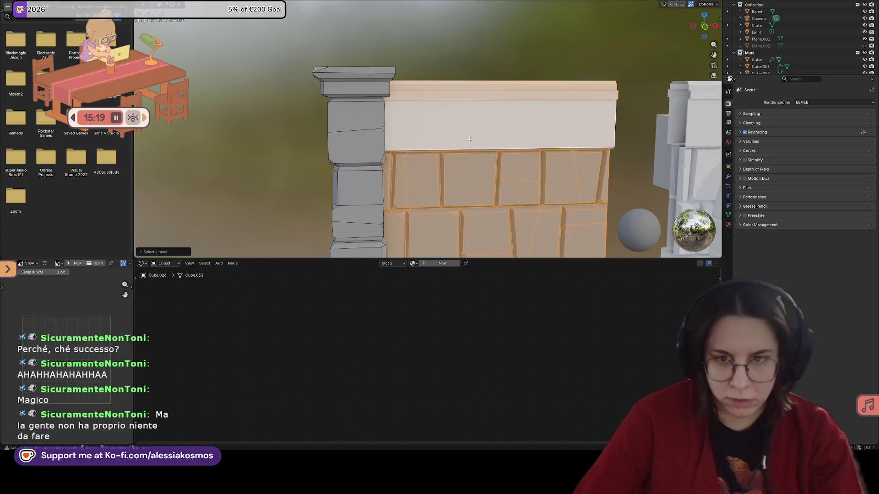
pyautogui.hotkey('ctrl', 'z')
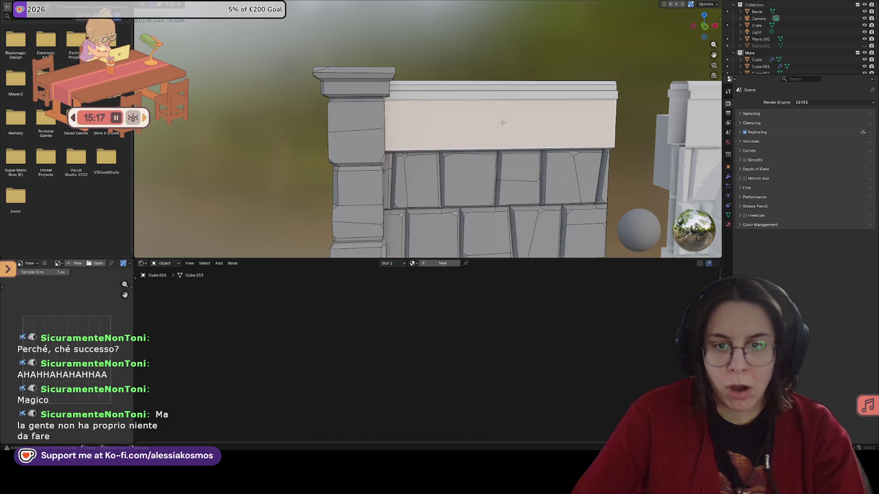
pyautogui.hotkey('ctrl', 'l')
pyautogui.click(358, 117)
pyautogui.hotkey('ctrl', 'l')
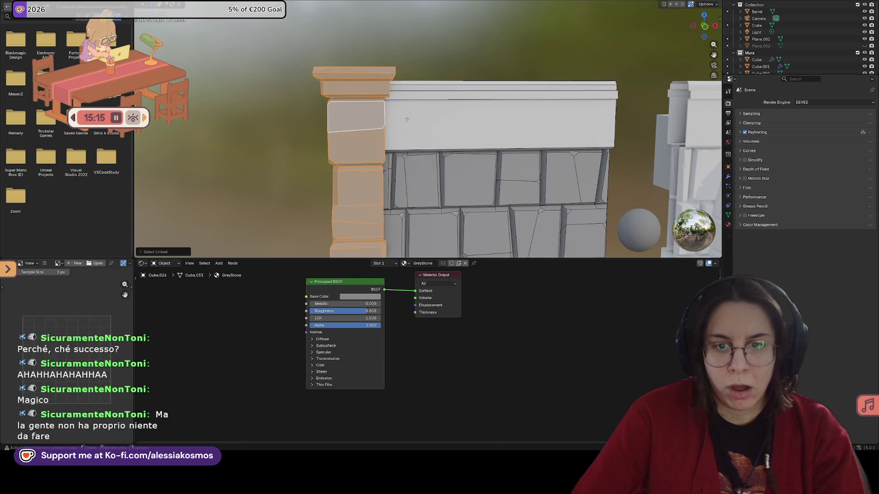
pyautogui.press('h')
pyautogui.scroll(-2, 407, 119)
# Unhide the pillar and linked-select the stone wall from two angles to inspect it, clearing each time.
pyautogui.hotkey('alt', 'h')
pyautogui.scroll(-3, 481, 124)
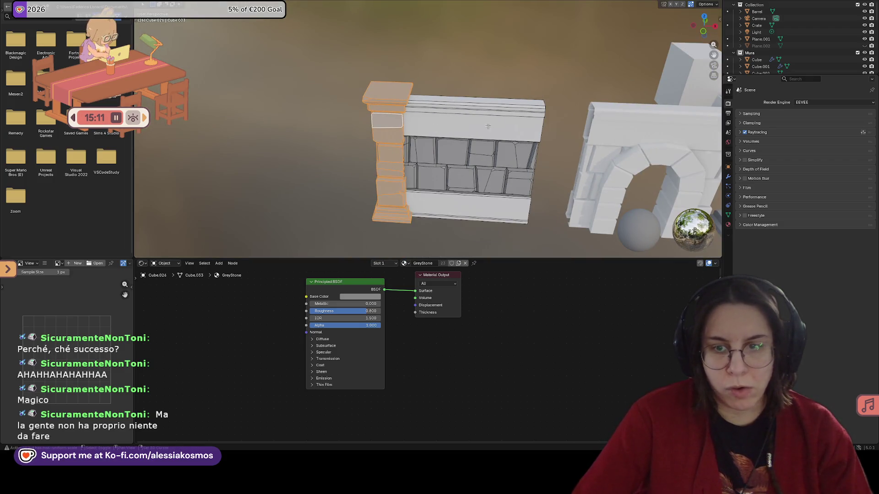
pyautogui.moveTo(487, 126); pyautogui.dragTo(433, 78, button='middle')
pyautogui.scroll(3, 439, 83)
pyautogui.click(440, 78)
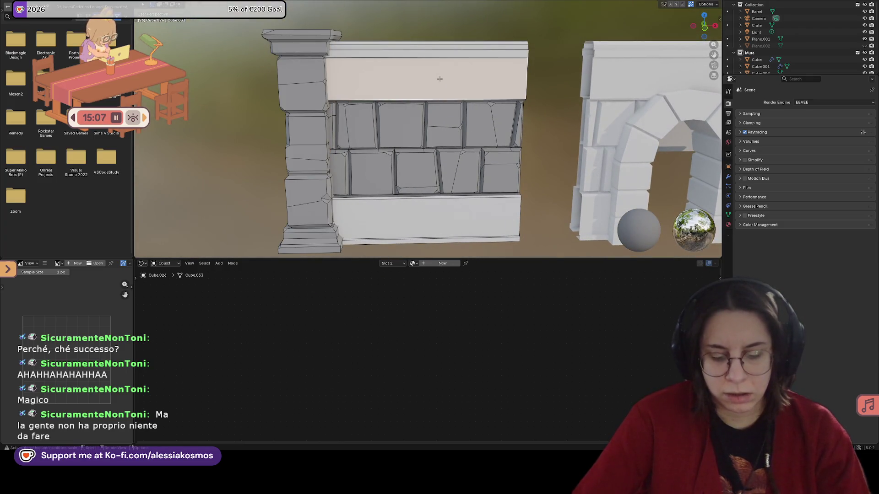
pyautogui.hotkey('shift', 'l')
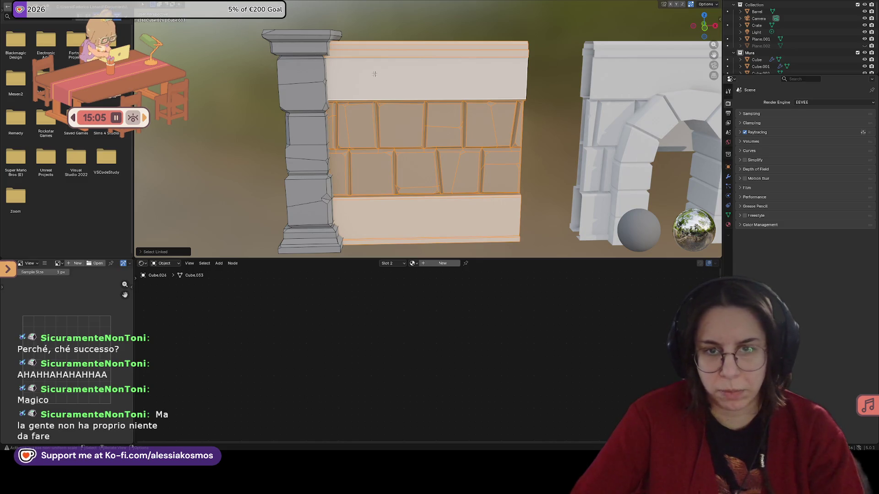
pyautogui.hotkey('alt', 'a')
pyautogui.moveTo(682, 87)
pyautogui.mouseDown(button='middle')
pyautogui.moveTo(395, 91)
pyautogui.moveTo(384, 79)
pyautogui.moveTo(426, 72)
pyautogui.moveTo(399, 74)
pyautogui.mouseUp(button='middle')
pyautogui.scroll(2, 395, 91)
pyautogui.click(383, 79)
pyautogui.hotkey('shift', 'l')
pyautogui.hotkey('alt', 'a')
pyautogui.scroll(1, 426, 72)
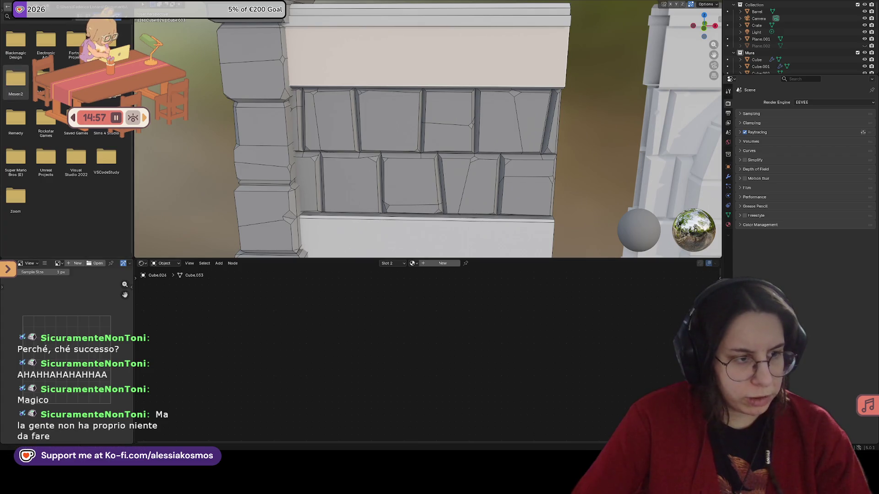
pyautogui.scroll(-2, 475, 155)
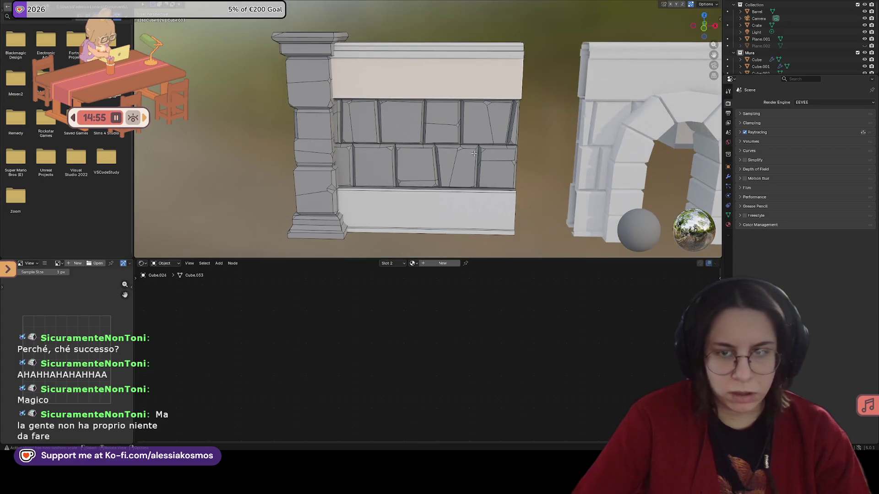
# Pick a face on the pillar and hide the whole pillar again.
pyautogui.click(296, 84)
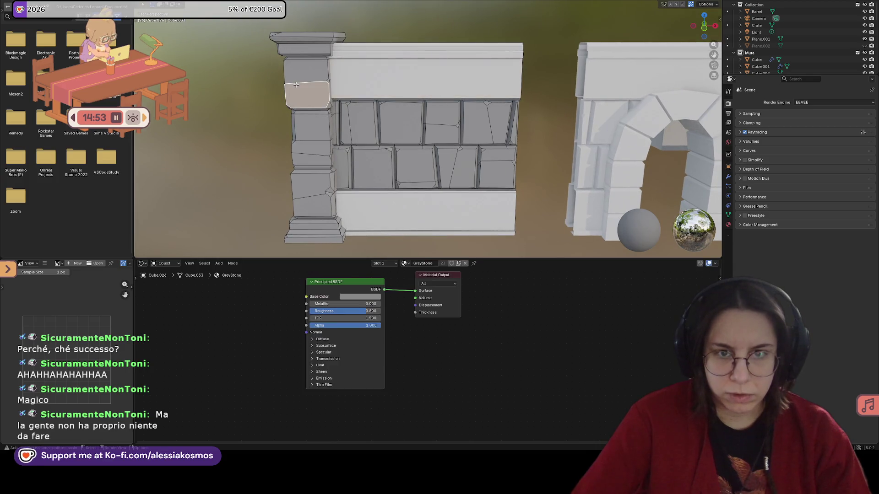
pyautogui.click(299, 85)
pyautogui.press('h')
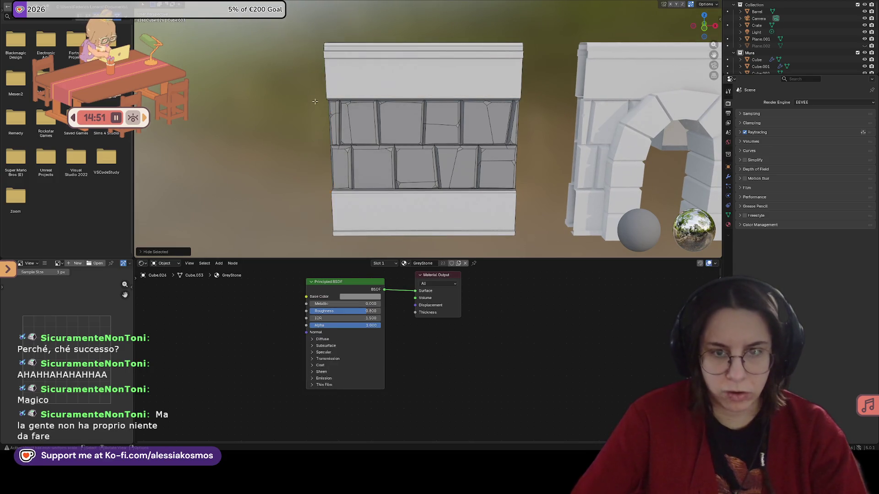
# Pick the wall's top beam, then box-select the lower ledge from above.
pyautogui.moveTo(300, 86); pyautogui.dragTo(363, 87, button='middle')
pyautogui.click(400, 83)
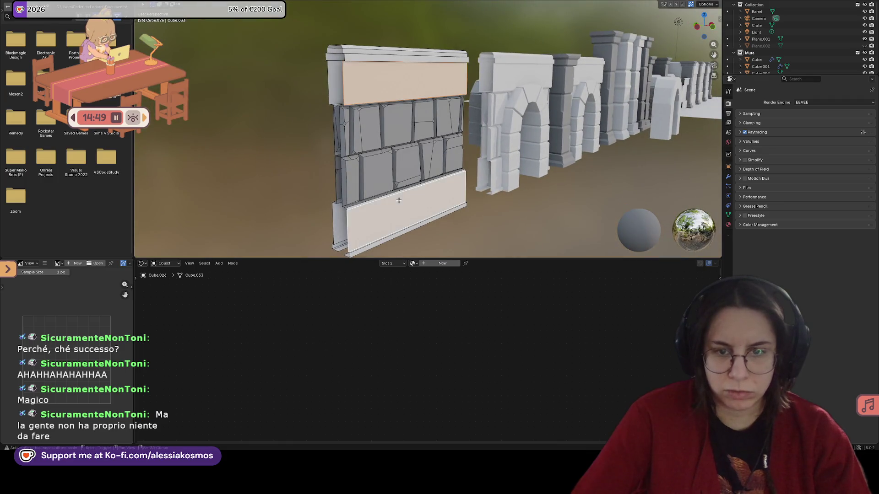
pyautogui.moveTo(398, 200); pyautogui.dragTo(385, 220, button='middle')
pyautogui.scroll(4, 384, 221)
pyautogui.scroll(2, 375, 237)
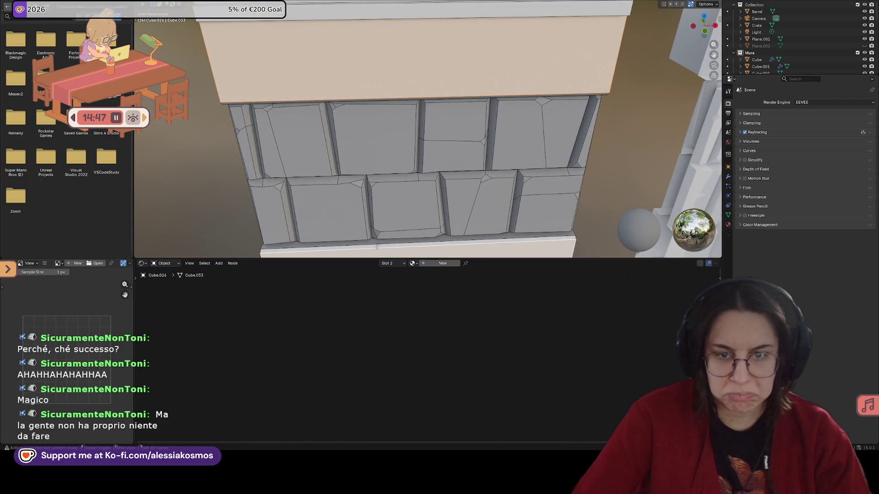
pyautogui.scroll(-2, 375, 55)
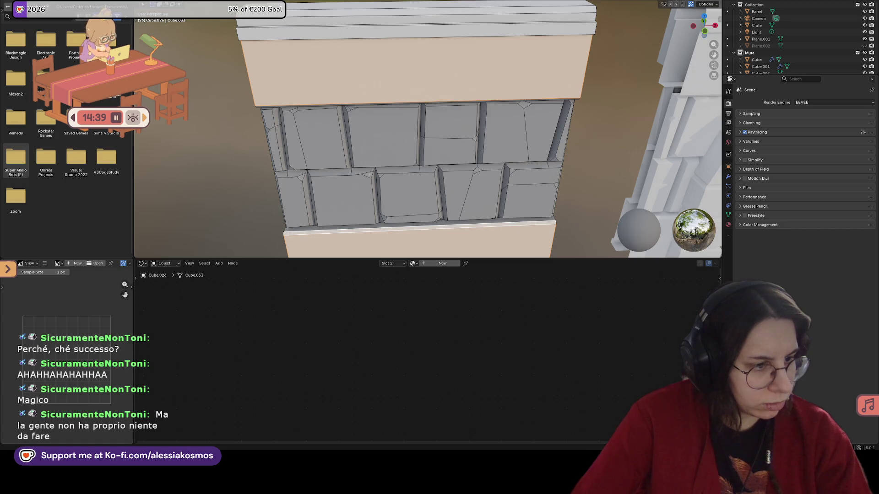
pyautogui.moveTo(382, 110)
pyautogui.mouseDown(button='middle')
pyautogui.moveTo(383, 148)
pyautogui.moveTo(297, 220)
pyautogui.mouseUp(button='middle')
pyautogui.moveTo(269, 209); pyautogui.dragTo(539, 222)
pyautogui.moveTo(263, 165); pyautogui.dragTo(547, 218)
# Add the top ledge to the selection with a box select and orbit to check both ledges.
pyautogui.moveTo(409, 192)
pyautogui.mouseDown(button='middle')
pyautogui.moveTo(512, 193)
pyautogui.moveTo(339, 102)
pyautogui.moveTo(294, 100)
pyautogui.mouseUp(button='middle')
pyautogui.scroll(-2, 511, 192)
pyautogui.moveTo(283, 64); pyautogui.dragTo(473, 95)
pyautogui.moveTo(473, 95); pyautogui.dragTo(350, 75, button='middle')
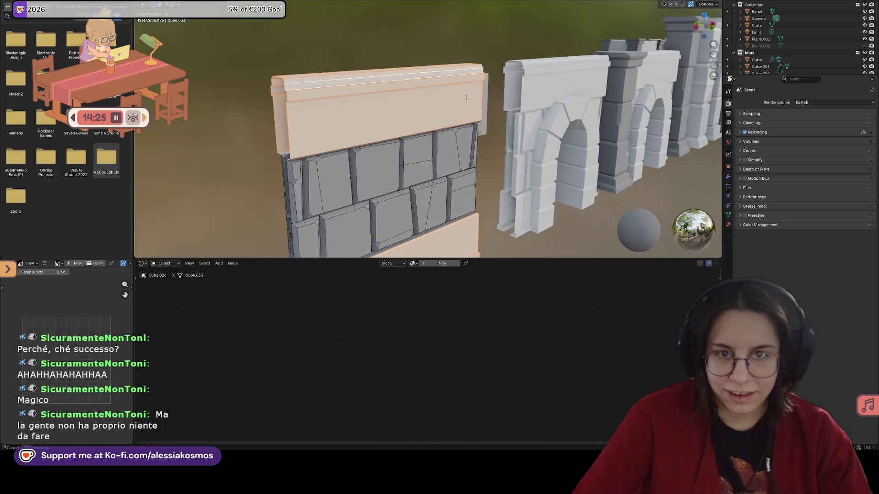
pyautogui.scroll(2, 350, 82)
pyautogui.scroll(1, 336, 85)
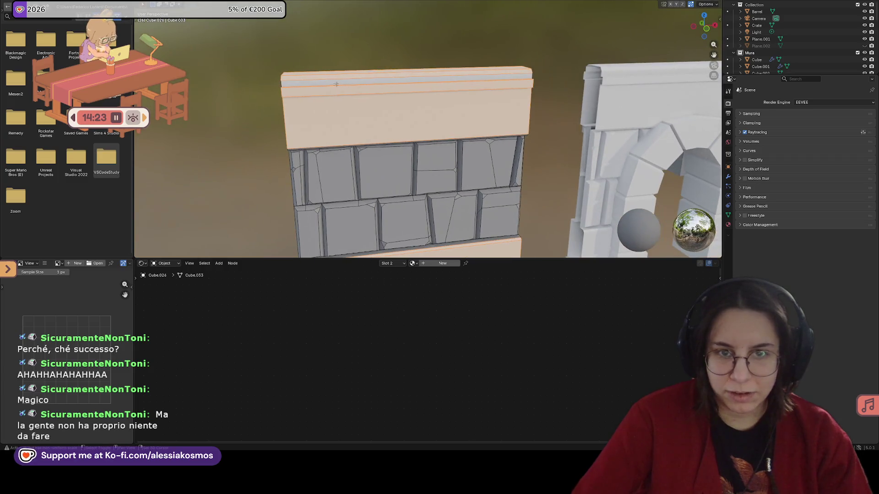
pyautogui.moveTo(410, 98); pyautogui.dragTo(341, 106, button='middle')
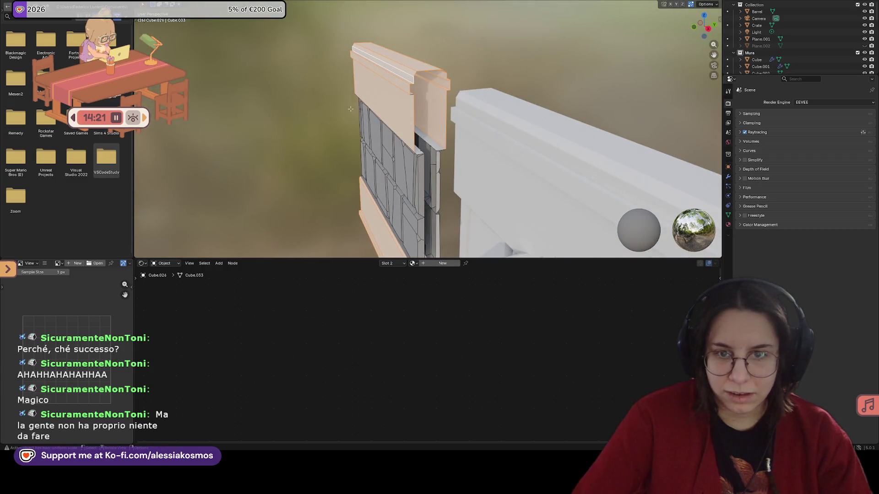
pyautogui.moveTo(436, 144)
pyautogui.mouseDown(button='middle')
pyautogui.moveTo(473, 103)
pyautogui.moveTo(481, 125)
pyautogui.moveTo(338, 108)
pyautogui.moveTo(437, 106)
pyautogui.moveTo(573, 158)
pyautogui.mouseUp(button='middle')
pyautogui.click(472, 102)
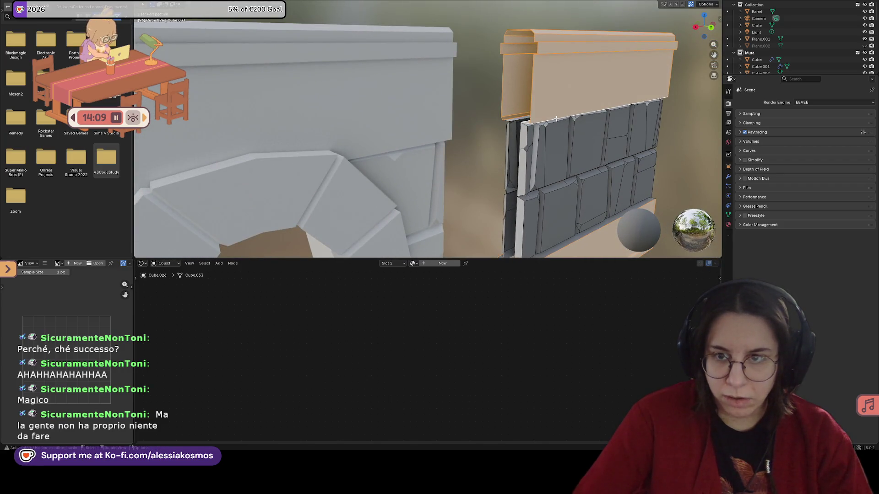
# Bevel a stone block's front face from the face context menu.
pyautogui.press('Tab')
pyautogui.click(557, 118)
pyautogui.rightClick(579, 119)
pyautogui.click(579, 119)
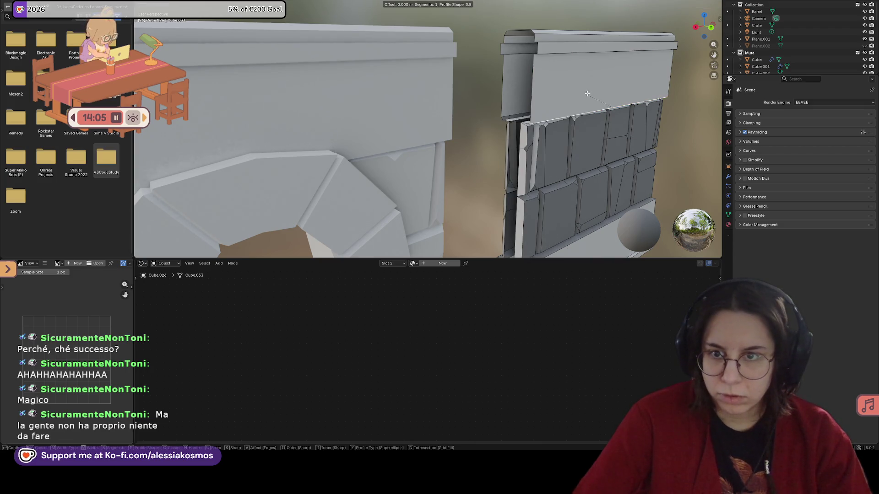
pyautogui.click(624, 74)
# Bevel the bottom edge of the lower trim band with Ctrl+B and clear the selection.
pyautogui.moveTo(624, 74); pyautogui.dragTo(409, 195, button='middle')
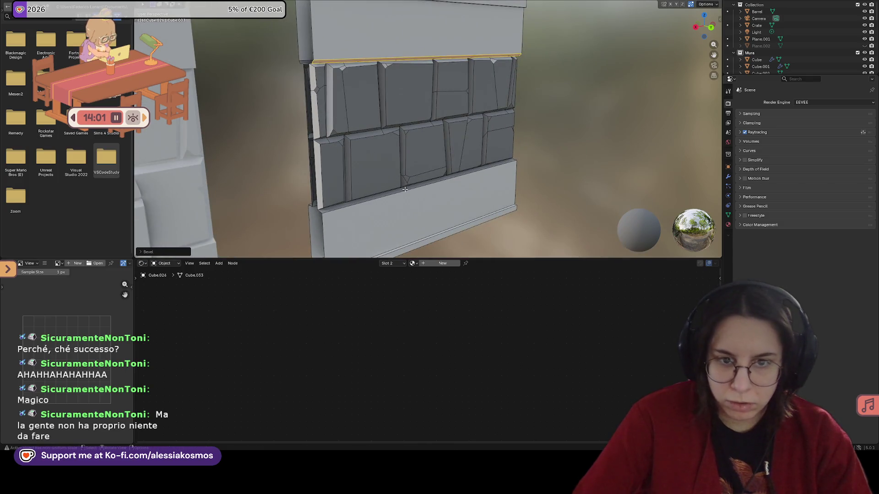
pyautogui.click(409, 194)
pyautogui.hotkey('ctrl', 'b')
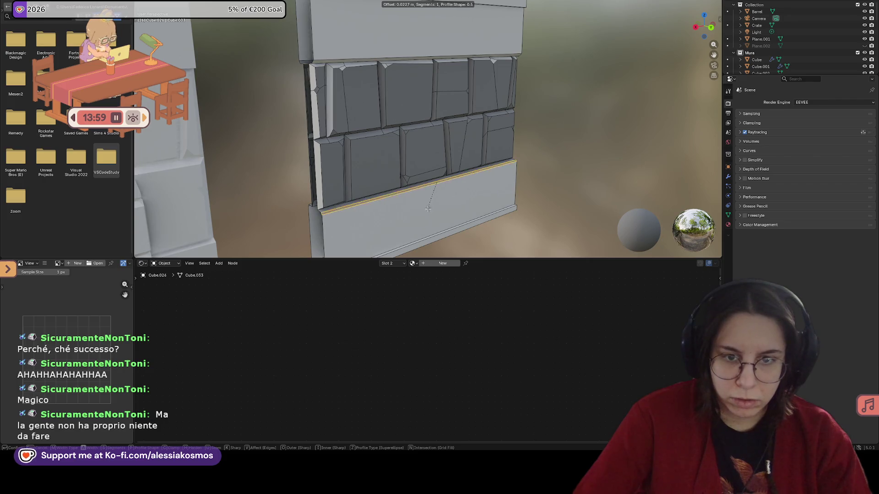
pyautogui.click(429, 210)
pyautogui.moveTo(428, 209)
pyautogui.mouseDown(button='middle')
pyautogui.moveTo(441, 210)
pyautogui.moveTo(368, 151)
pyautogui.mouseUp(button='middle')
pyautogui.hotkey('alt', 'a')
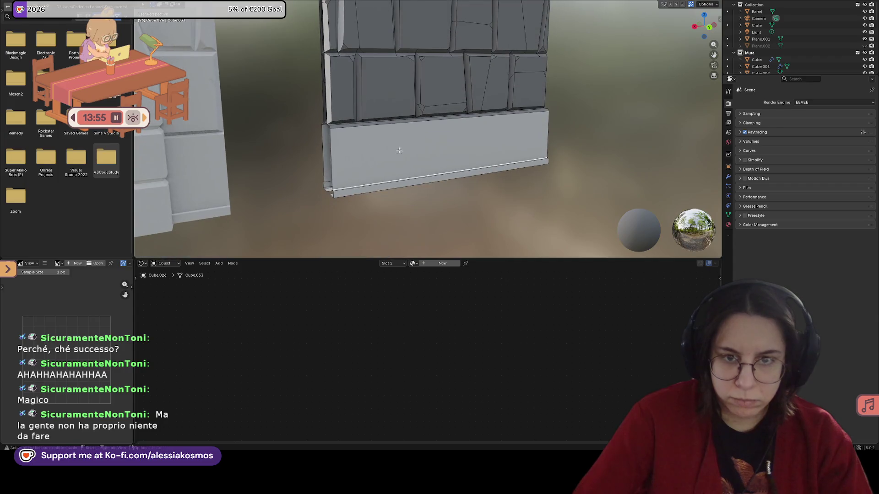
# Select the lower trim band's front and side faces and add the upper trim band.
pyautogui.moveTo(305, 128); pyautogui.dragTo(412, 200)
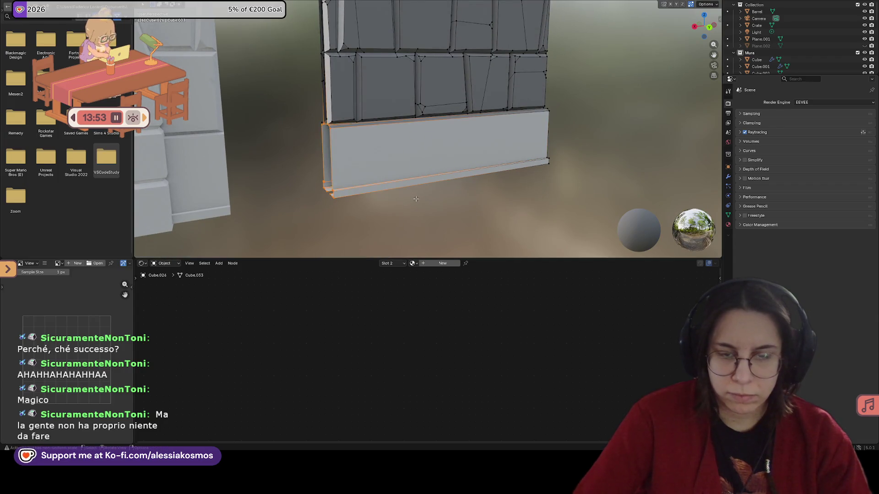
pyautogui.moveTo(301, 131); pyautogui.dragTo(593, 208)
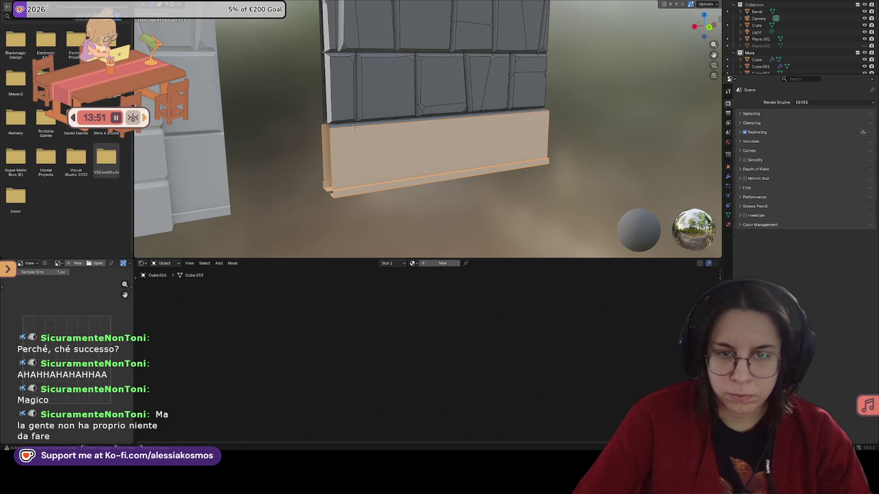
pyautogui.moveTo(352, 126); pyautogui.dragTo(619, 234, button='middle')
pyautogui.moveTo(399, 168); pyautogui.dragTo(354, 121, button='middle')
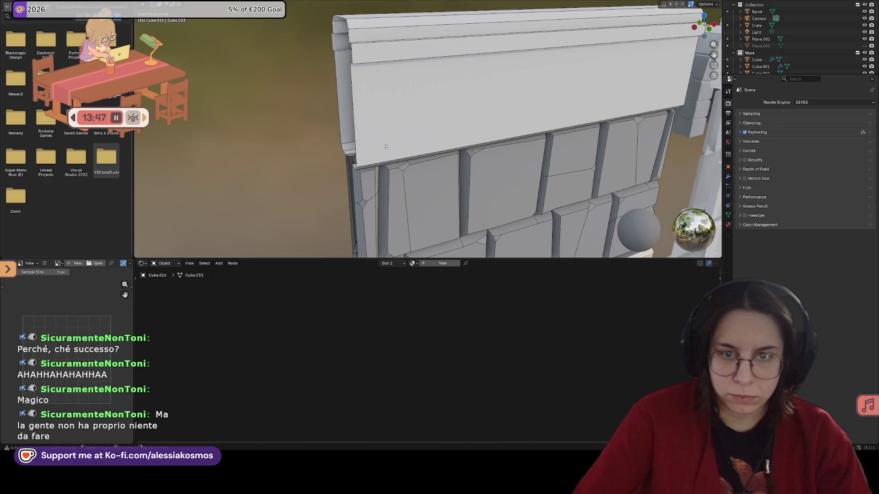
pyautogui.click(352, 65)
pyautogui.moveTo(341, 18)
pyautogui.mouseDown(button='middle')
pyautogui.moveTo(412, 103)
pyautogui.moveTo(453, 115)
pyautogui.moveTo(493, 151)
pyautogui.mouseUp(button='middle')
pyautogui.click(417, 106)
pyautogui.scroll(-3, 417, 107)
pyautogui.click(453, 114)
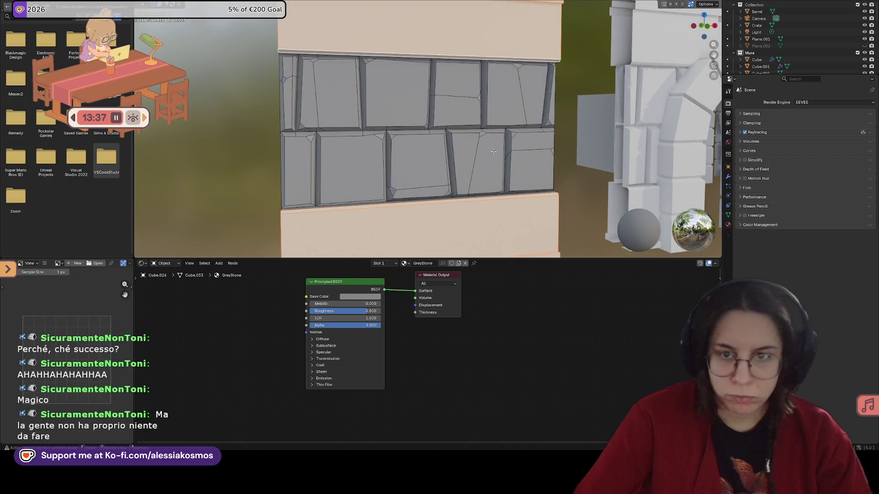
pyautogui.scroll(-2, 494, 150)
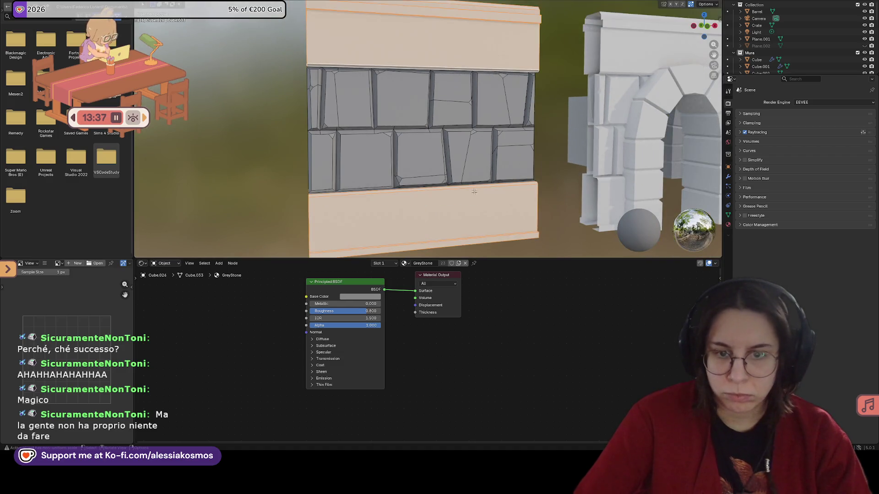
# Put LegnoBrown in the second material slot and assign it to the selected trim faces.
pyautogui.click(388, 268)
pyautogui.click(368, 289)
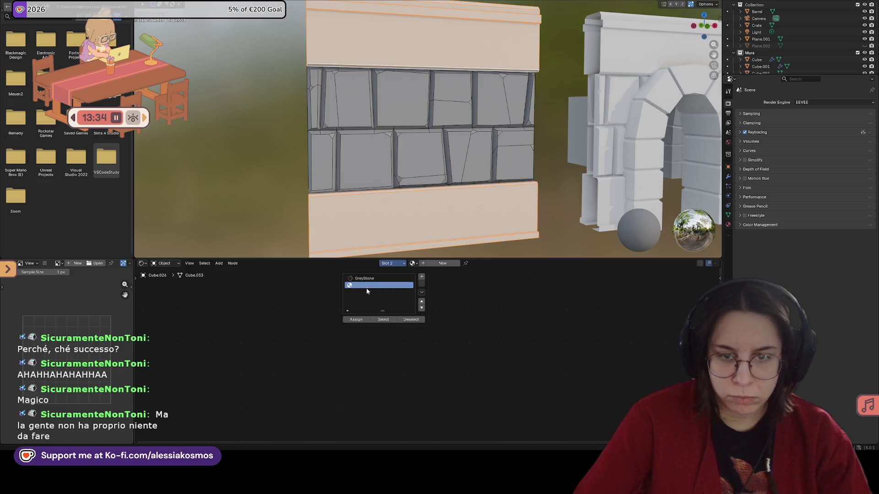
pyautogui.click(414, 263)
pyautogui.click(433, 281)
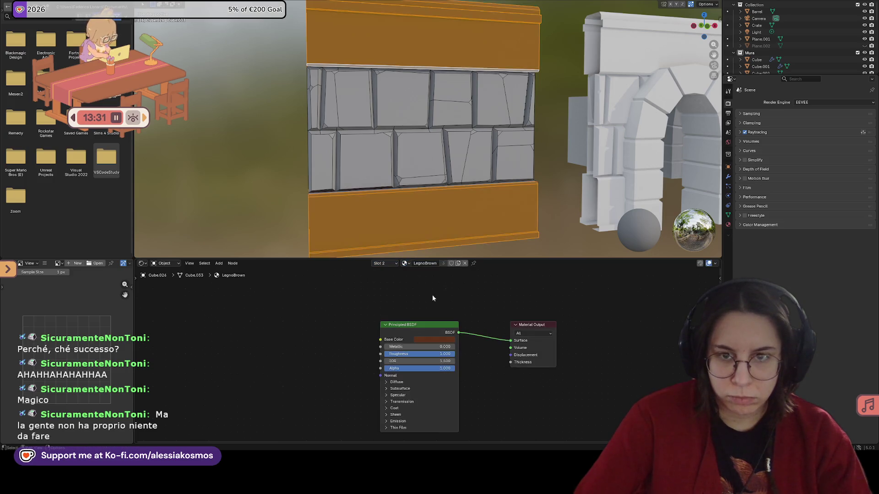
pyautogui.click(382, 262)
pyautogui.click(353, 320)
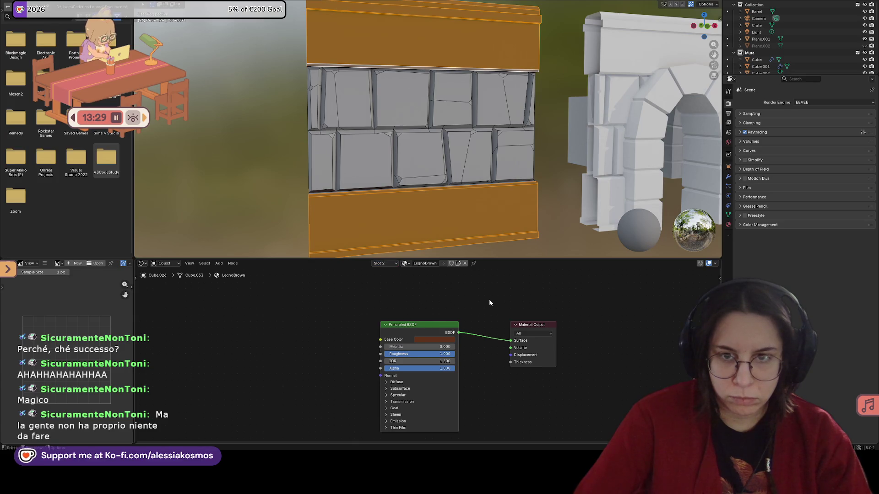
pyautogui.moveTo(496, 194); pyautogui.dragTo(474, 206, button='middle')
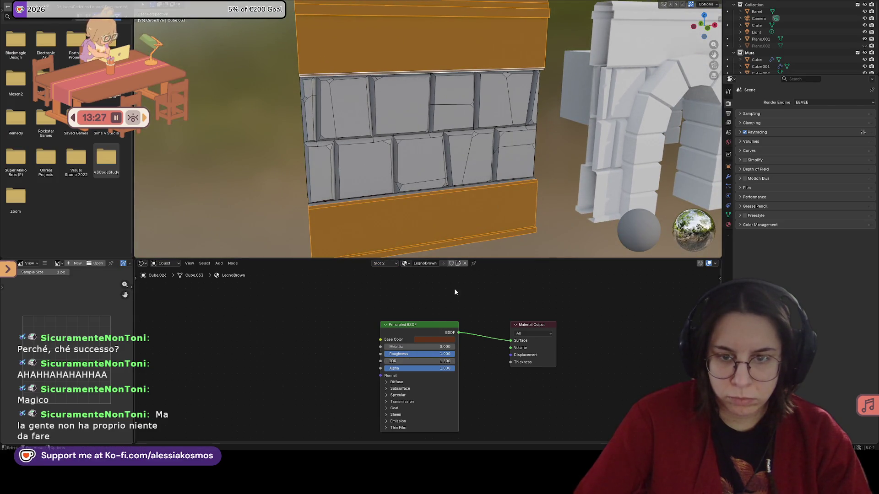
pyautogui.click(406, 264)
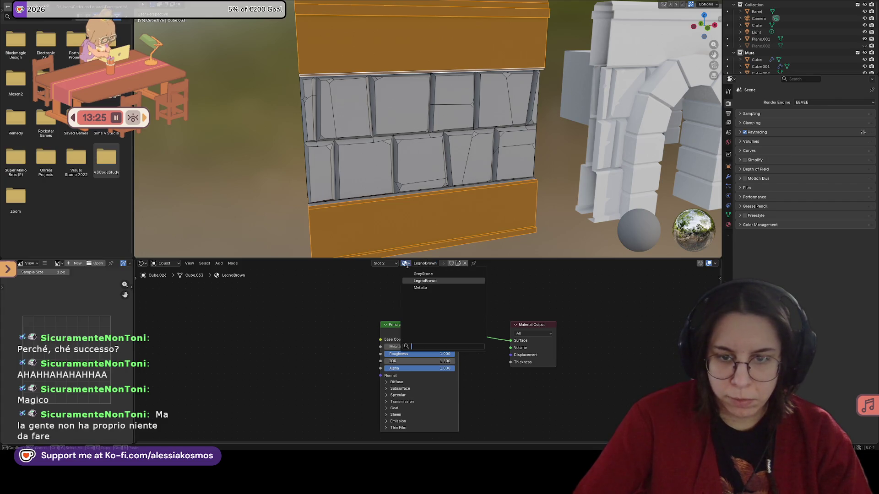
# Switch the slot to Metallo, then add a new empty third material slot.
pyautogui.click(420, 287)
pyautogui.click(395, 264)
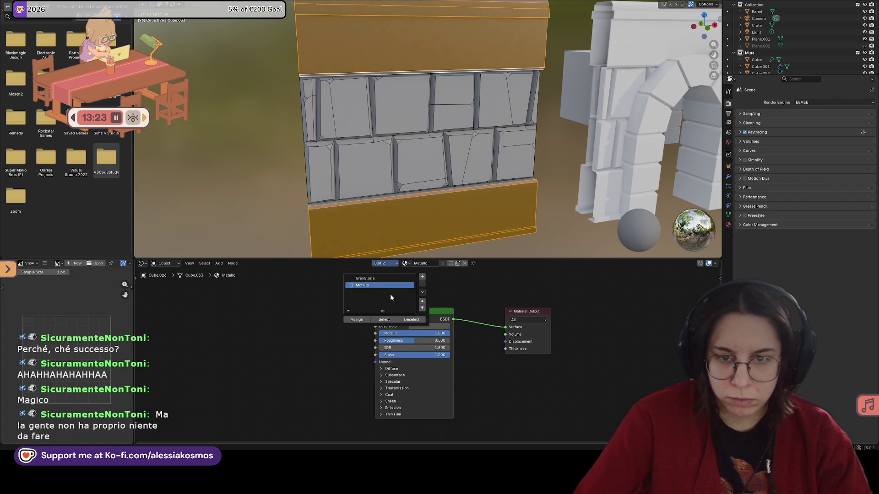
pyautogui.click(422, 277)
pyautogui.click(370, 286)
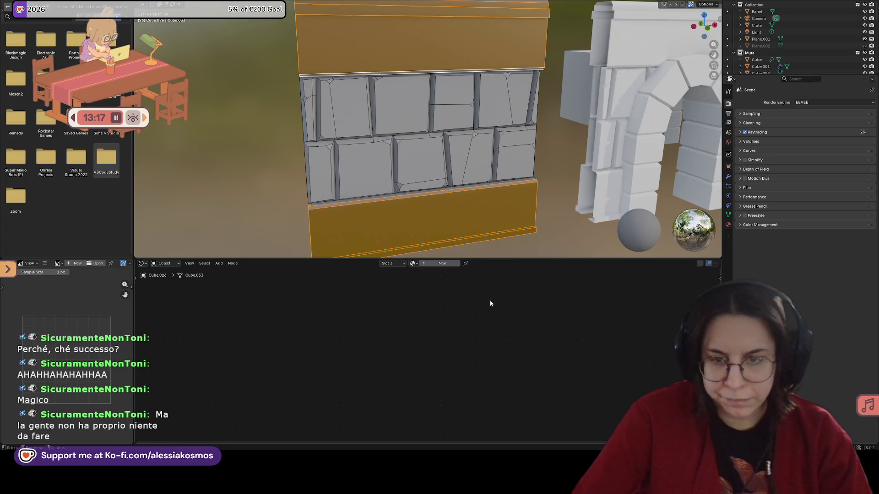
# Create a new material, darken its base colour to deep brown, assign it to the trim faces and preview.
pyautogui.click(447, 264)
pyautogui.click(404, 343)
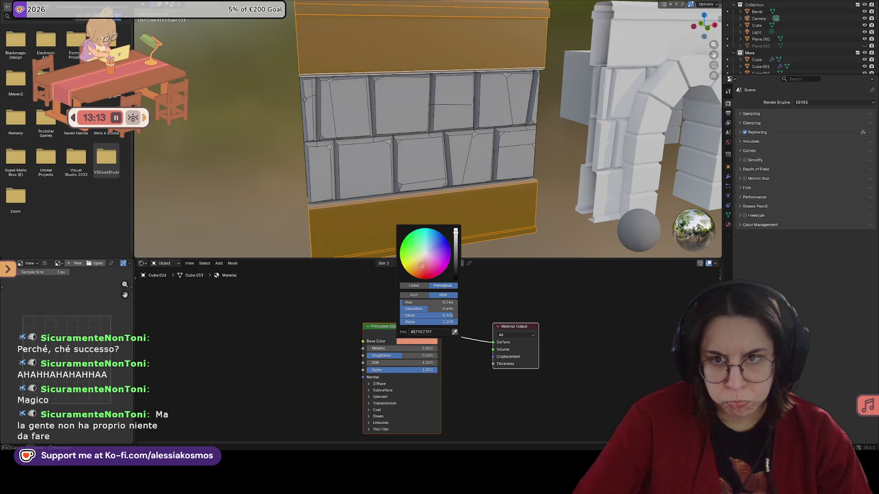
pyautogui.moveTo(456, 243); pyautogui.dragTo(455, 267)
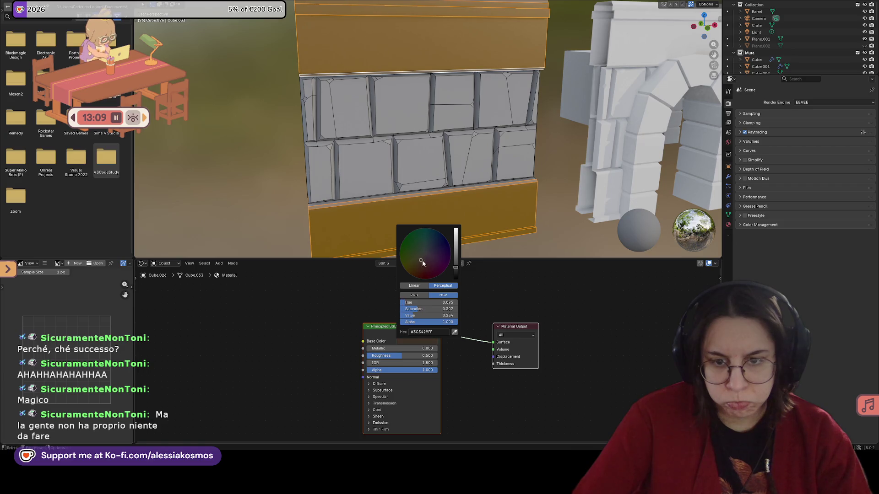
pyautogui.click(392, 264)
pyautogui.click(360, 319)
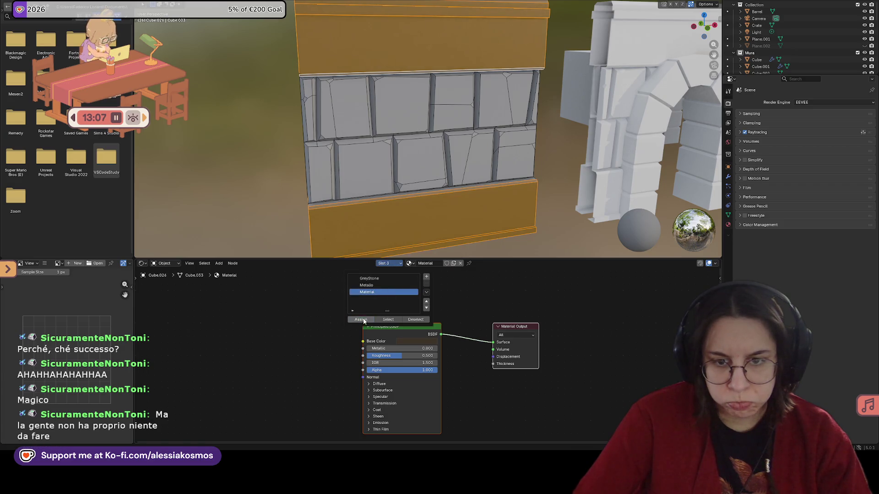
pyautogui.scroll(-3, 467, 207)
pyautogui.press('Tab')
pyautogui.moveTo(472, 189); pyautogui.dragTo(505, 189, button='middle')
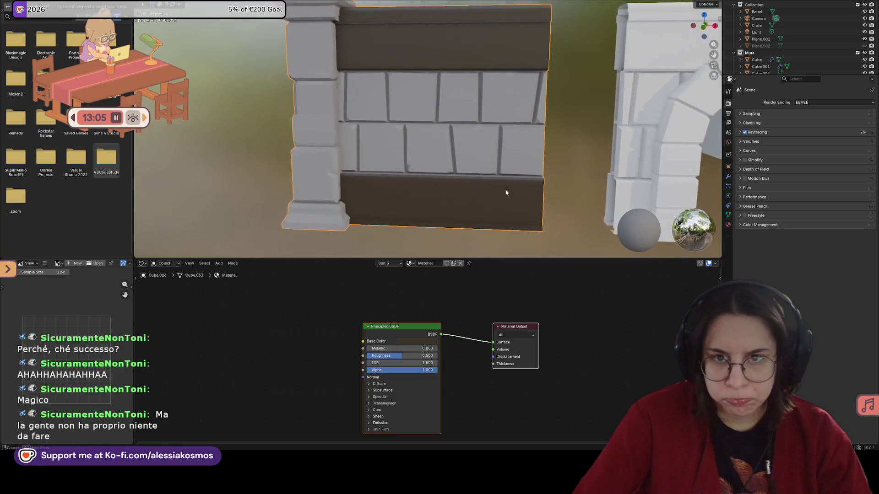
pyautogui.press('Tab')
pyautogui.scroll(2, 504, 195)
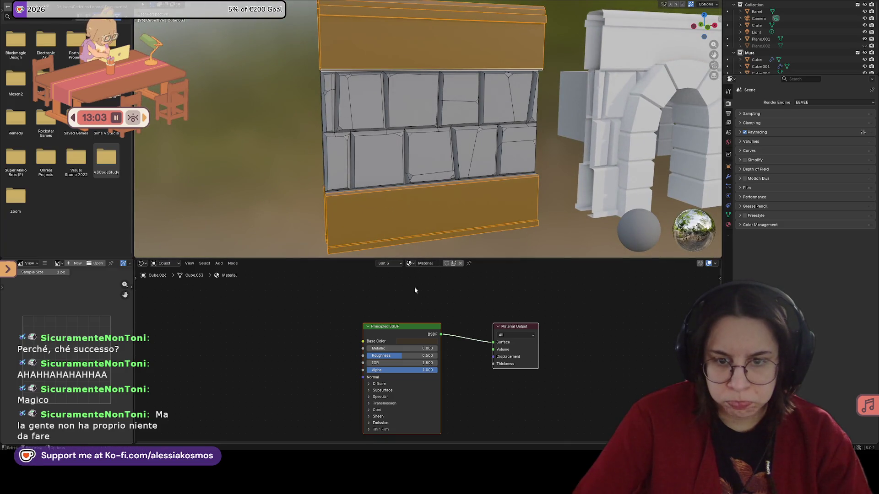
# Raise the base colour value to a softer brown, check the wall from outside, then linked-select the mesh.
pyautogui.click(416, 342)
pyautogui.moveTo(455, 265); pyautogui.dragTo(456, 256)
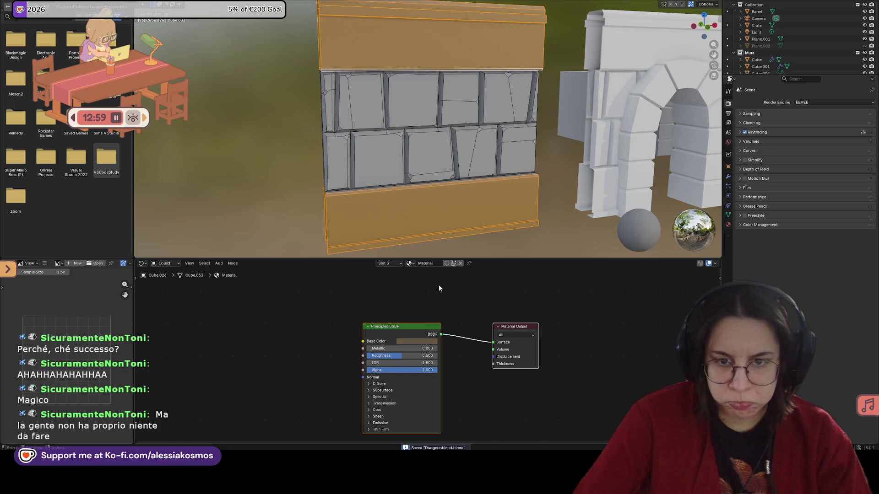
pyautogui.press('Tab')
pyautogui.scroll(-2, 512, 204)
pyautogui.moveTo(490, 183)
pyautogui.mouseDown(button='middle')
pyautogui.moveTo(478, 169)
pyautogui.moveTo(523, 178)
pyautogui.moveTo(484, 188)
pyautogui.moveTo(564, 185)
pyautogui.mouseUp(button='middle')
pyautogui.scroll(-2, 512, 186)
pyautogui.scroll(2, 563, 184)
pyautogui.scroll(2, 563, 185)
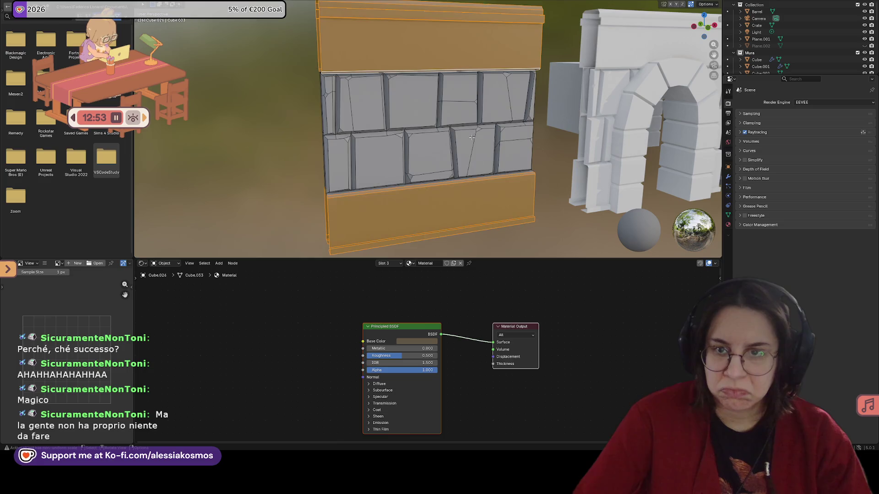
pyautogui.scroll(1, 459, 135)
pyautogui.scroll(-1, 459, 136)
pyautogui.scroll(1, 465, 144)
pyautogui.moveTo(464, 144)
pyautogui.mouseDown(button='middle')
pyautogui.moveTo(442, 172)
pyautogui.moveTo(314, 145)
pyautogui.moveTo(308, 114)
pyautogui.mouseUp(button='middle')
pyautogui.press('Tab')
pyautogui.press('Tab')
pyautogui.press('Tab')
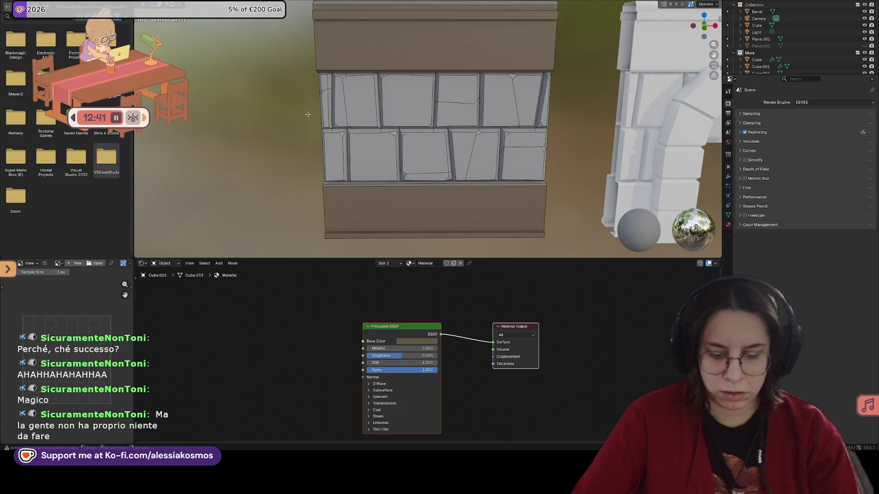
pyautogui.press('l')
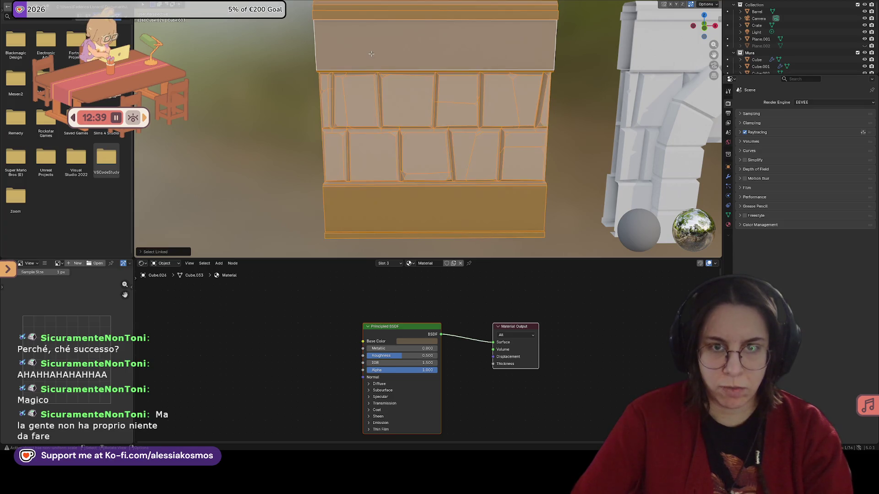
# Hide the selected geometry, leave Edit Mode and select Cube.026 in the Outliner to show GreyStone.
pyautogui.press('h')
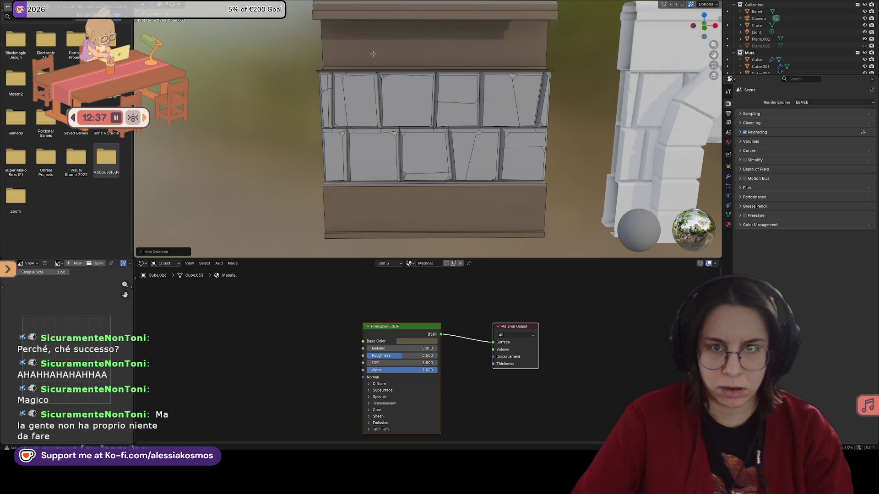
pyautogui.press('Tab')
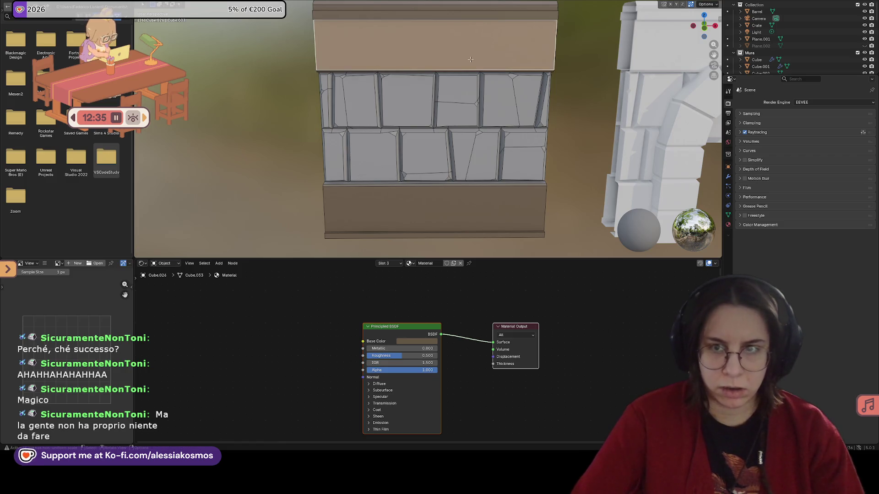
pyautogui.scroll(-2, 523, 61)
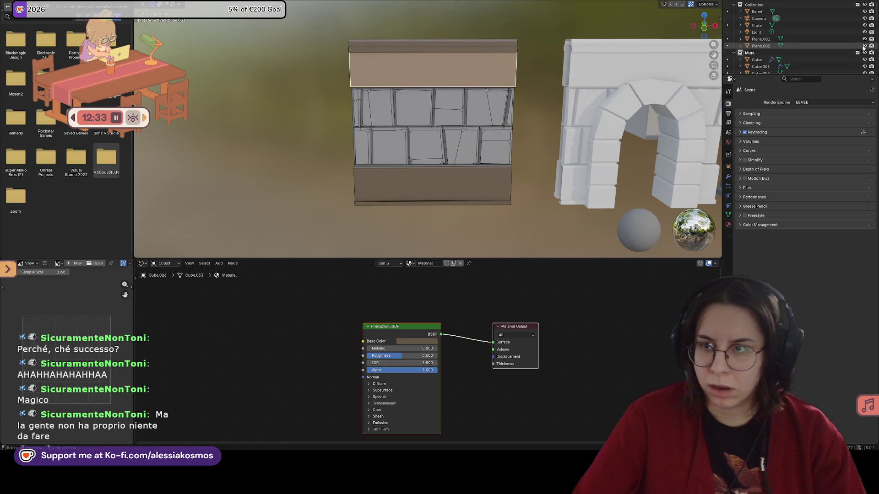
pyautogui.scroll(-3, 845, 49)
pyautogui.scroll(-3, 823, 49)
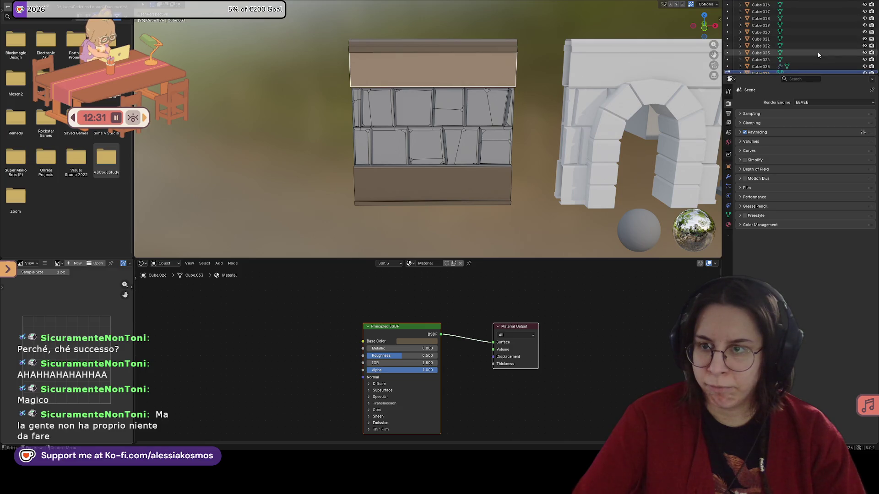
pyautogui.scroll(-2, 810, 49)
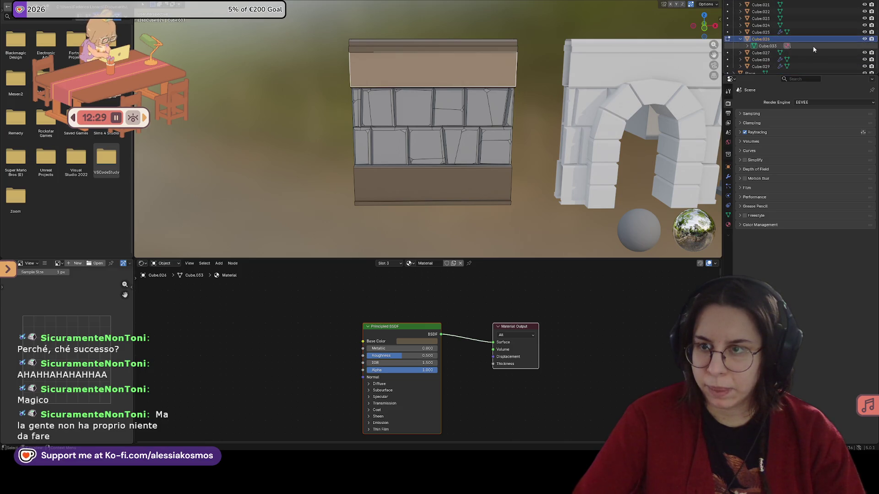
pyautogui.click(755, 45)
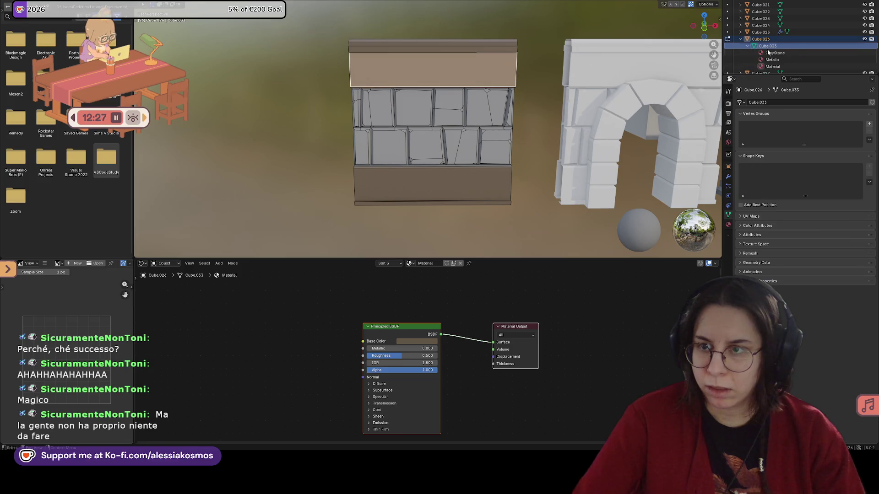
pyautogui.click(772, 52)
pyautogui.click(749, 39)
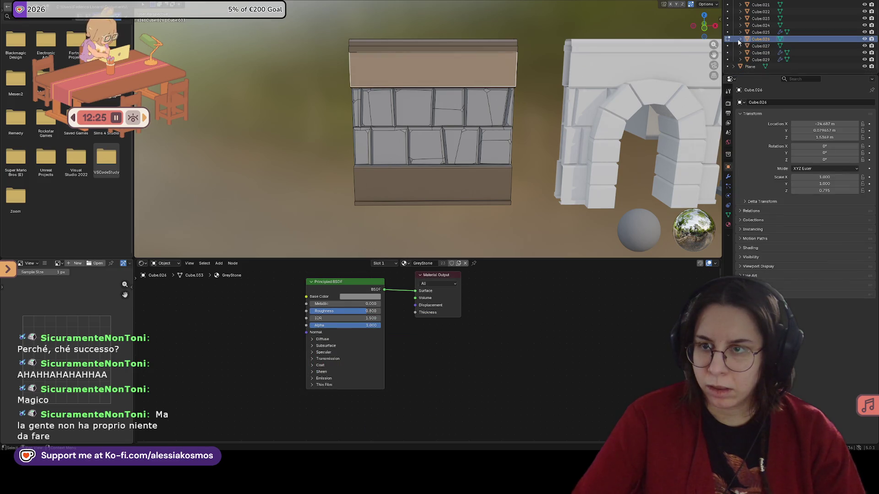
pyautogui.moveTo(687, 137); pyautogui.dragTo(673, 138, button='middle')
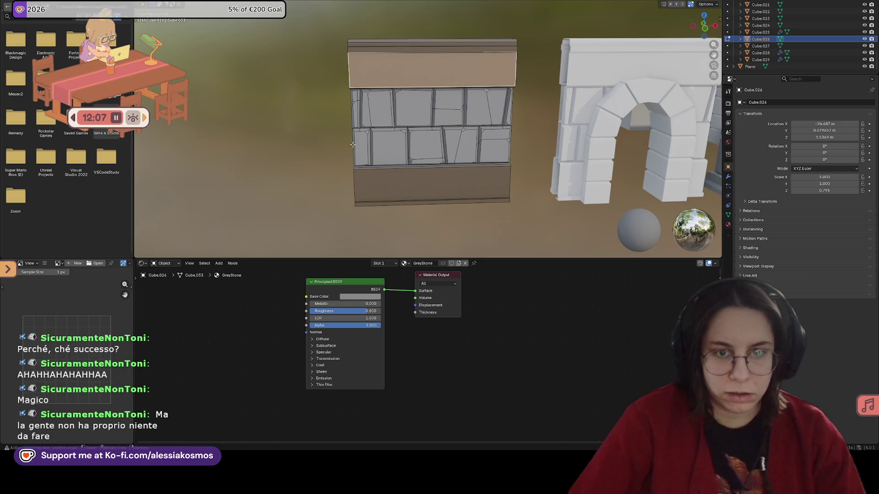
# Reveal the hidden pillar with Alt+H and assign the slot material to the left pillar.
pyautogui.moveTo(350, 172); pyautogui.dragTo(364, 162, button='middle')
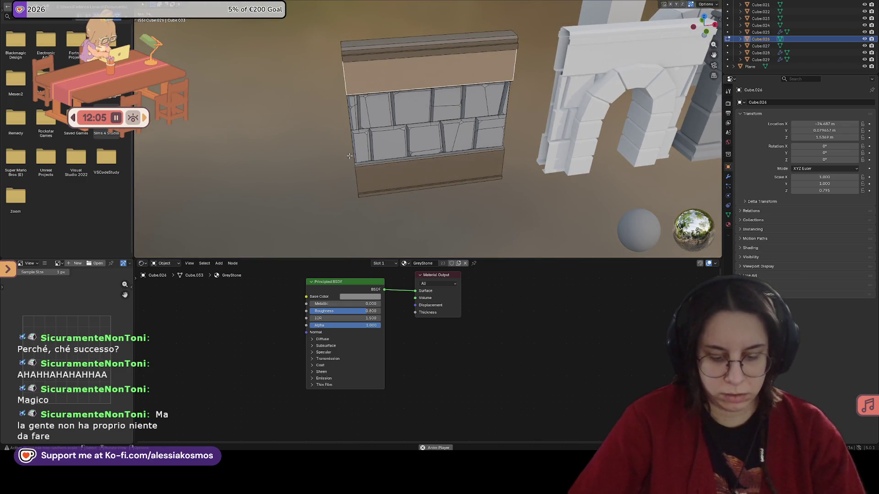
pyautogui.hotkey('alt', 'h')
pyautogui.moveTo(417, 157)
pyautogui.mouseDown(button='middle')
pyautogui.moveTo(438, 132)
pyautogui.moveTo(644, 137)
pyautogui.moveTo(481, 131)
pyautogui.mouseUp(button='middle')
pyautogui.hotkey('alt', 'a')
pyautogui.scroll(2, 442, 127)
pyautogui.scroll(2, 443, 128)
pyautogui.scroll(2, 442, 127)
pyautogui.click(437, 114)
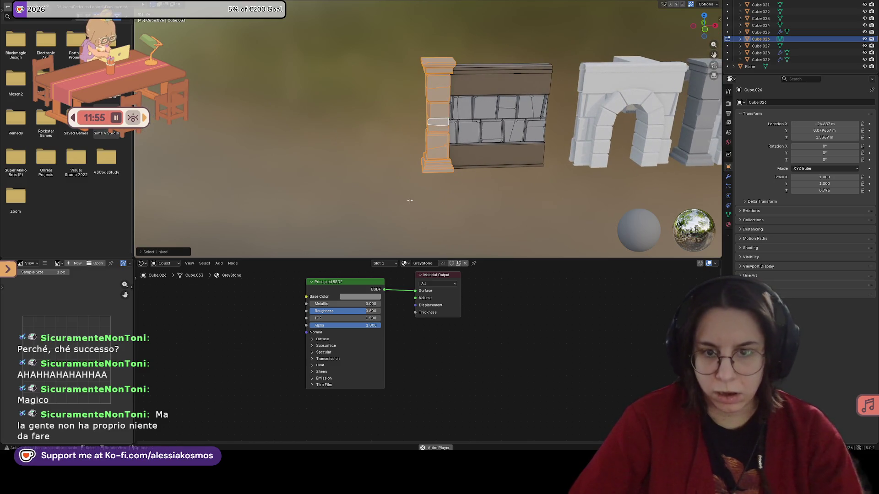
pyautogui.click(384, 263)
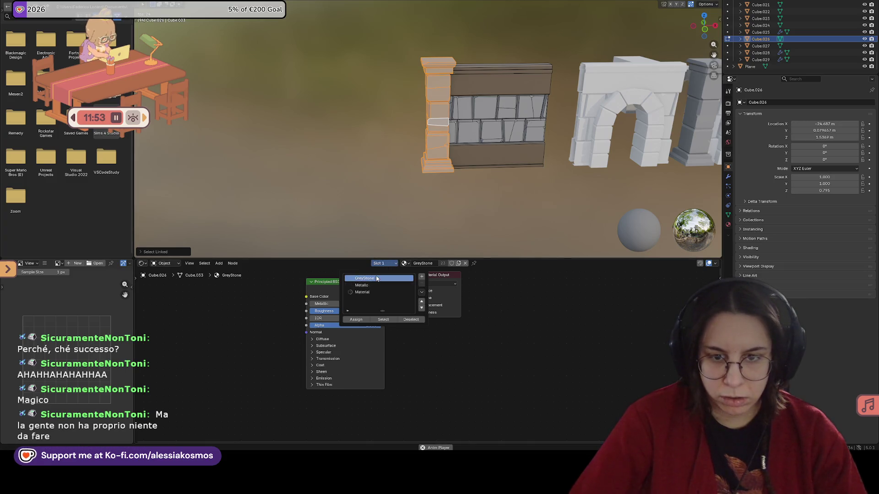
pyautogui.click(362, 320)
pyautogui.click(471, 223)
# Enter Edit Mode on the wall piece, linked-select its pillar and hide it.
pyautogui.moveTo(505, 198)
pyautogui.mouseDown(button='middle')
pyautogui.moveTo(522, 182)
pyautogui.moveTo(421, 220)
pyautogui.mouseUp(button='middle')
pyautogui.click(445, 212)
pyautogui.scroll(1, 423, 218)
pyautogui.scroll(3, 420, 210)
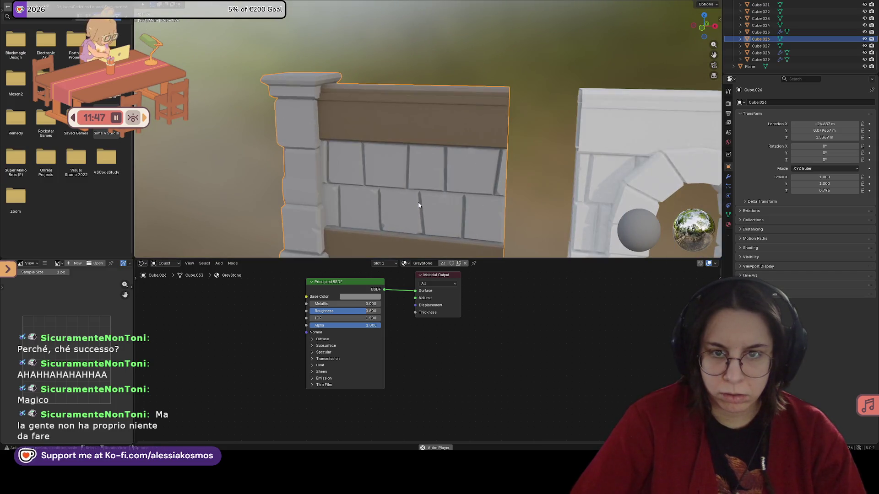
pyautogui.scroll(-1, 359, 198)
pyautogui.moveTo(412, 224); pyautogui.dragTo(412, 149, button='middle')
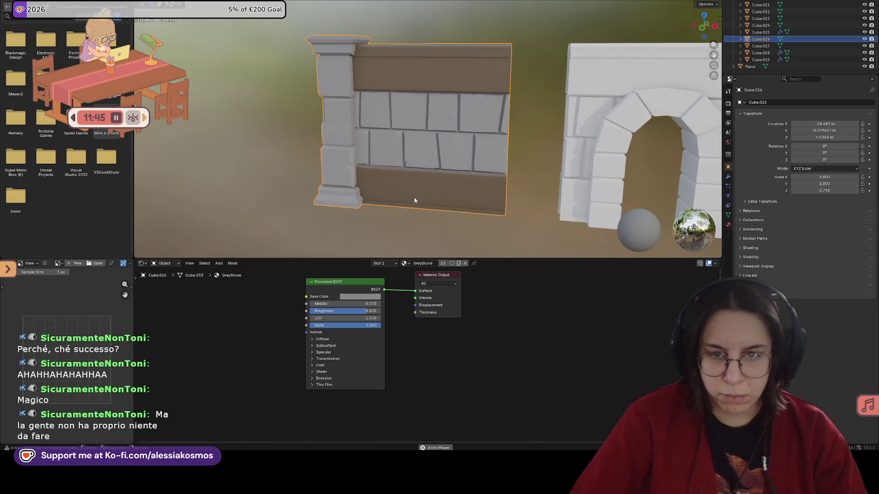
pyautogui.press('Tab')
pyautogui.click(334, 133)
pyautogui.hotkey('ctrl', 'l')
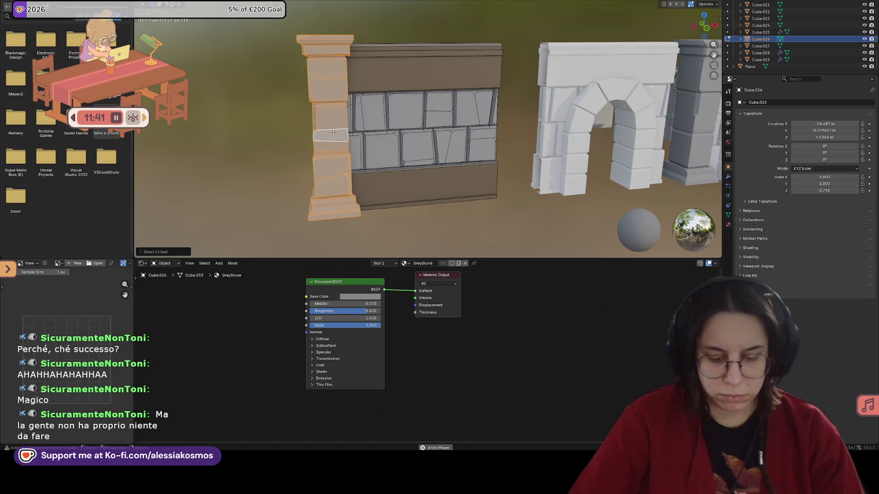
pyautogui.press('h')
# Face the wall squarely with mesh overlays shown and box-select the band of stone blocks.
pyautogui.click(408, 114)
pyautogui.moveTo(374, 105); pyautogui.dragTo(345, 96, button='middle')
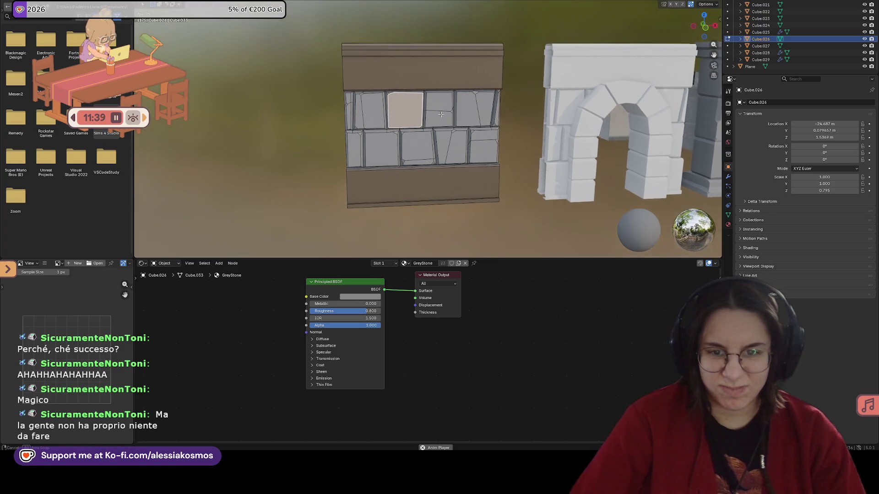
pyautogui.click(690, 5)
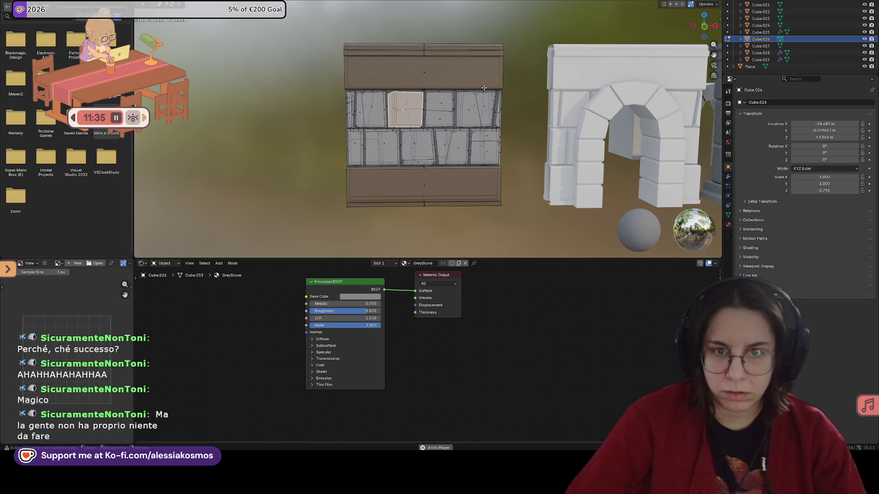
pyautogui.keyDown('shift'); pyautogui.moveTo(331, 95); pyautogui.dragTo(298, 101, button='middle'); pyautogui.keyUp('shift')
pyautogui.moveTo(302, 97)
pyautogui.mouseDown()
pyautogui.moveTo(498, 151)
pyautogui.moveTo(503, 173)
pyautogui.mouseUp()
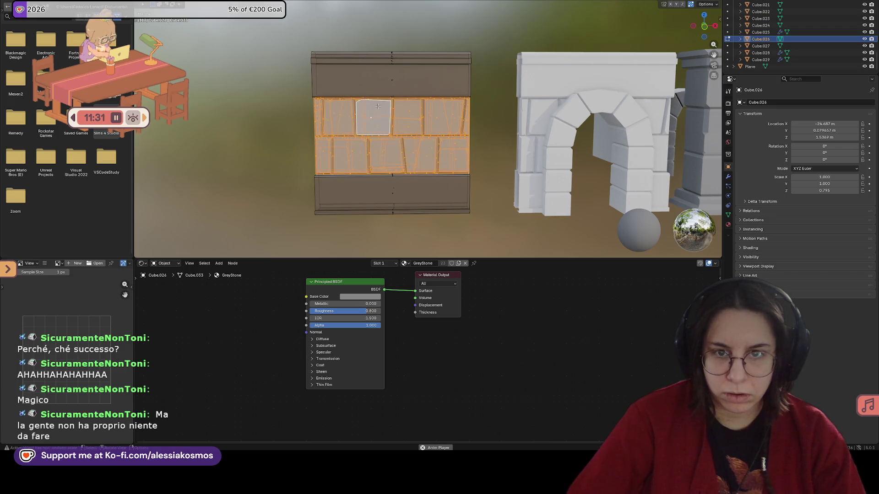
# Create a new material in the wall's slot and rename it WoodWall.
pyautogui.click(392, 264)
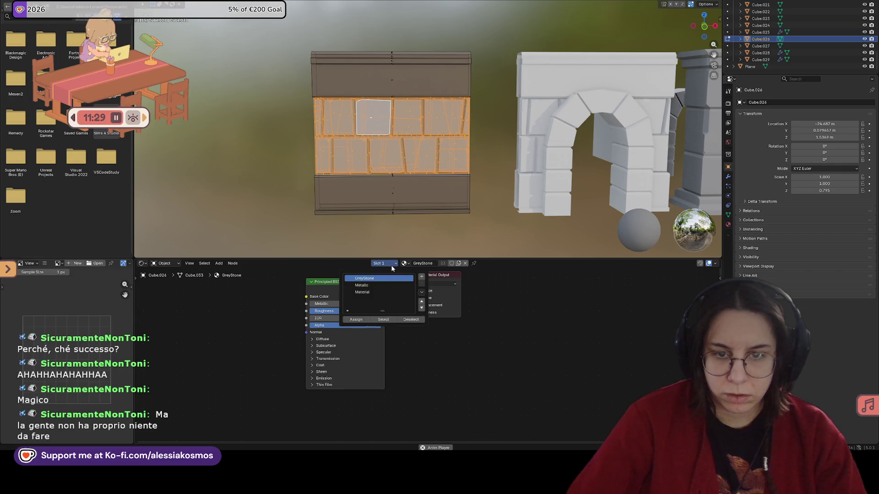
pyautogui.click(456, 282)
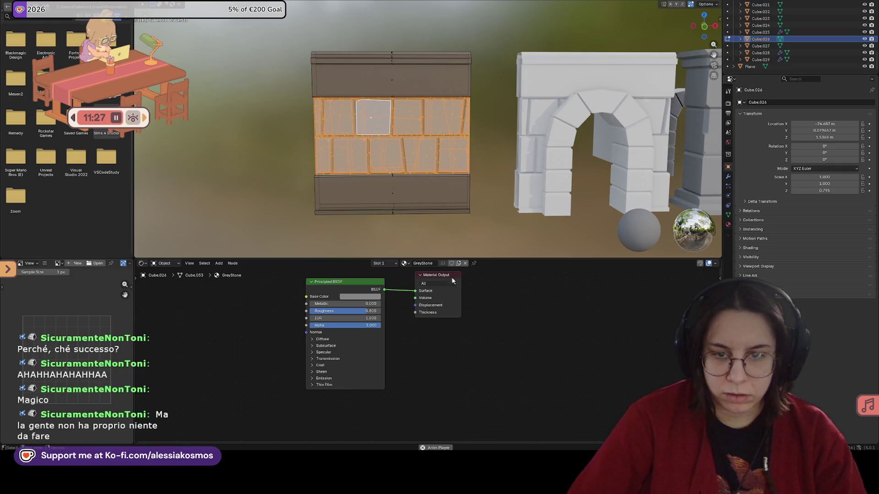
pyautogui.click(405, 263)
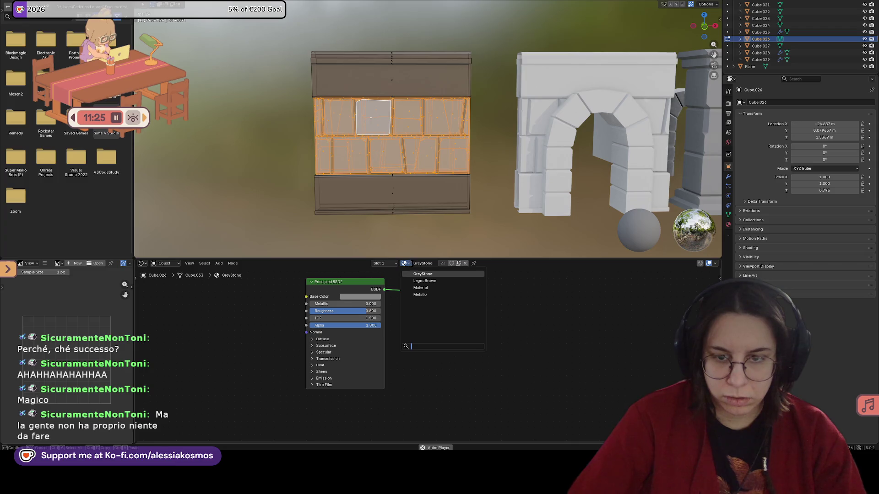
pyautogui.click(415, 288)
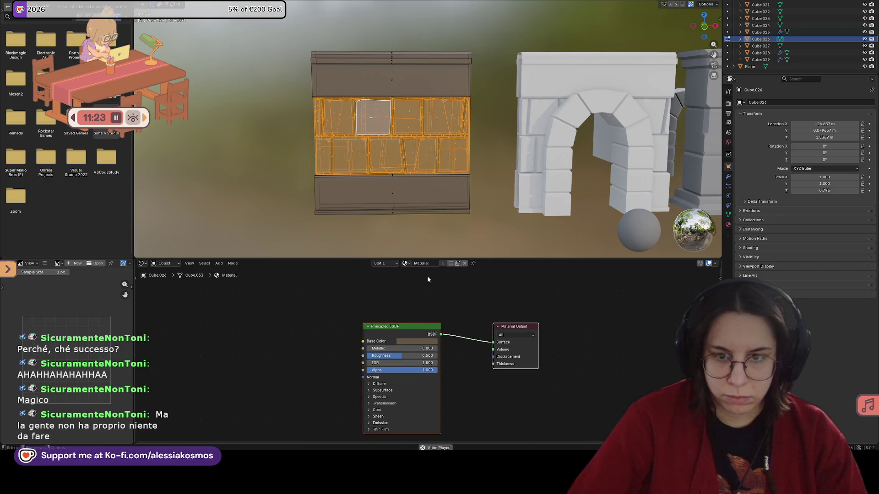
pyautogui.doubleClick(421, 264)
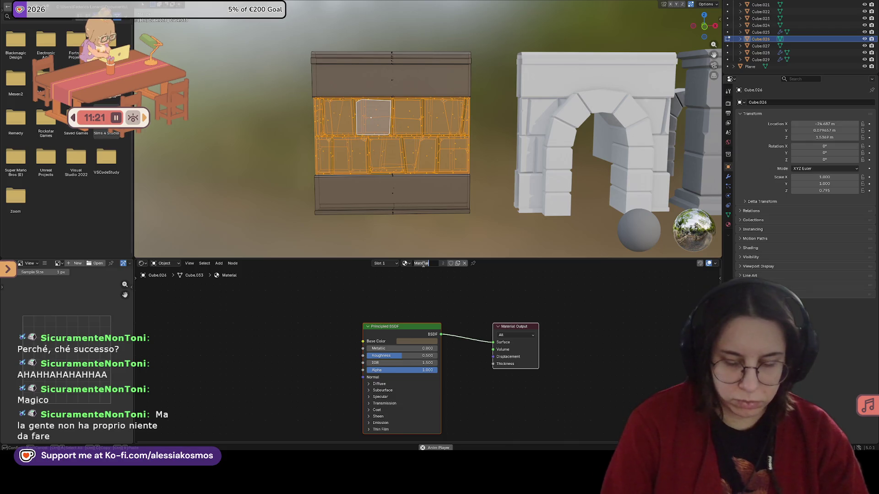
pyautogui.write('WoodWall')
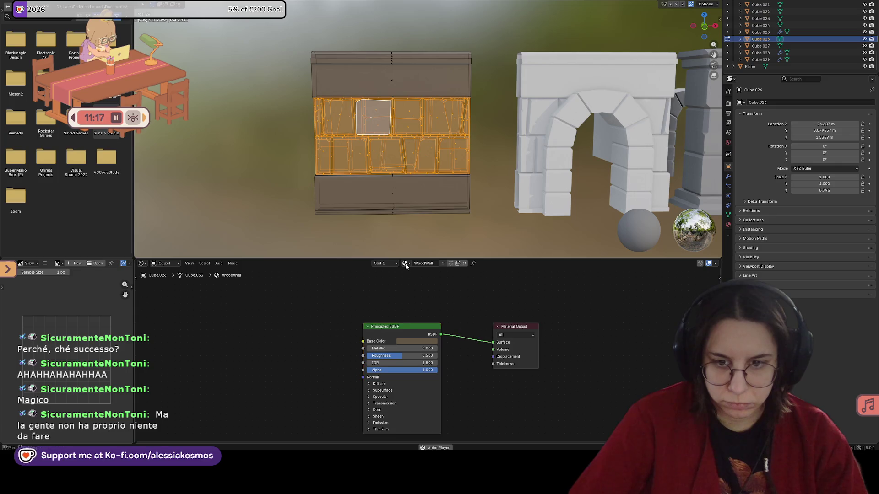
pyautogui.click(406, 263)
pyautogui.press('Escape')
# Switch the slot between GreyStone and WoodWall, then unlink it so Slot 1 holds no material.
pyautogui.click(405, 264)
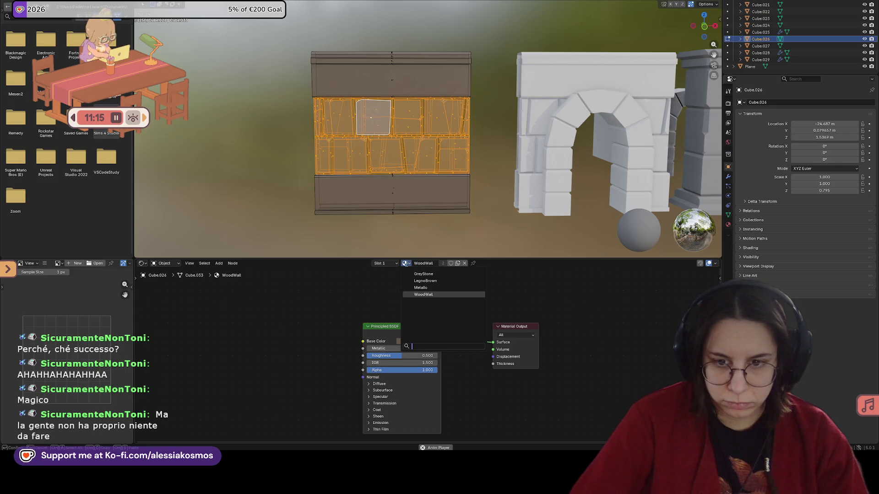
pyautogui.click(423, 274)
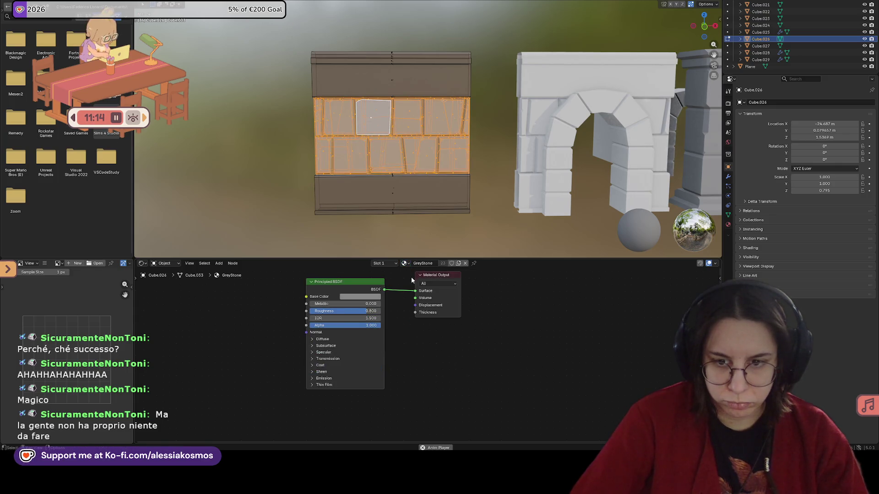
pyautogui.click(392, 264)
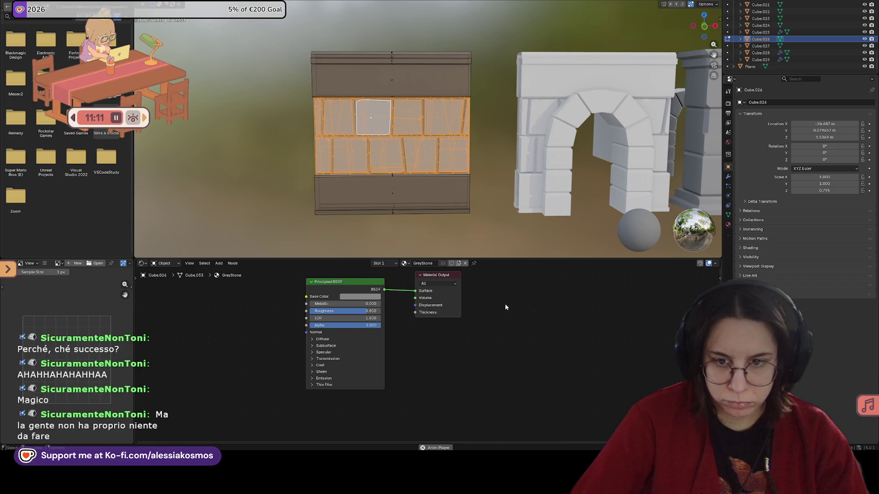
pyautogui.click(406, 263)
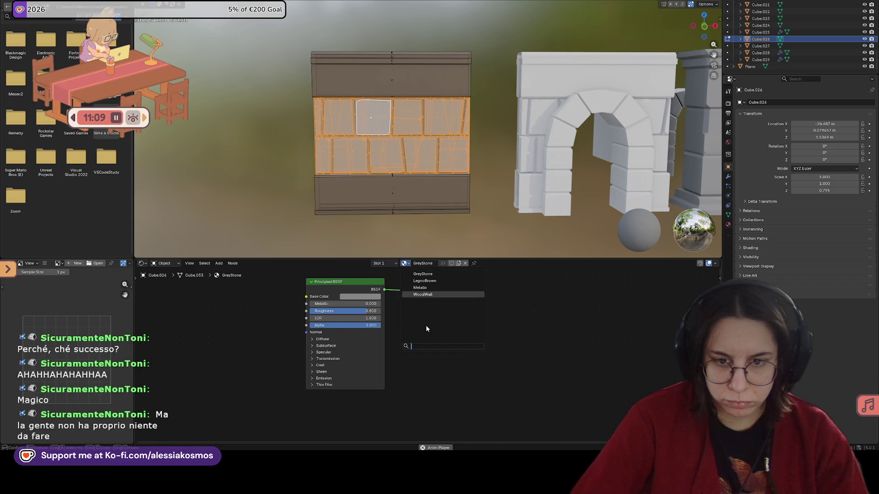
pyautogui.click(422, 295)
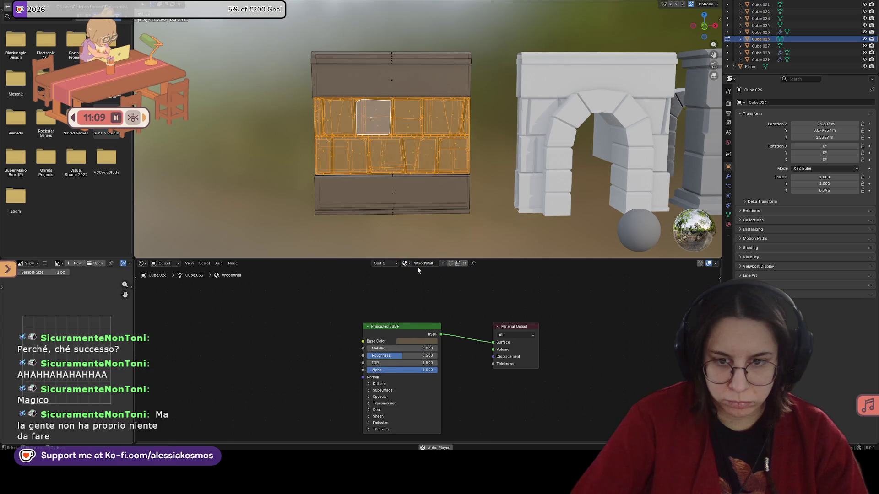
pyautogui.click(464, 263)
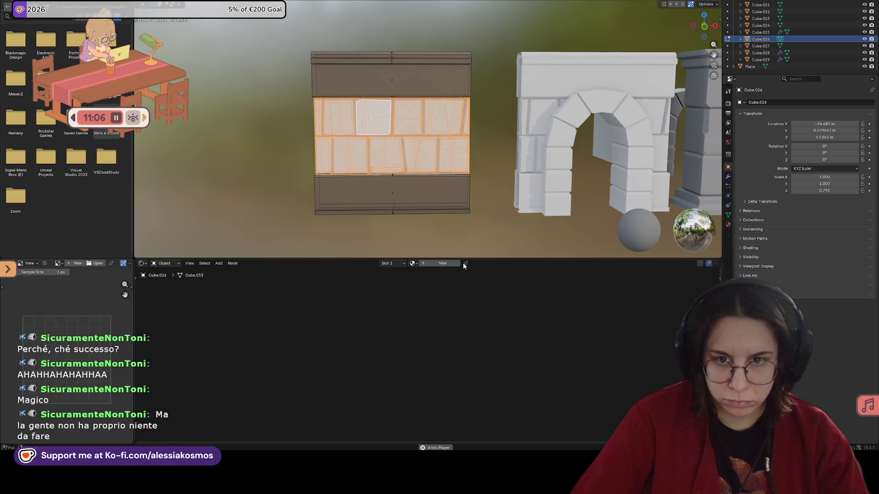
# Create a new dark grey material and apply it to the selected stone block faces.
pyautogui.click(414, 263)
pyautogui.click(434, 263)
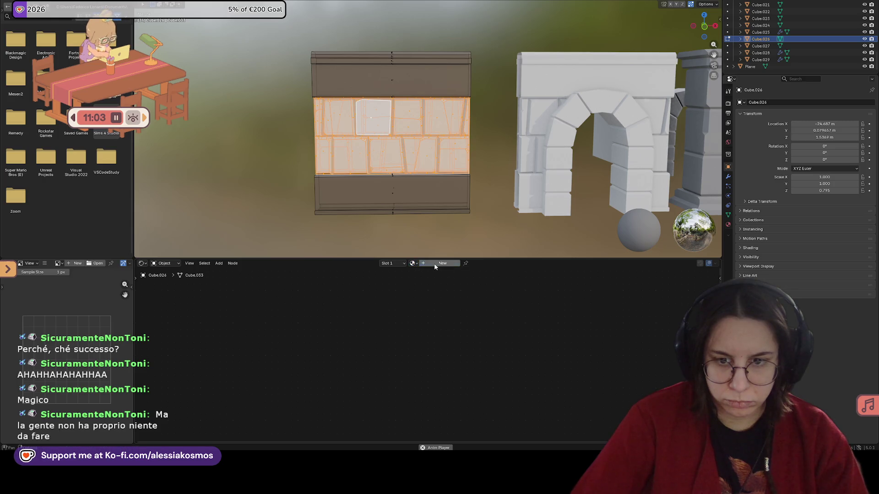
pyautogui.click(411, 342)
pyautogui.moveTo(453, 264); pyautogui.dragTo(455, 249)
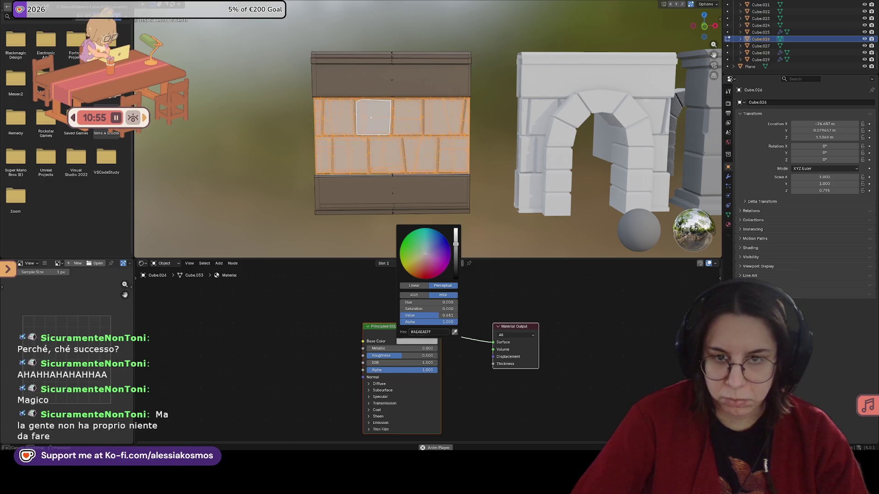
pyautogui.click(388, 264)
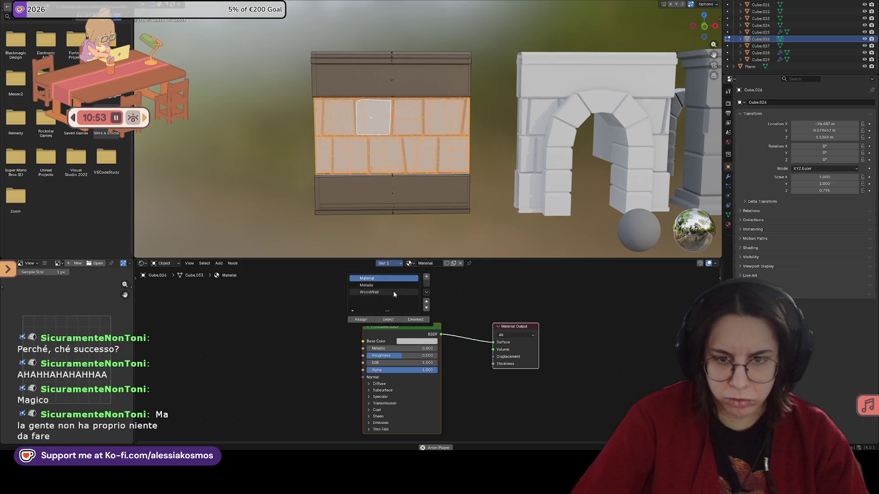
pyautogui.click(365, 321)
pyautogui.moveTo(491, 220)
pyautogui.mouseDown(button='middle')
pyautogui.moveTo(484, 202)
pyautogui.moveTo(471, 204)
pyautogui.mouseUp(button='middle')
pyautogui.press('Tab')
pyautogui.press('Tab')
pyautogui.press('Tab')
pyautogui.press('Tab')
pyautogui.press('Tab')
# Select the whole pillar, add a new slot with GreyStone and assign it to the pillar faces.
pyautogui.press('Tab')
pyautogui.press('Tab')
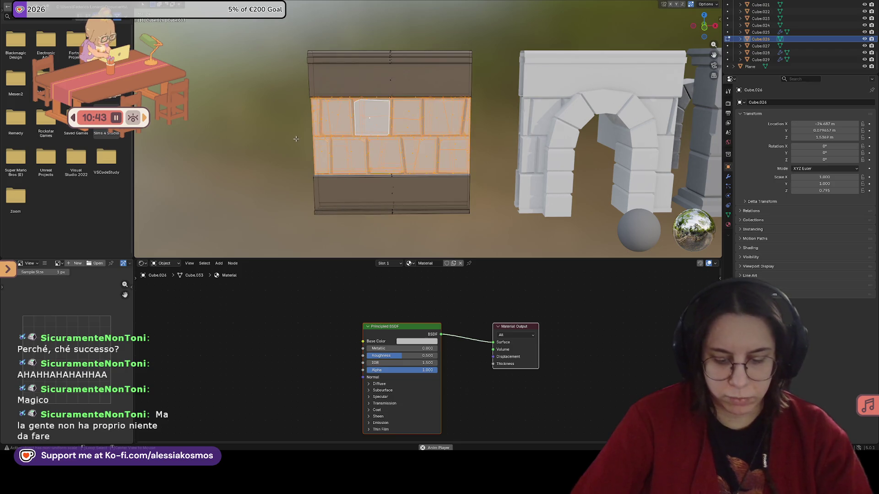
pyautogui.keyDown('shift'); pyautogui.click(295, 122); pyautogui.keyUp('shift')
pyautogui.press('Tab')
pyautogui.click(294, 122)
pyautogui.hotkey('ctrl', 'l')
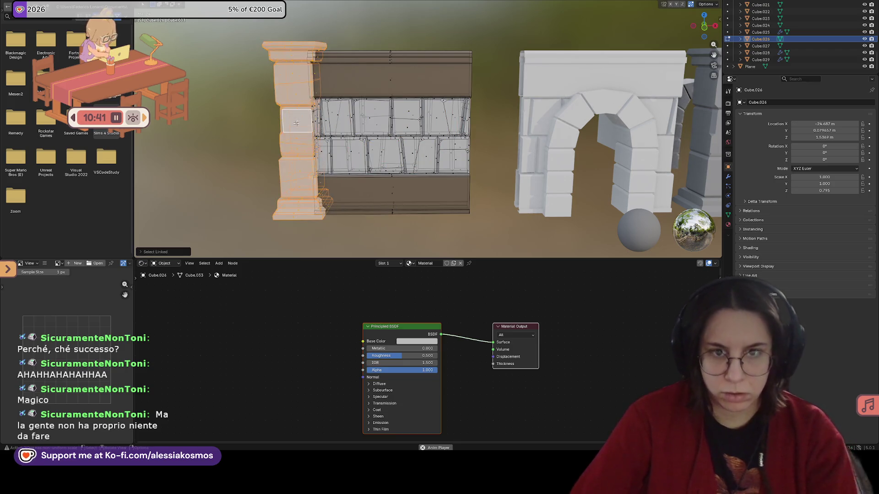
pyautogui.click(383, 263)
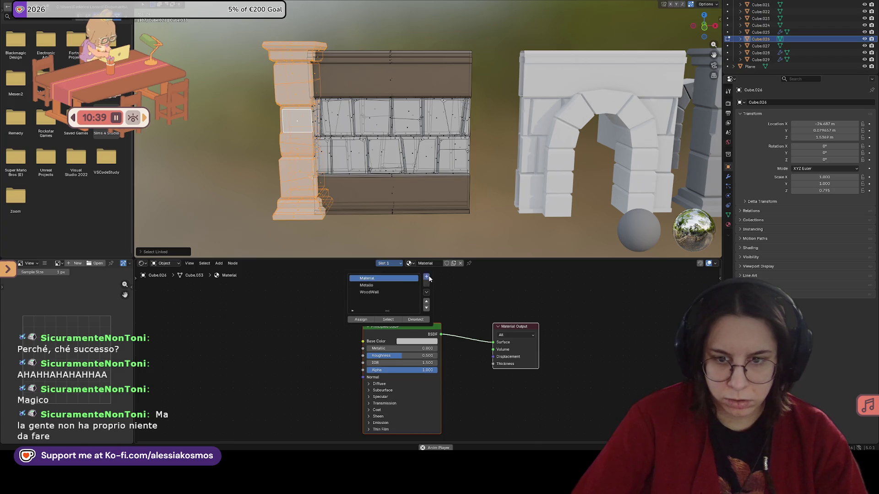
pyautogui.click(426, 277)
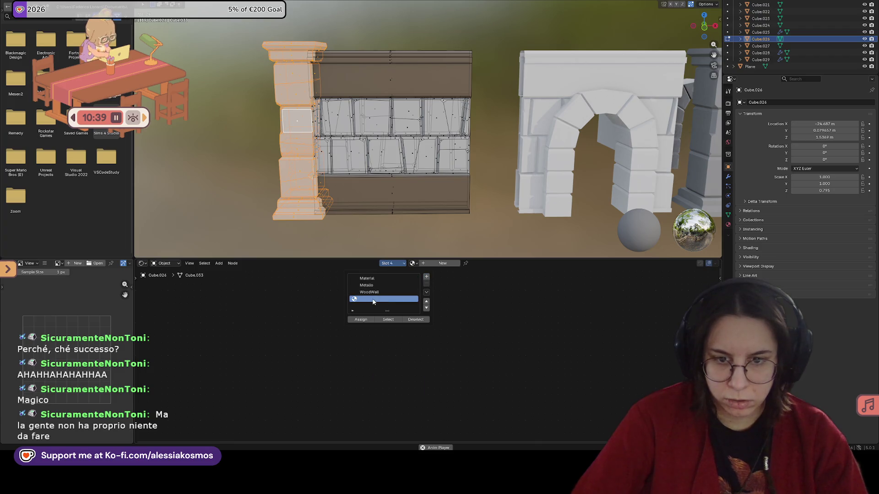
pyautogui.click(439, 264)
pyautogui.click(410, 263)
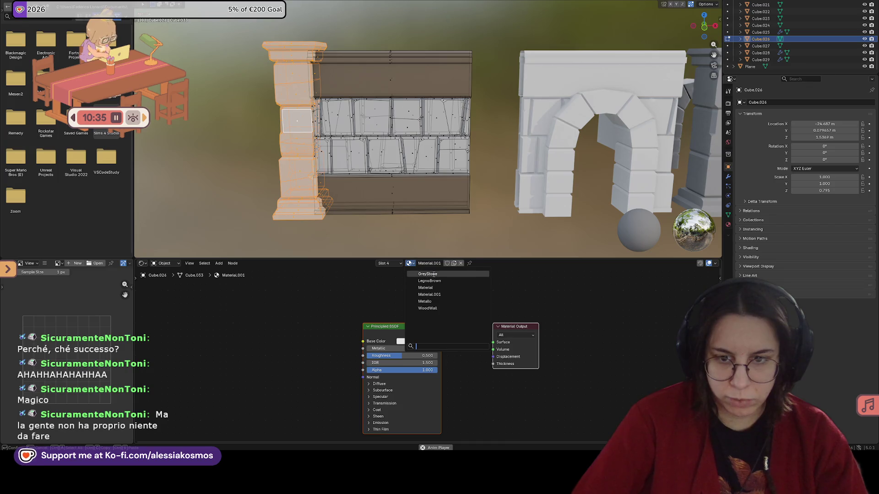
pyautogui.click(443, 289)
pyautogui.click(383, 266)
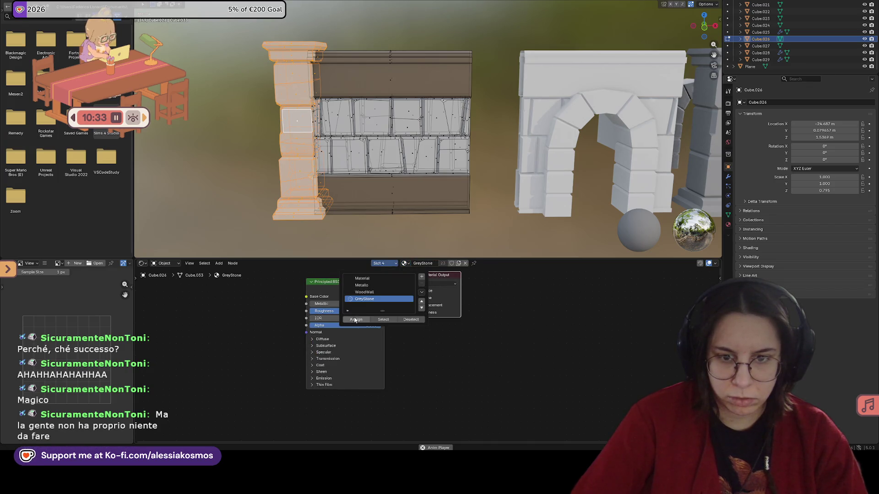
pyautogui.click(384, 322)
pyautogui.press('Tab')
# Replace the bands' WoodWall material in Slot 3 with GreyStone and save the file.
pyautogui.moveTo(468, 200); pyautogui.dragTo(535, 195, button='middle')
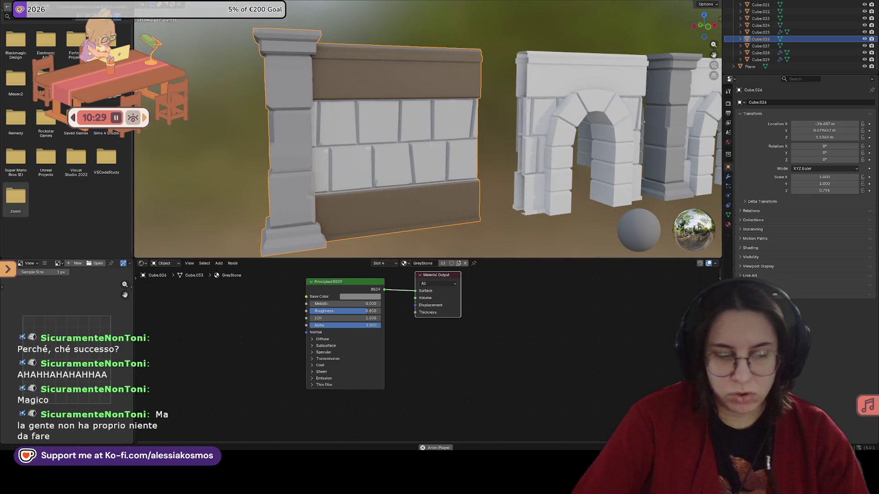
pyautogui.moveTo(427, 138)
pyautogui.mouseDown(button='middle')
pyautogui.moveTo(407, 121)
pyautogui.moveTo(359, 222)
pyautogui.mouseUp(button='middle')
pyautogui.click(386, 263)
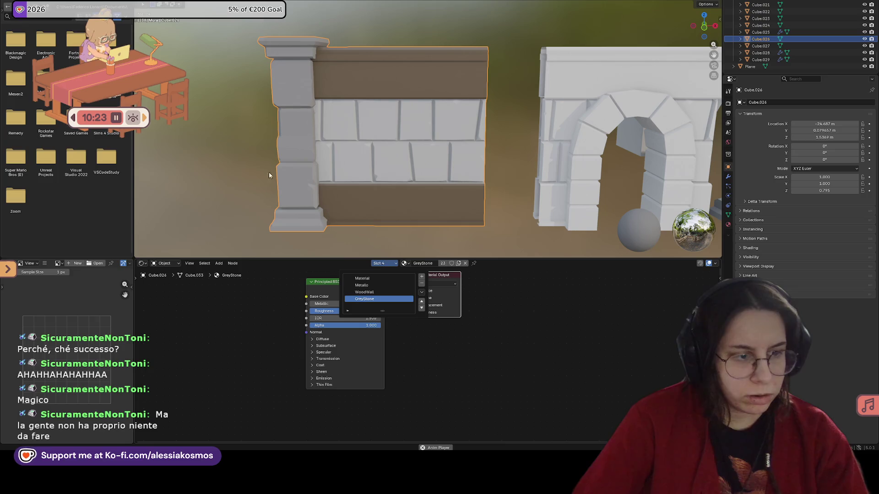
pyautogui.press('Tab')
pyautogui.keyDown('alt'); pyautogui.click(376, 209); pyautogui.keyUp('alt')
pyautogui.click(388, 263)
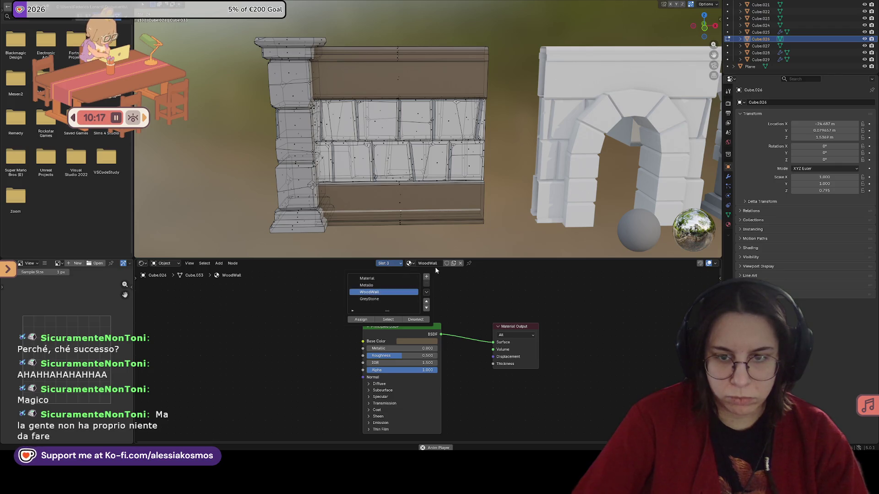
pyautogui.press('Escape')
pyautogui.click(395, 264)
pyautogui.rightClick(375, 293)
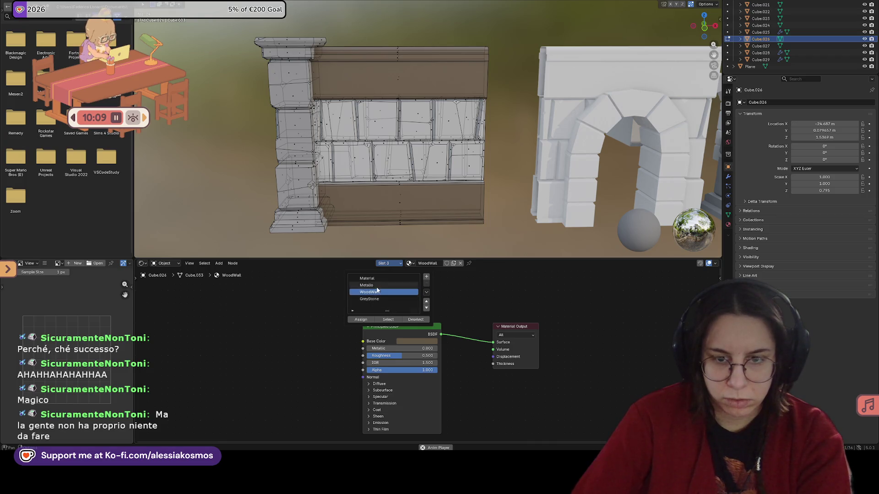
pyautogui.click(412, 263)
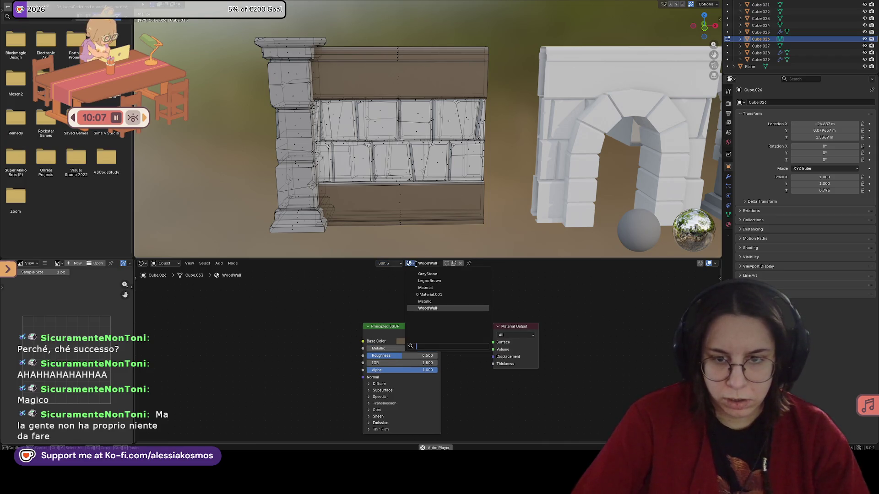
pyautogui.click(431, 273)
pyautogui.click(389, 264)
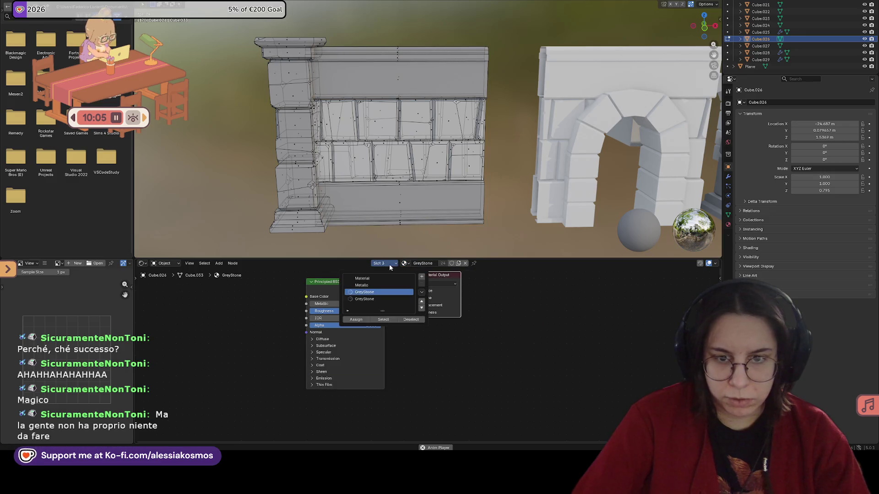
pyautogui.hotkey('ctrl', 's')
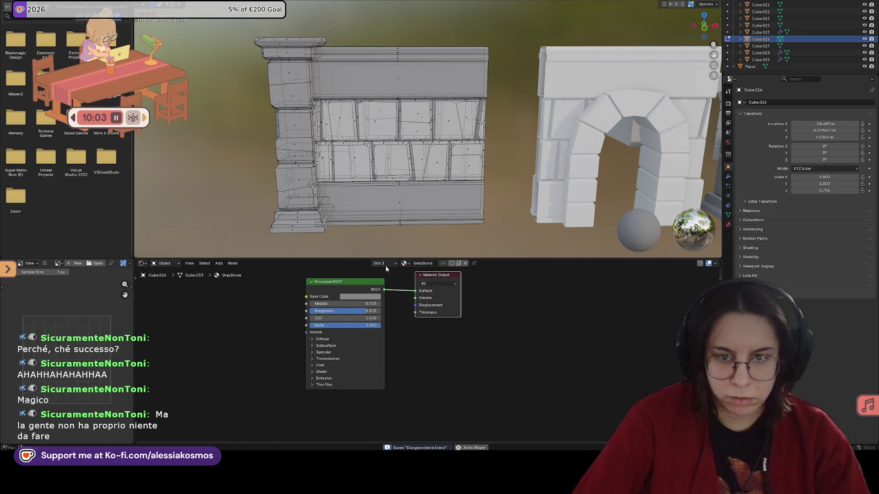
# Lower the GreyStone base colour Value to about 0.426 and save.
pyautogui.click(388, 265)
pyautogui.press('Tab')
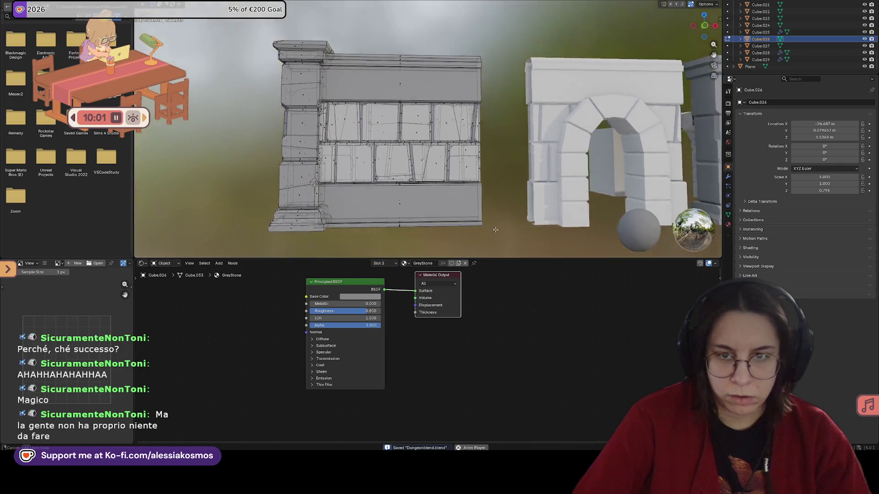
pyautogui.moveTo(454, 227); pyautogui.dragTo(509, 234, button='middle')
pyautogui.scroll(2, 509, 234)
pyautogui.scroll(2, 509, 235)
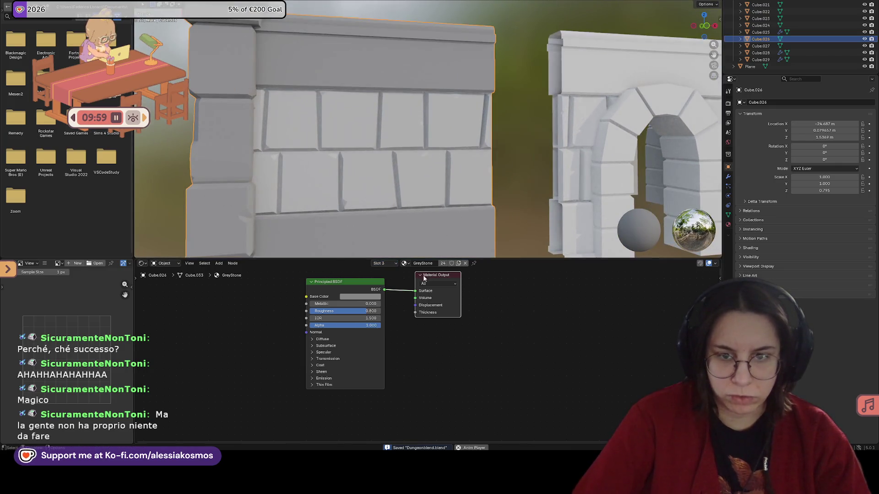
pyautogui.click(369, 296)
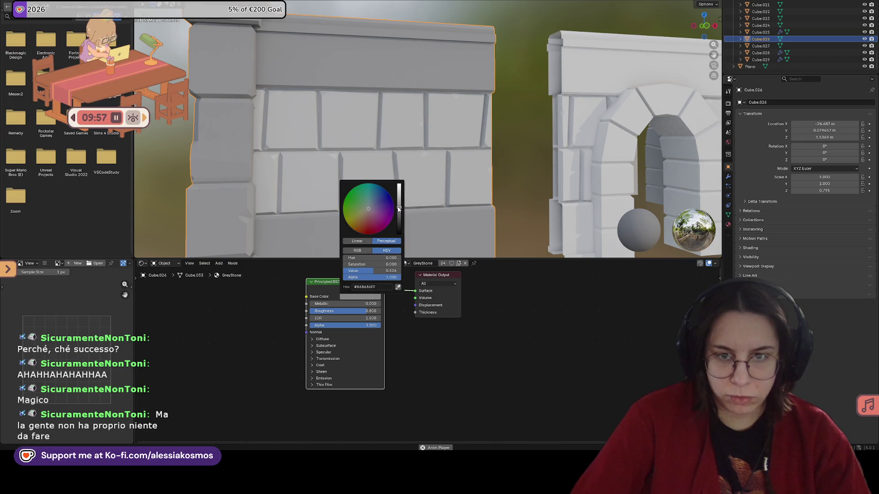
pyautogui.moveTo(399, 207); pyautogui.dragTo(399, 213)
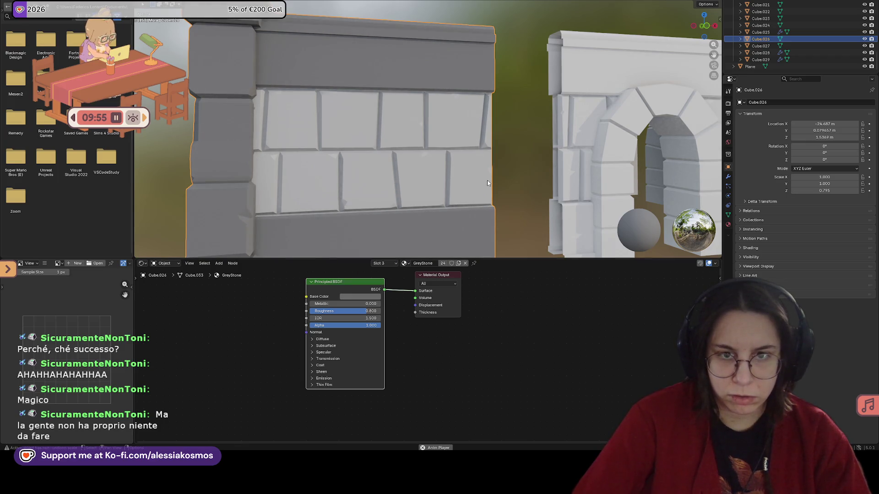
pyautogui.scroll(-2, 487, 180)
pyautogui.moveTo(461, 187)
pyautogui.mouseDown(button='middle')
pyautogui.moveTo(449, 190)
pyautogui.moveTo(479, 183)
pyautogui.mouseUp(button='middle')
pyautogui.scroll(-3, 449, 191)
pyautogui.hotkey('ctrl', 's')
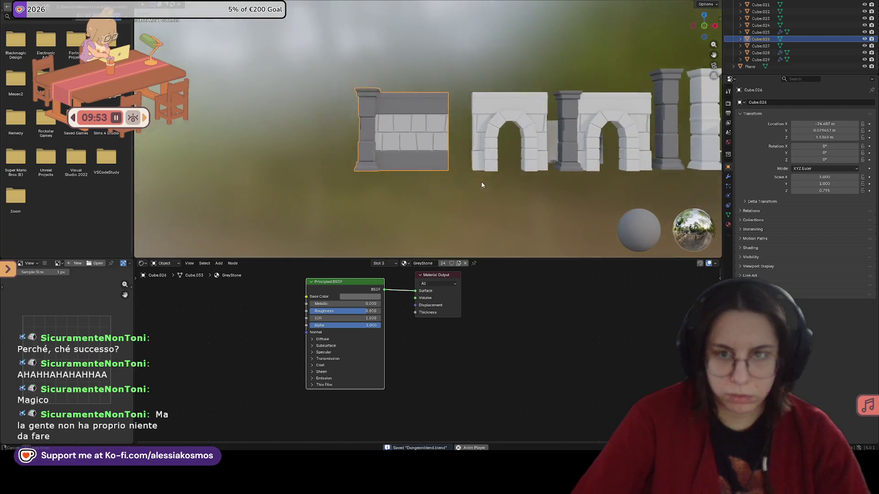
pyautogui.scroll(2, 471, 179)
pyautogui.scroll(1, 417, 137)
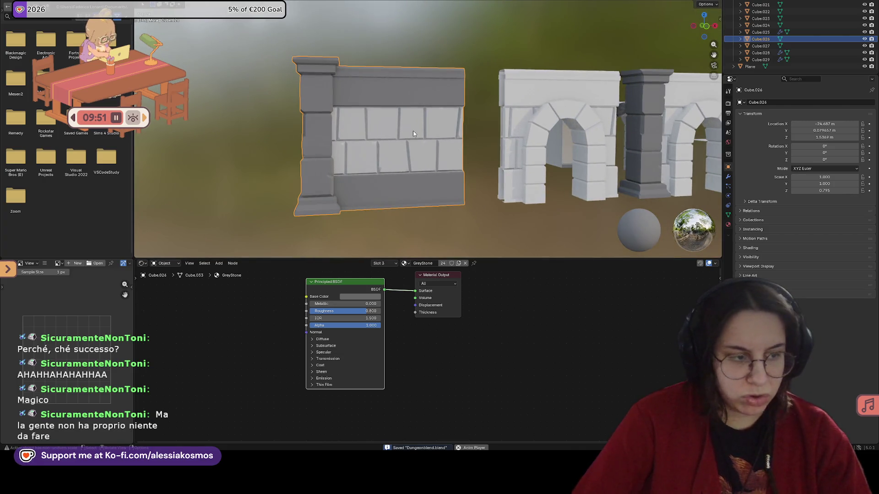
pyautogui.scroll(2, 413, 130)
# Switch the material slot dropdown to Slot 1.
pyautogui.click(390, 264)
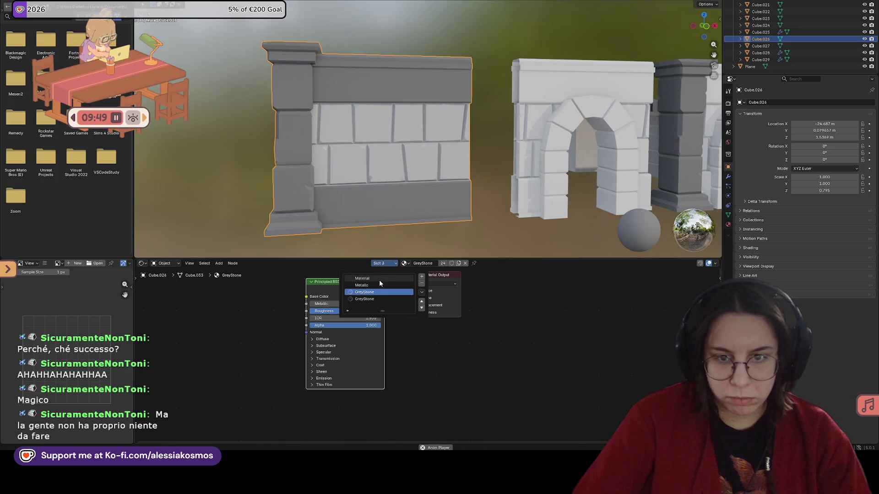
pyautogui.click(379, 279)
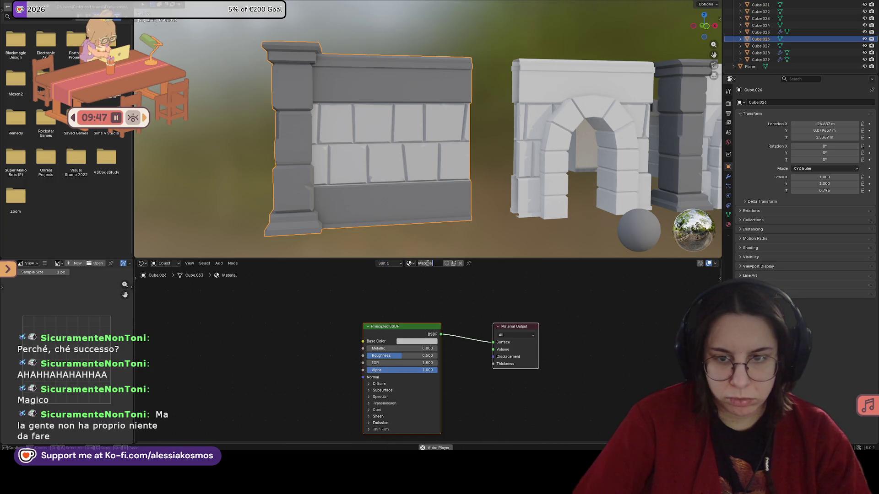
pyautogui.write('WallGrey')
# Confirm the WallGrey name and bring its base colour Hue down to 0.
pyautogui.press('Return')
pyautogui.click(417, 342)
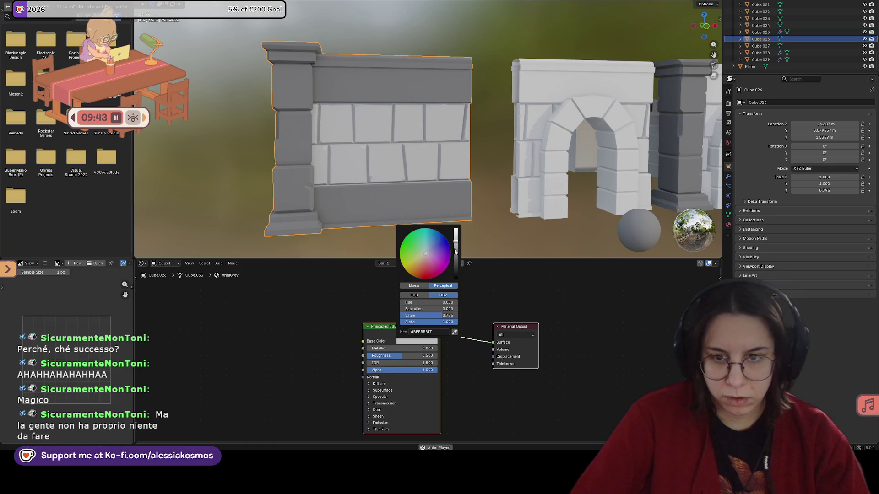
pyautogui.moveTo(455, 245); pyautogui.dragTo(456, 247)
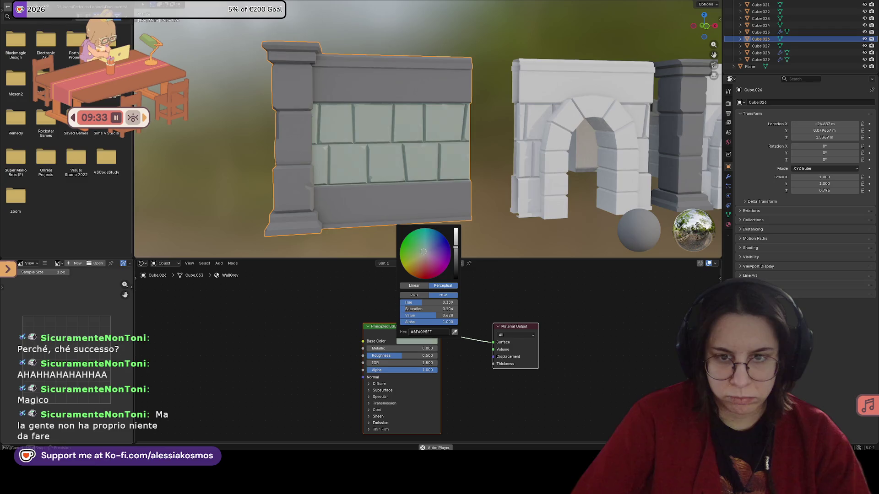
pyautogui.moveTo(424, 254); pyautogui.dragTo(425, 252)
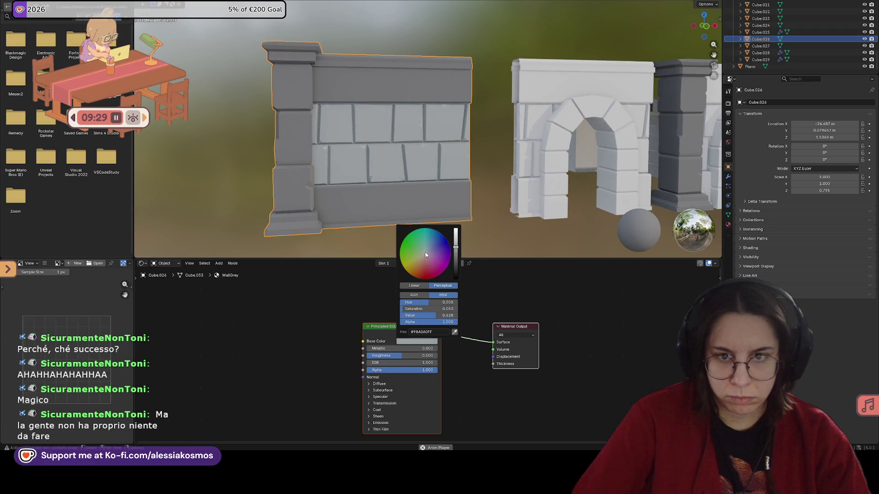
pyautogui.click(427, 341)
pyautogui.moveTo(446, 303); pyautogui.dragTo(446, 303)
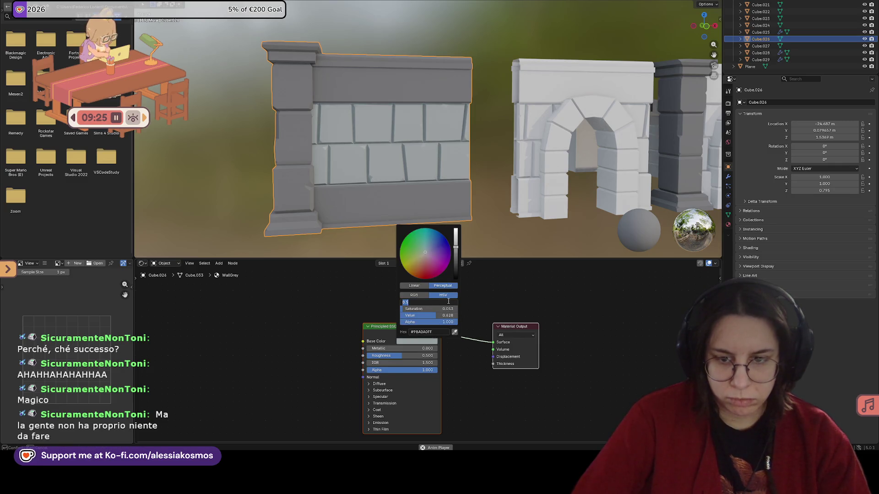
pyautogui.click(446, 303)
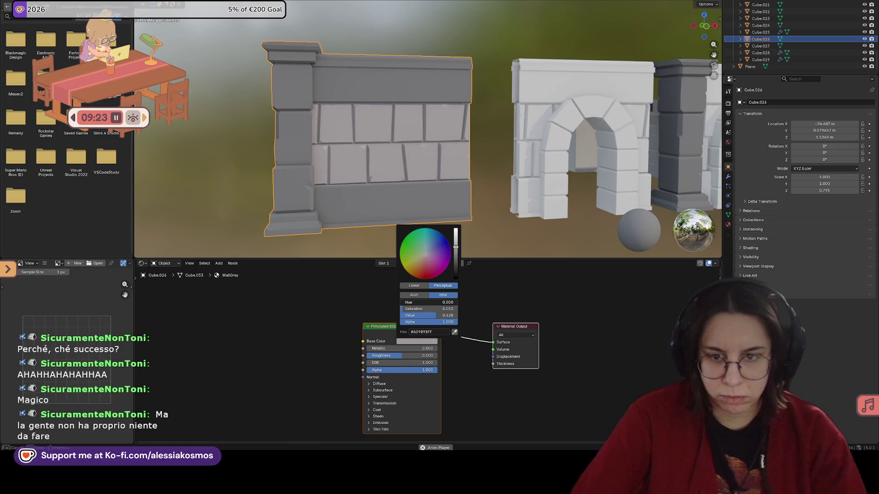
pyautogui.write('0')
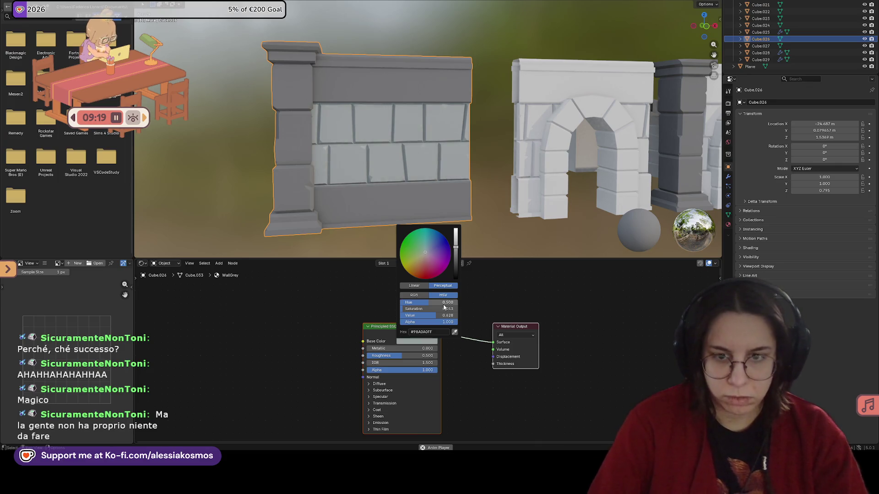
pyautogui.write('.529')
pyautogui.press('Return')
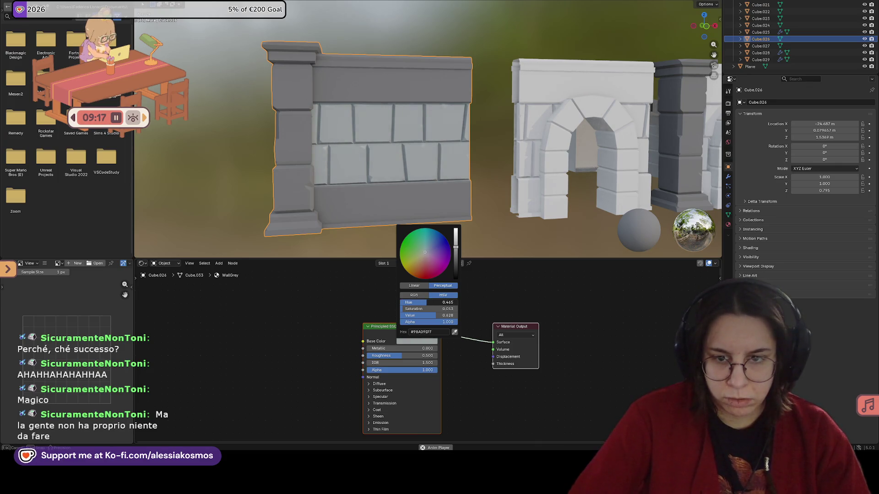
pyautogui.moveTo(447, 302); pyautogui.dragTo(482, 299)
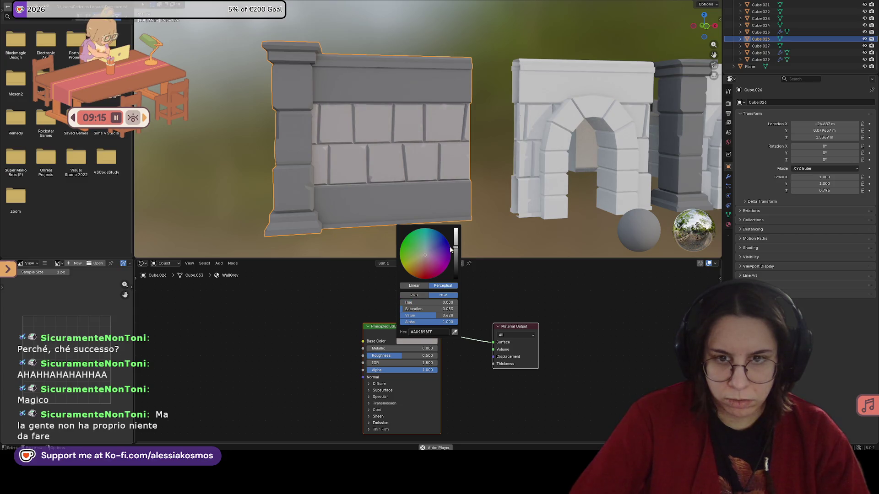
# Set Saturation to 0 and raise Value to a neutral light grey, then save.
pyautogui.moveTo(455, 249); pyautogui.dragTo(456, 245)
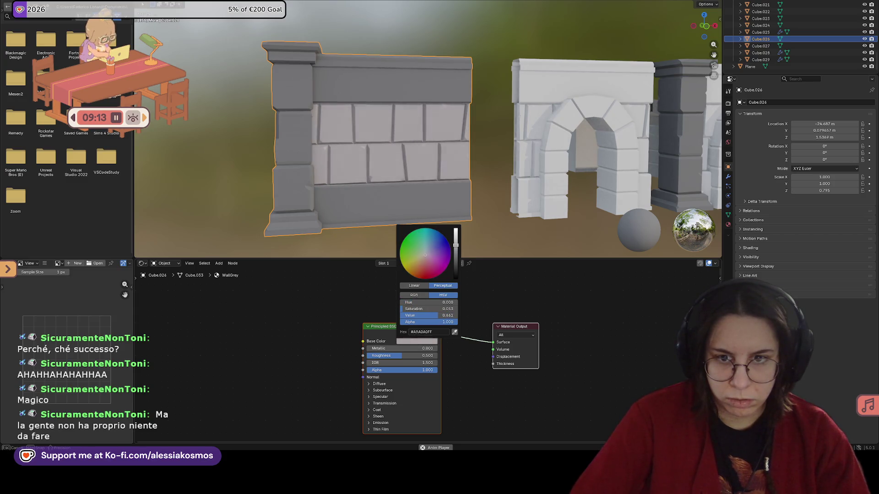
pyautogui.moveTo(429, 309); pyautogui.dragTo(433, 309)
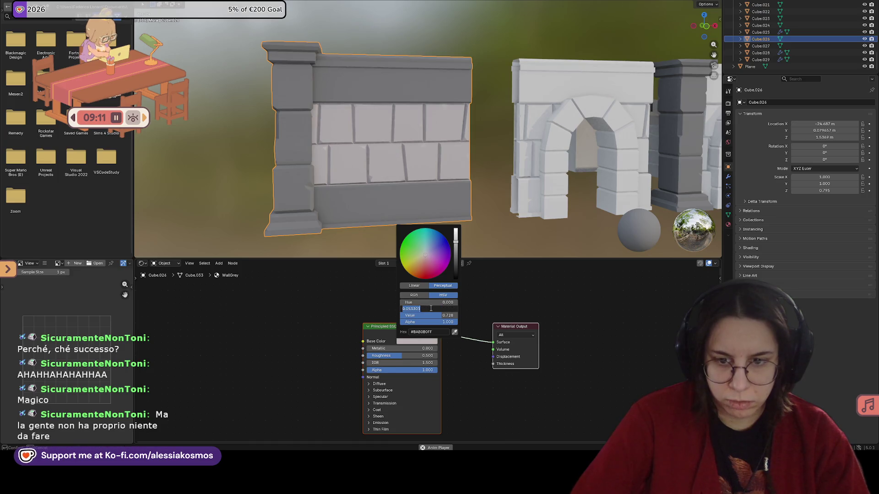
pyautogui.write('0')
pyautogui.press('Return')
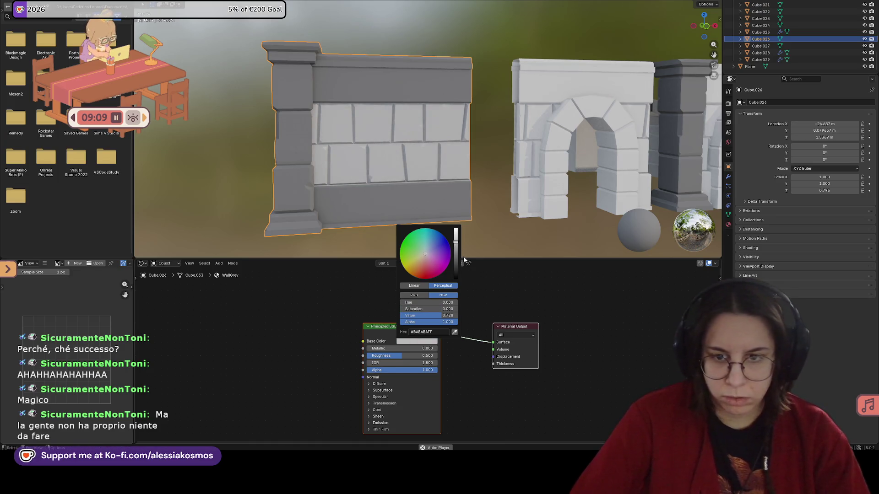
pyautogui.doubleClick(429, 315)
pyautogui.write('0')
pyautogui.press('Return')
pyautogui.moveTo(429, 316); pyautogui.dragTo(437, 316)
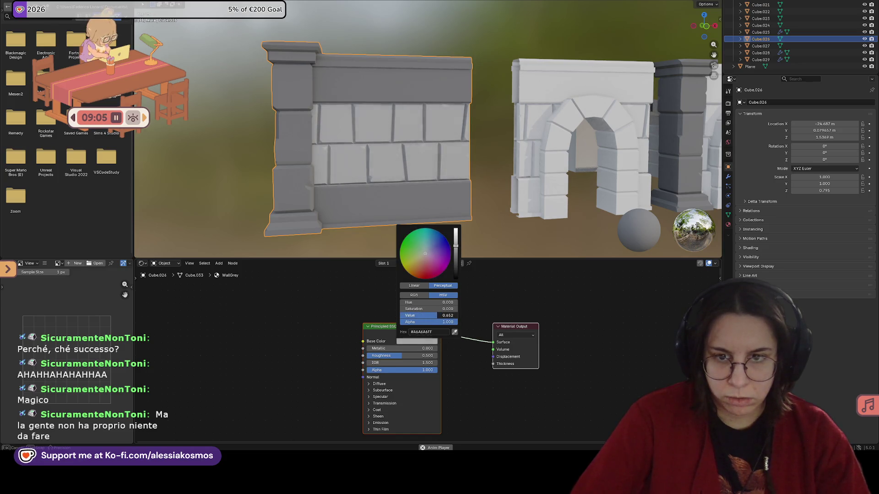
pyautogui.hotkey('ctrl', 's')
pyautogui.press('Home')
# Leave the roughness unchanged and snap to a front view of the wall.
pyautogui.moveTo(457, 251)
pyautogui.mouseDown(button='middle')
pyautogui.moveTo(451, 237)
pyautogui.moveTo(488, 183)
pyautogui.mouseUp(button='middle')
pyautogui.doubleClick(375, 358)
pyautogui.press('Escape')
pyautogui.scroll(2, 452, 136)
pyautogui.scroll(4, 417, 138)
pyautogui.scroll(3, 414, 173)
pyautogui.press('KP_1')
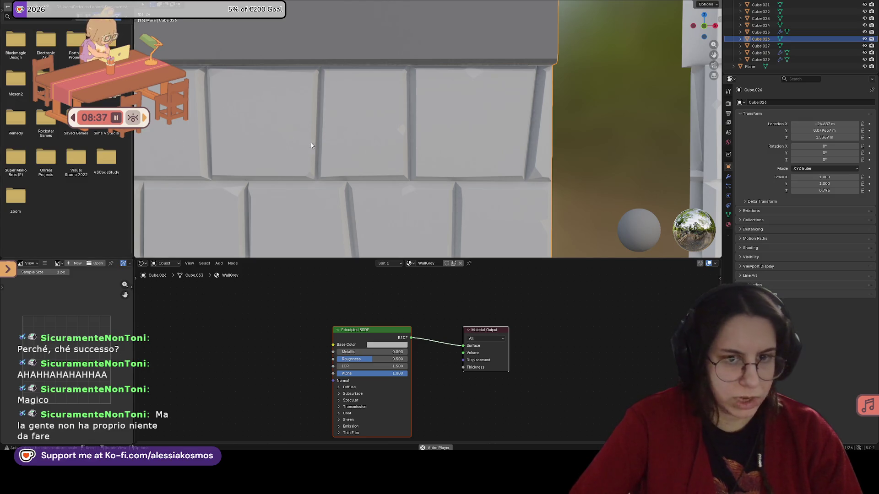
pyautogui.scroll(-8, 345, 152)
# Review the wall and arch pieces, save, and switch back to the Layout workspace.
pyautogui.moveTo(387, 160)
pyautogui.mouseDown(button='middle')
pyautogui.moveTo(364, 159)
pyautogui.moveTo(507, 153)
pyautogui.moveTo(444, 154)
pyautogui.mouseUp(button='middle')
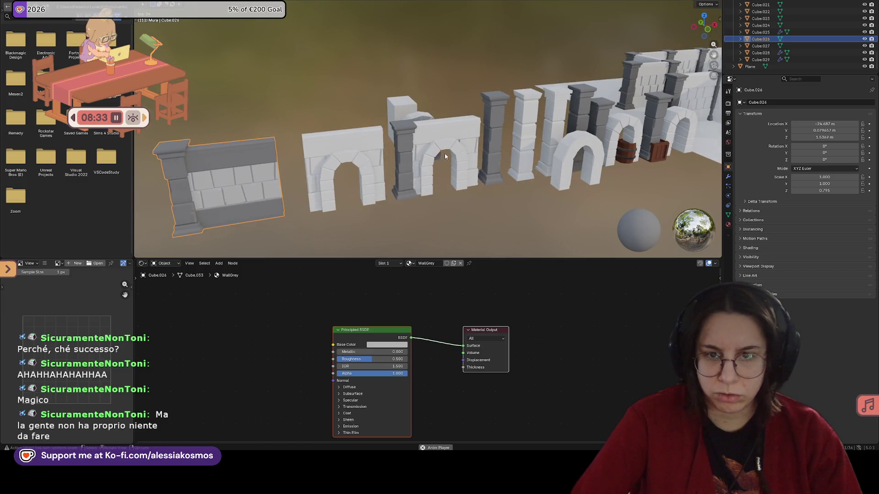
pyautogui.click(435, 129)
pyautogui.moveTo(334, 141); pyautogui.dragTo(332, 153, button='middle')
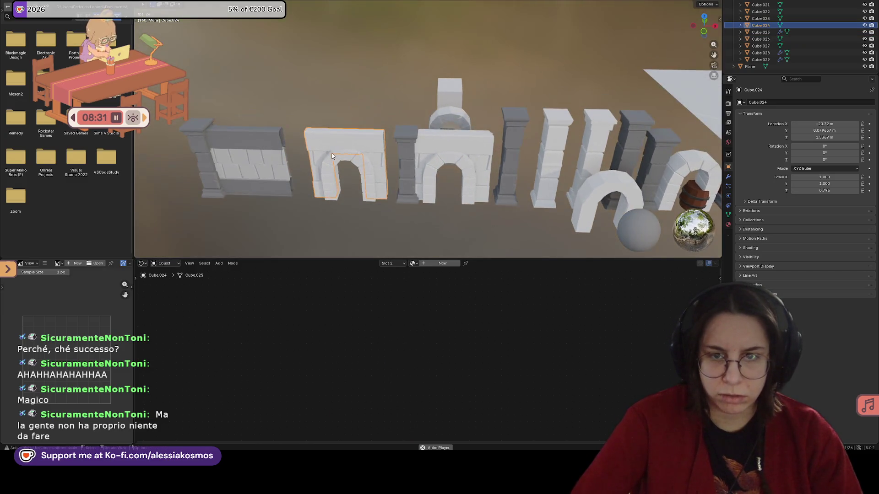
pyautogui.click(257, 152)
pyautogui.moveTo(256, 150)
pyautogui.mouseDown(button='middle')
pyautogui.moveTo(348, 132)
pyautogui.moveTo(364, 118)
pyautogui.mouseUp(button='middle')
pyautogui.hotkey('ctrl', 's')
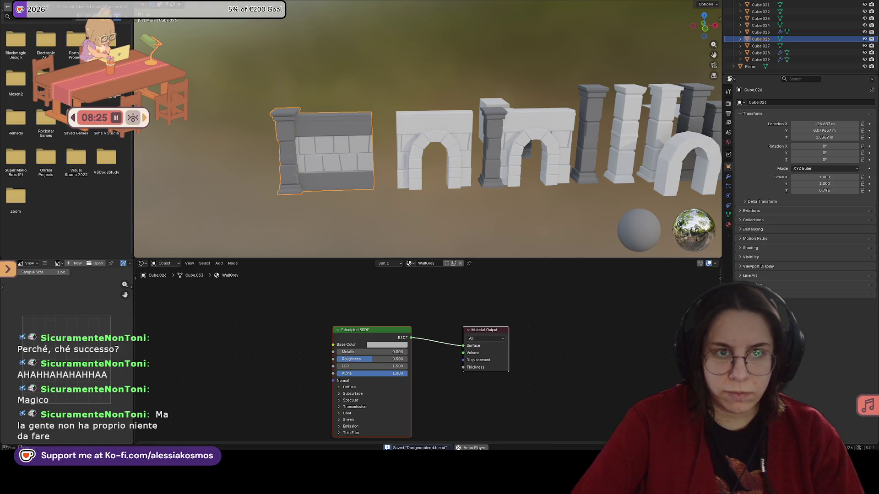
pyautogui.hotkey('ctrl', 'pageup')
pyautogui.hotkey('ctrl', 'pageup')
pyautogui.hotkey('ctrl', 'pageup')
pyautogui.hotkey('ctrl', 'pageup')
pyautogui.hotkey('ctrl', 'pageup')
pyautogui.scroll(-2, 392, 225)
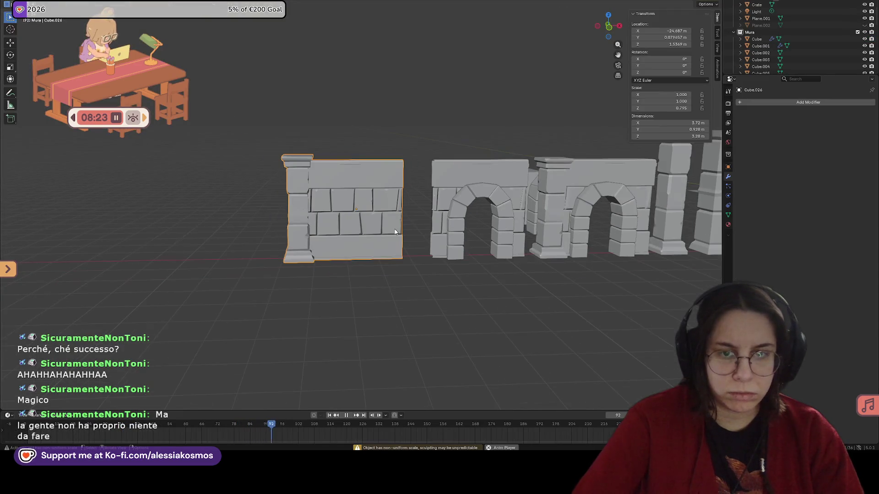
# Duplicate the connected wall section and move it along X to the left of the pillared wall.
pyautogui.hotkey('ctrl', 'pagedown')
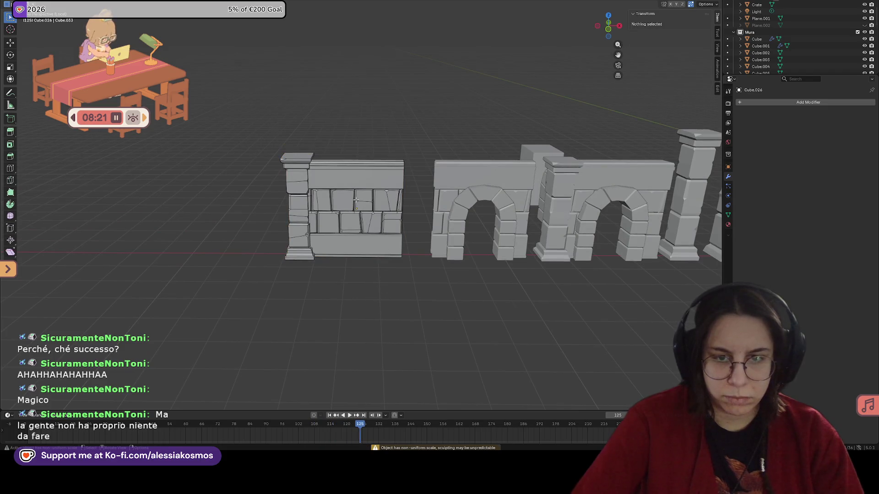
pyautogui.scroll(2, 356, 201)
pyautogui.click(355, 174)
pyautogui.hotkey('ctrl', 'l')
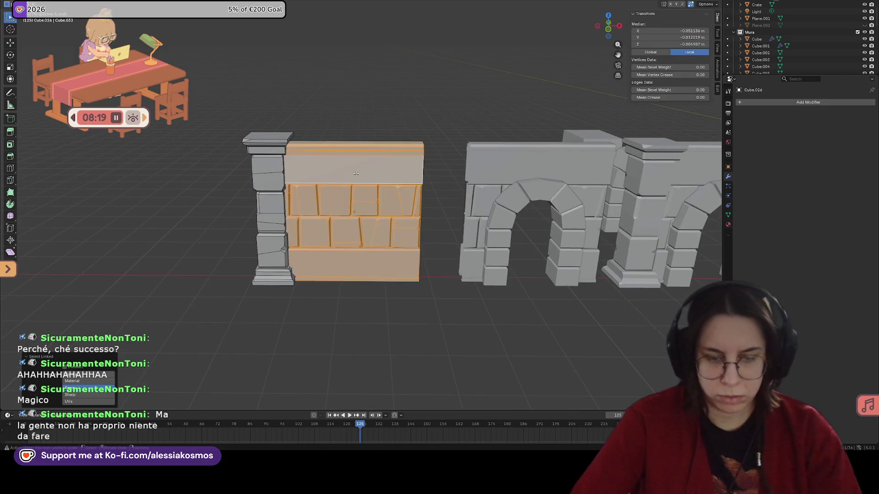
pyautogui.scroll(-1, 356, 173)
pyautogui.press('g')
pyautogui.press('x')
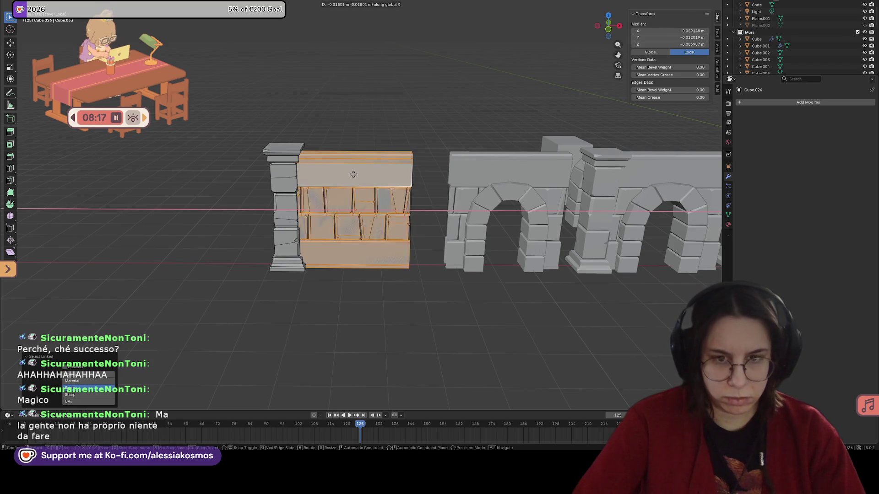
pyautogui.click(193, 175)
pyautogui.press('Tab')
# Select the left wall section and separate it into its own object with P > Selection.
pyautogui.moveTo(193, 174)
pyautogui.mouseDown(button='middle')
pyautogui.moveTo(318, 187)
pyautogui.moveTo(411, 231)
pyautogui.moveTo(350, 209)
pyautogui.mouseUp(button='middle')
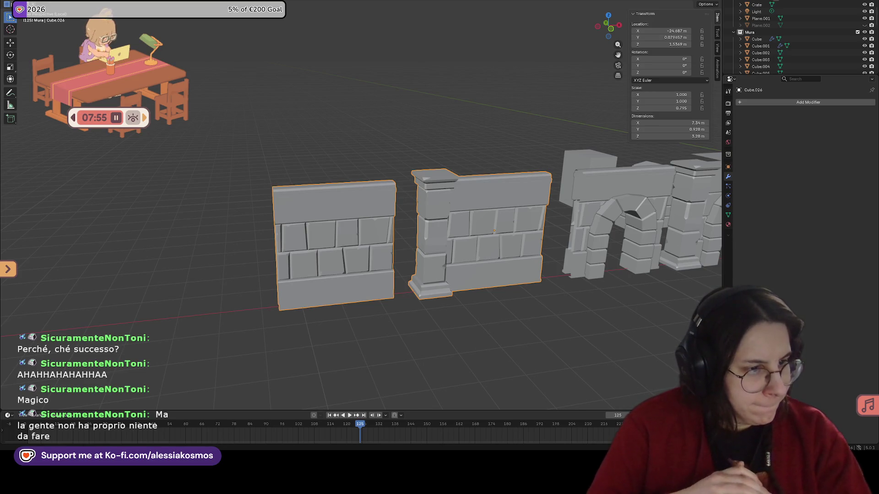
pyautogui.moveTo(206, 68)
pyautogui.mouseDown(button='middle')
pyautogui.moveTo(266, 106)
pyautogui.moveTo(257, 102)
pyautogui.mouseUp(button='middle')
pyautogui.moveTo(305, 141); pyautogui.dragTo(337, 198, button='middle')
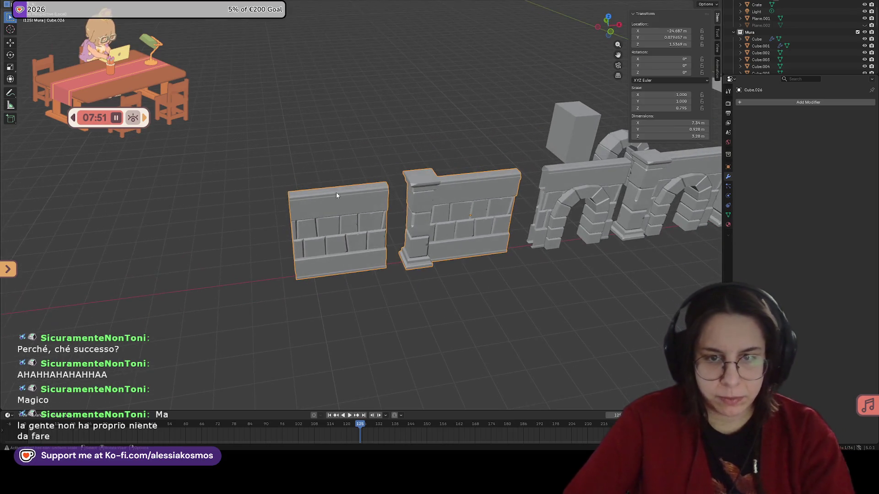
pyautogui.press('Tab')
pyautogui.click(337, 199)
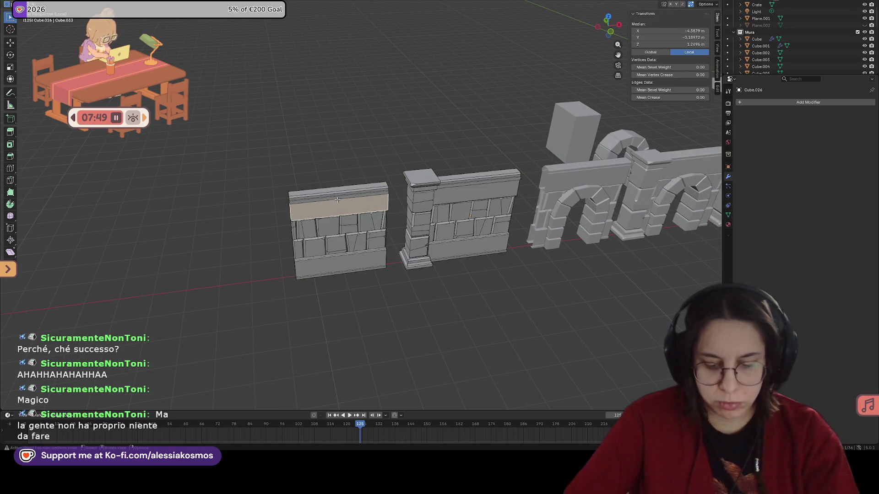
pyautogui.hotkey('ctrl', 'l')
pyautogui.moveTo(337, 200)
pyautogui.mouseDown(button='middle')
pyautogui.moveTo(336, 187)
pyautogui.moveTo(359, 173)
pyautogui.moveTo(380, 192)
pyautogui.mouseUp(button='middle')
pyautogui.press('p')
pyautogui.click(336, 187)
pyautogui.press('Tab')
pyautogui.press('Tab')
# Select the separated plain wall and start a Shift+D duplicate.
pyautogui.click(367, 197)
pyautogui.hotkey('shift', 'd')
# Place the duplicate further left along X and save the scene.
pyautogui.press('y')
pyautogui.press('x')
pyautogui.click(234, 185)
pyautogui.click(389, 201)
pyautogui.hotkey('ctrl', 's')
# Select the separated plain wall and switch to the Shading workspace.
pyautogui.moveTo(389, 201)
pyautogui.mouseDown(button='middle')
pyautogui.moveTo(402, 200)
pyautogui.moveTo(390, 209)
pyautogui.moveTo(544, 203)
pyautogui.moveTo(555, 213)
pyautogui.mouseUp(button='middle')
pyautogui.click(588, 206)
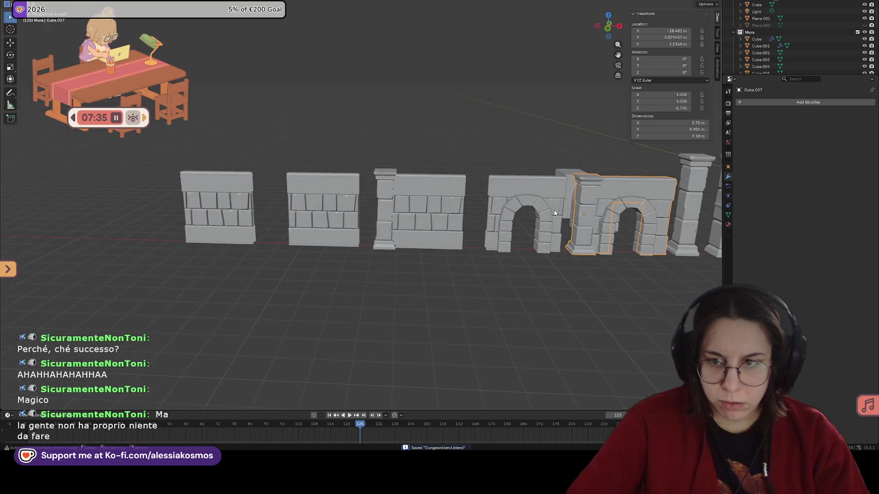
pyautogui.click(521, 190)
pyautogui.moveTo(520, 189)
pyautogui.mouseDown(button='middle')
pyautogui.moveTo(324, 195)
pyautogui.moveTo(454, 196)
pyautogui.mouseUp(button='middle')
pyautogui.click(343, 206)
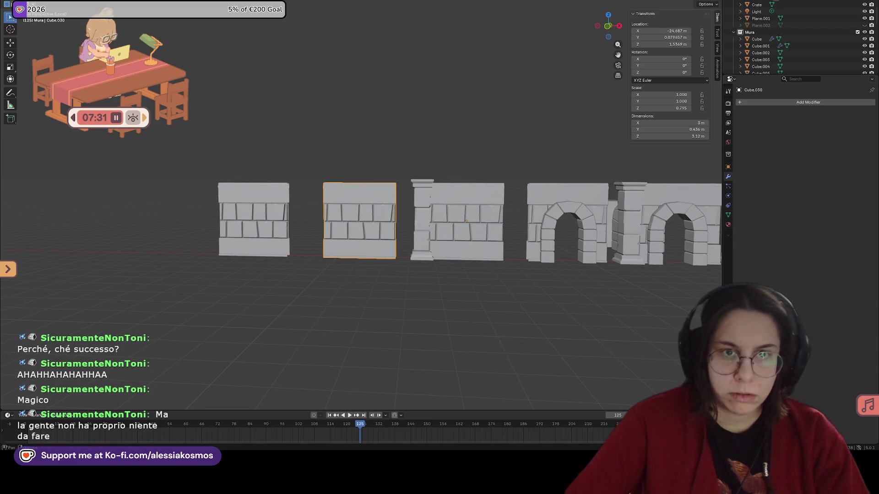
pyautogui.hotkey('ctrl', 'pagedown')
pyautogui.scroll(2, 393, 176)
pyautogui.scroll(2, 310, 163)
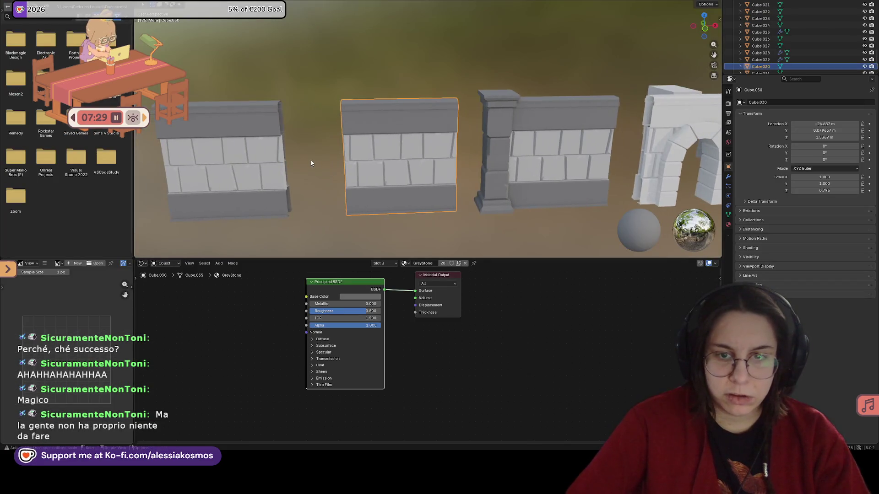
pyautogui.scroll(2, 433, 121)
# Set Slot 3's material to WoodWall for the wall's top and bottom bands.
pyautogui.click(392, 265)
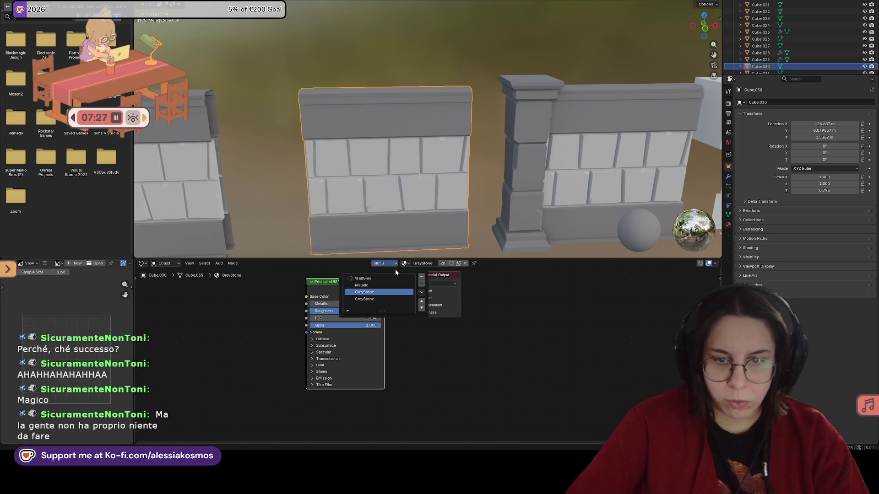
pyautogui.click(407, 262)
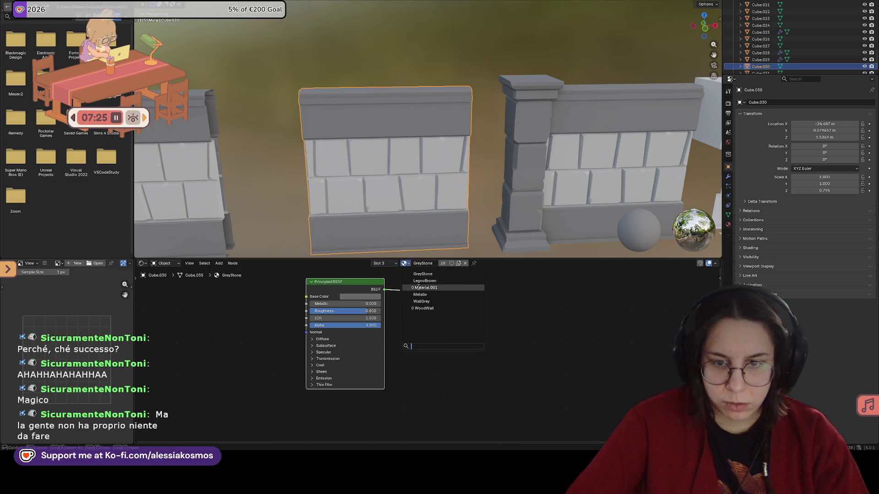
pyautogui.click(423, 287)
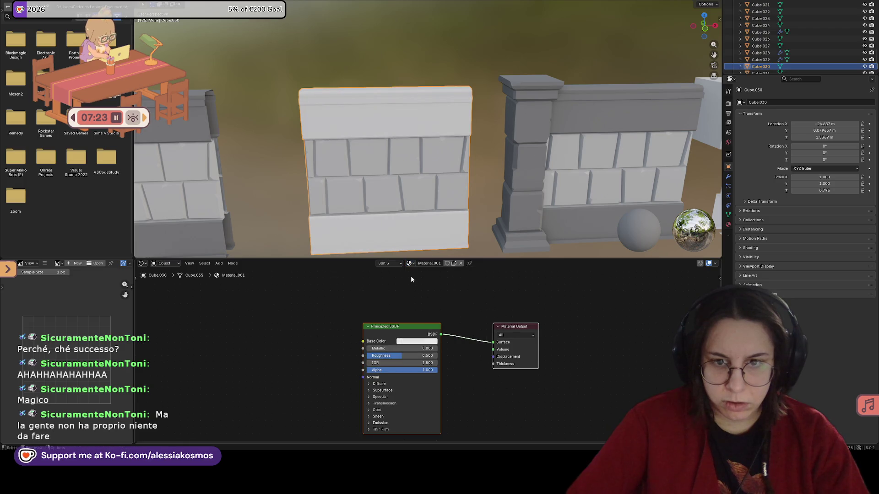
pyautogui.click(410, 263)
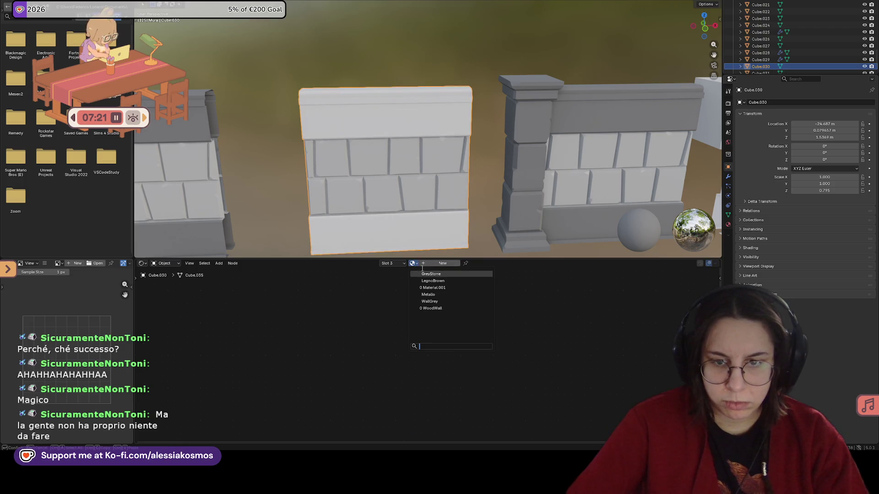
pyautogui.click(441, 288)
pyautogui.rightClick(406, 265)
pyautogui.moveTo(383, 317)
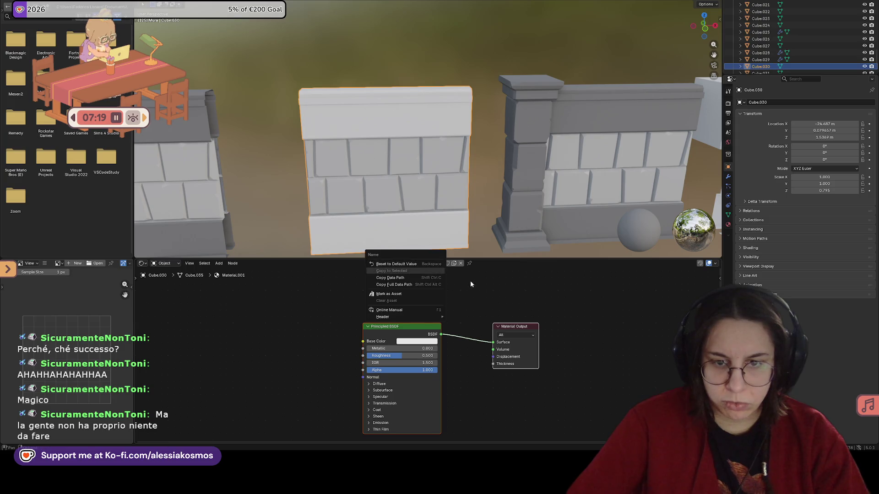
pyautogui.click(448, 271)
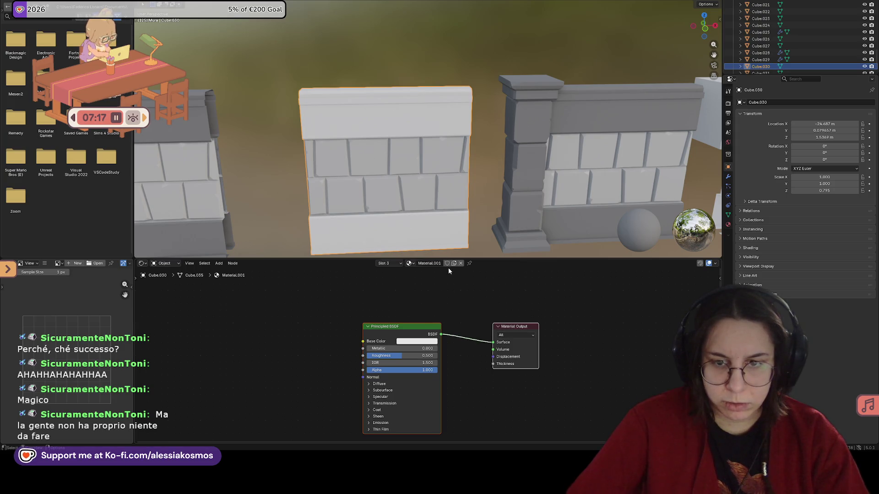
pyautogui.click(410, 263)
pyautogui.click(427, 288)
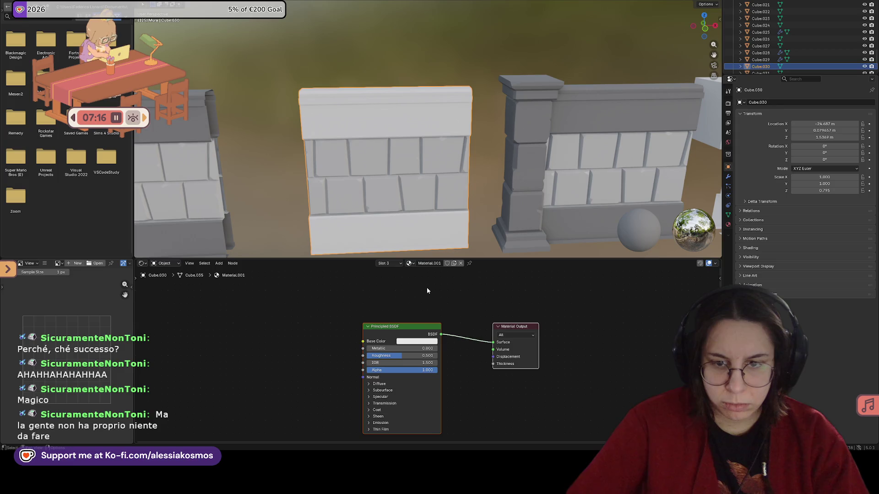
pyautogui.rightClick(422, 262)
pyautogui.moveTo(374, 315)
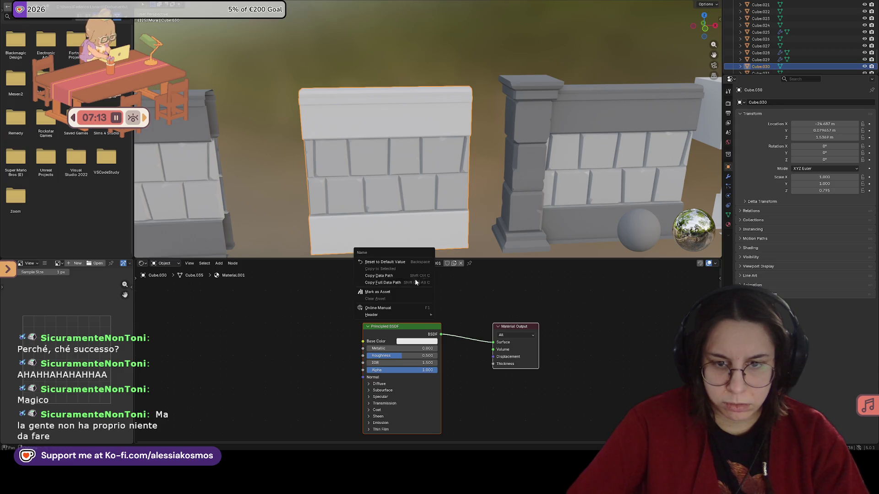
pyautogui.click(454, 272)
pyautogui.click(407, 263)
pyautogui.click(426, 279)
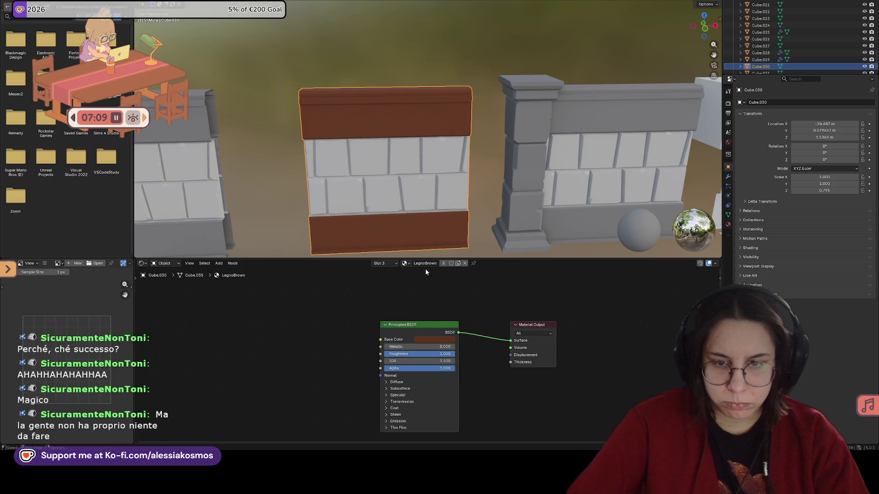
pyautogui.click(406, 263)
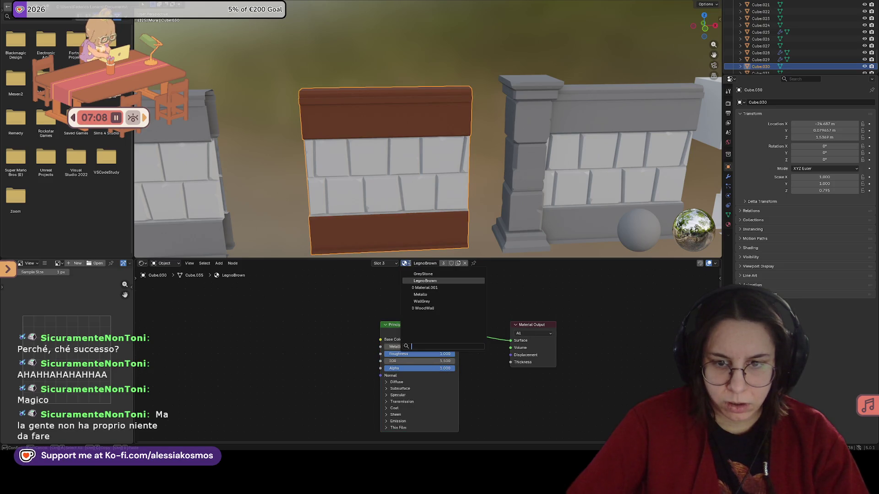
pyautogui.click(423, 308)
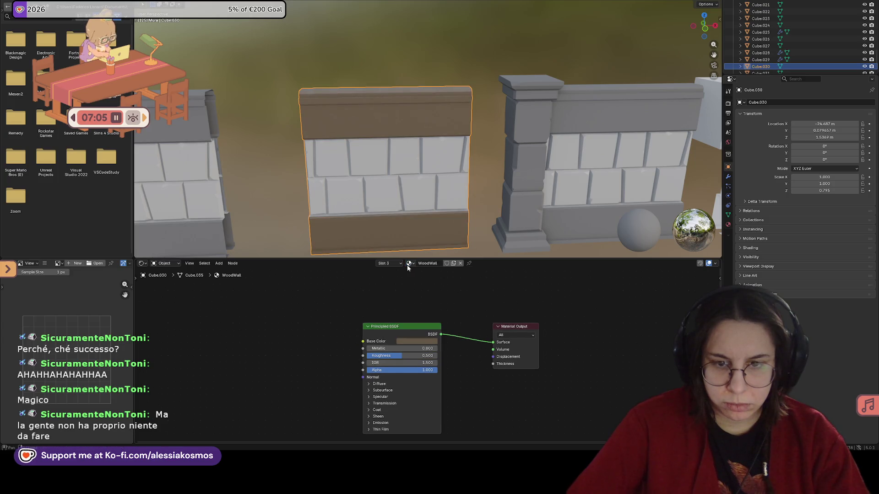
# Replace Slot 1's WallGrey with GreyStone on the stone blocks.
pyautogui.click(387, 264)
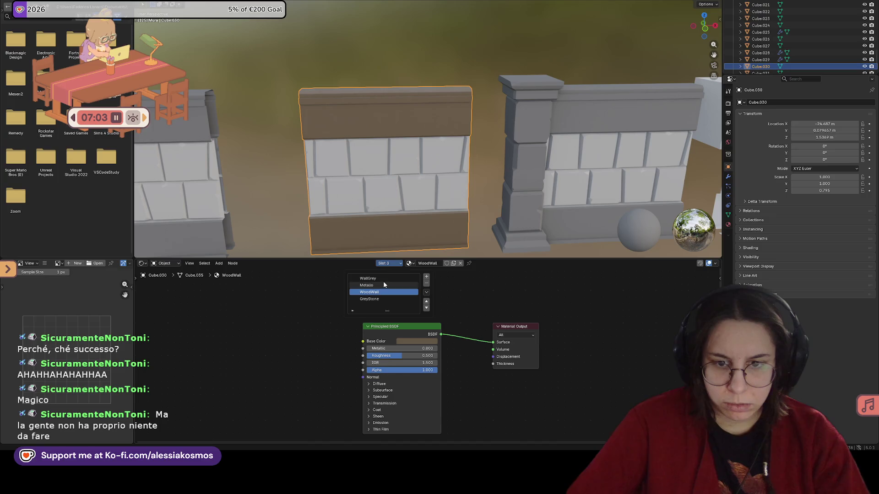
pyautogui.click(383, 278)
pyautogui.click(406, 263)
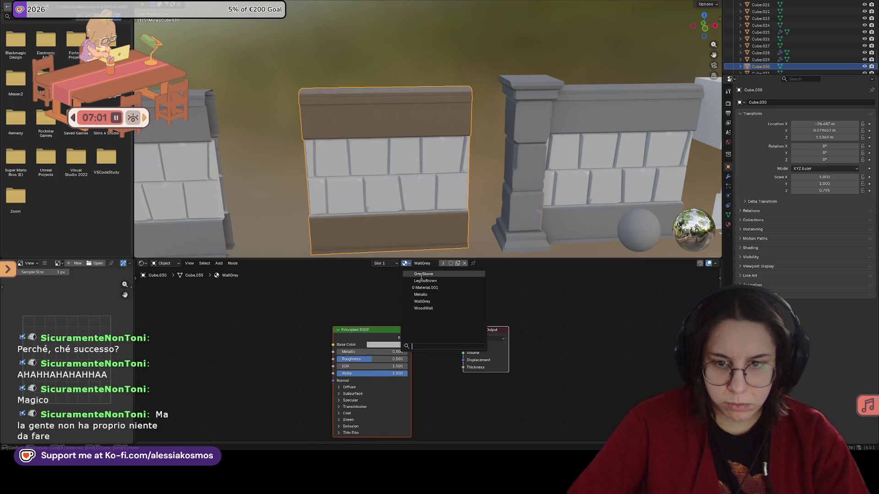
pyautogui.click(419, 281)
pyautogui.moveTo(439, 206); pyautogui.dragTo(456, 197, button='middle')
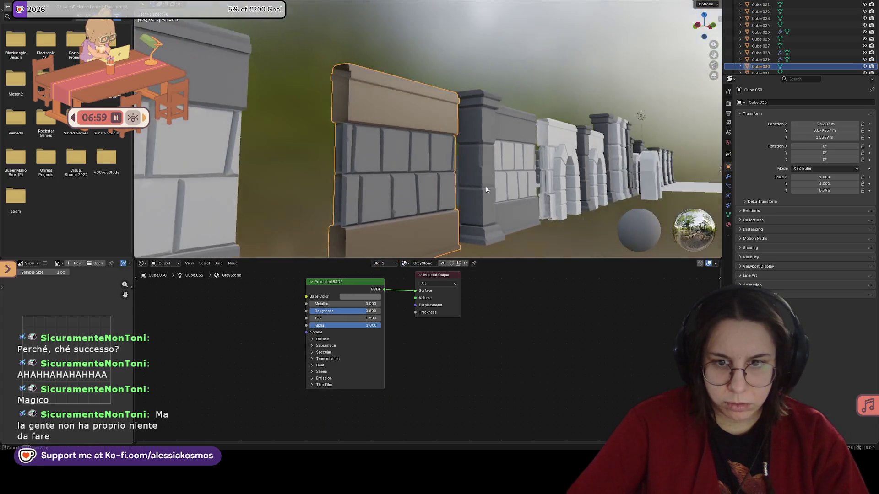
# Lighten the WoodWall base colour Value slightly and return to mesh editing.
pyautogui.click(384, 264)
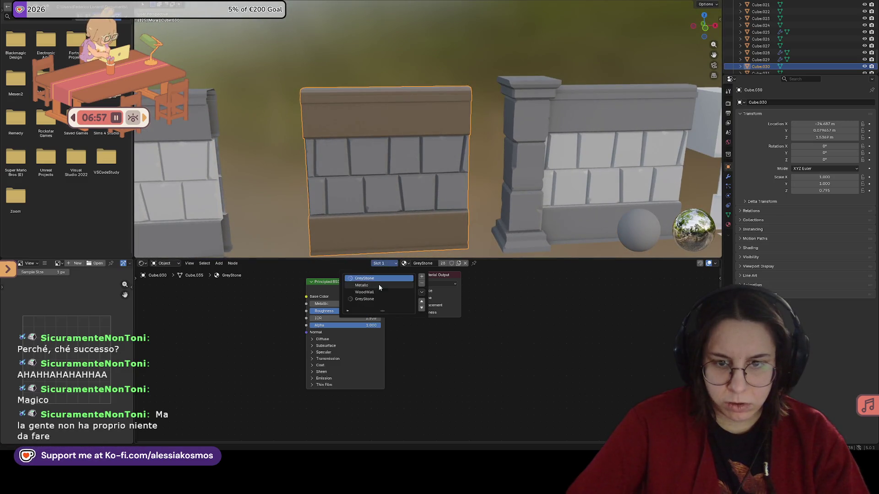
pyautogui.click(376, 293)
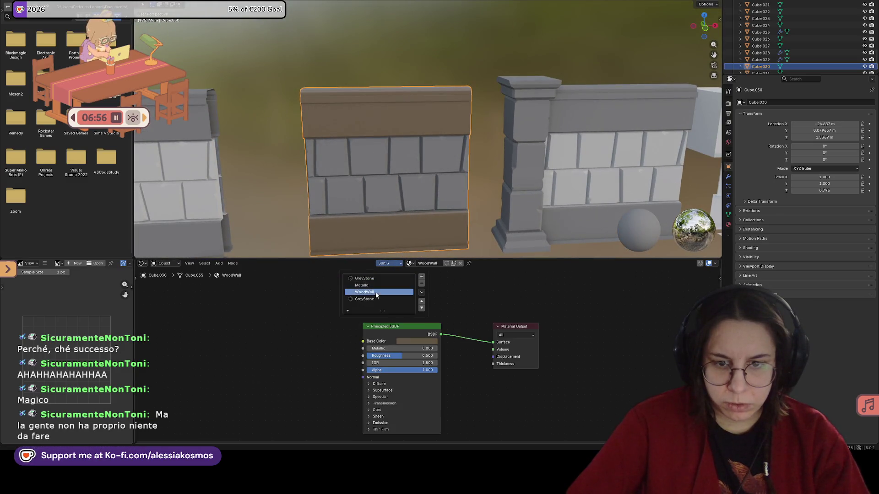
pyautogui.click(411, 340)
pyautogui.scroll(-2, 429, 264)
pyautogui.scroll(2, 429, 264)
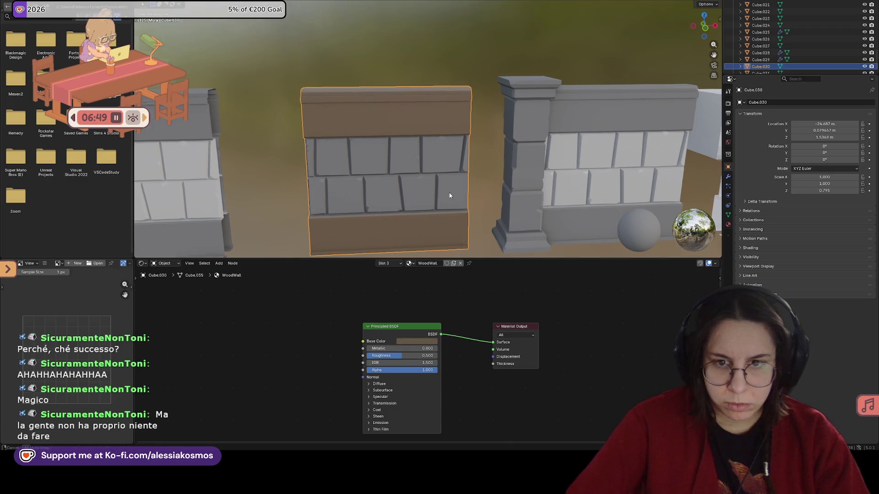
pyautogui.moveTo(450, 193); pyautogui.dragTo(431, 182, button='middle')
pyautogui.scroll(3, 432, 182)
pyautogui.scroll(2, 465, 182)
pyautogui.scroll(-1, 465, 181)
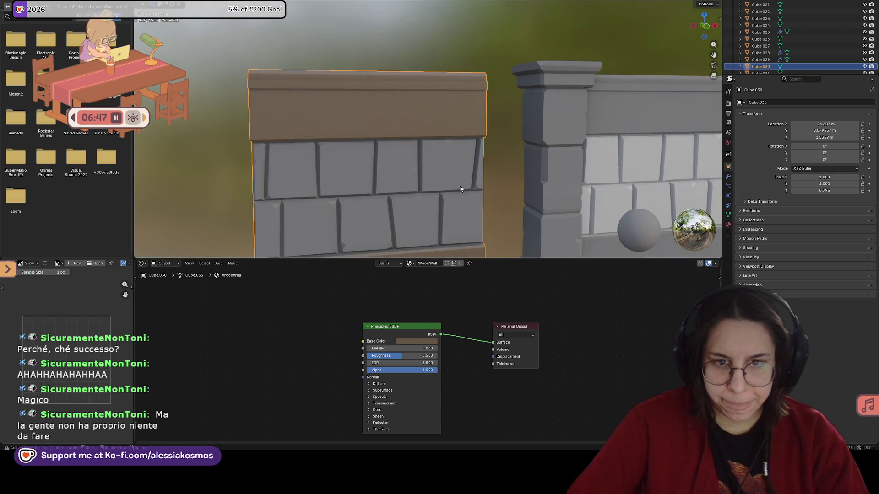
pyautogui.moveTo(456, 190); pyautogui.dragTo(440, 190, button='middle')
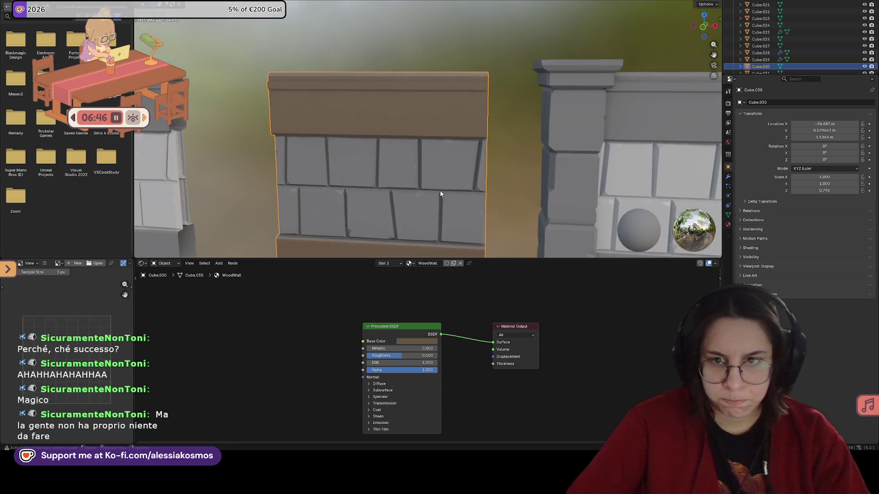
pyautogui.moveTo(397, 89); pyautogui.dragTo(391, 88, button='middle')
pyautogui.press('Tab')
# Select the wood wall's top-cap edge loops and its bottom edge loop.
pyautogui.keyDown('alt'); pyautogui.click(397, 88); pyautogui.keyUp('alt')
pyautogui.moveTo(245, 56); pyautogui.dragTo(495, 87)
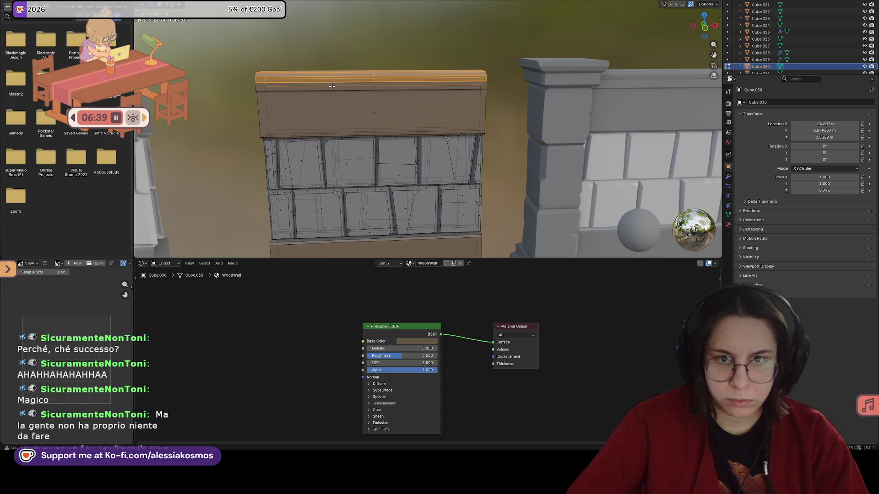
pyautogui.moveTo(375, 86); pyautogui.dragTo(410, 84, button='middle')
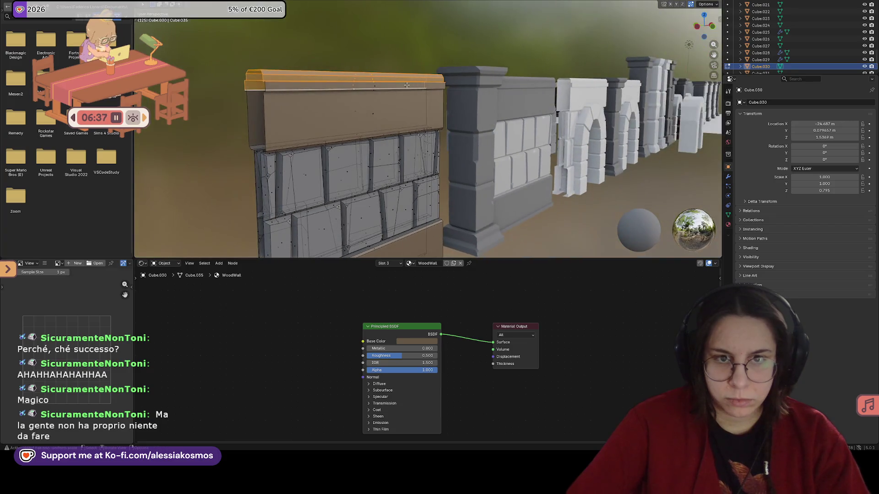
pyautogui.moveTo(371, 83)
pyautogui.mouseDown(button='middle')
pyautogui.moveTo(388, 123)
pyautogui.moveTo(351, 206)
pyautogui.mouseUp(button='middle')
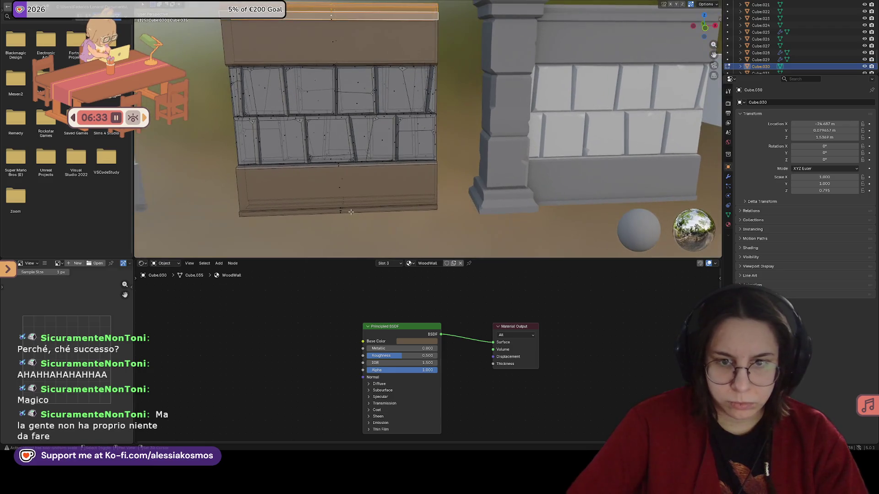
pyautogui.keyDown('alt'); pyautogui.keyDown('shift'); pyautogui.click(350, 211); pyautogui.keyUp('shift'); pyautogui.keyUp('alt')
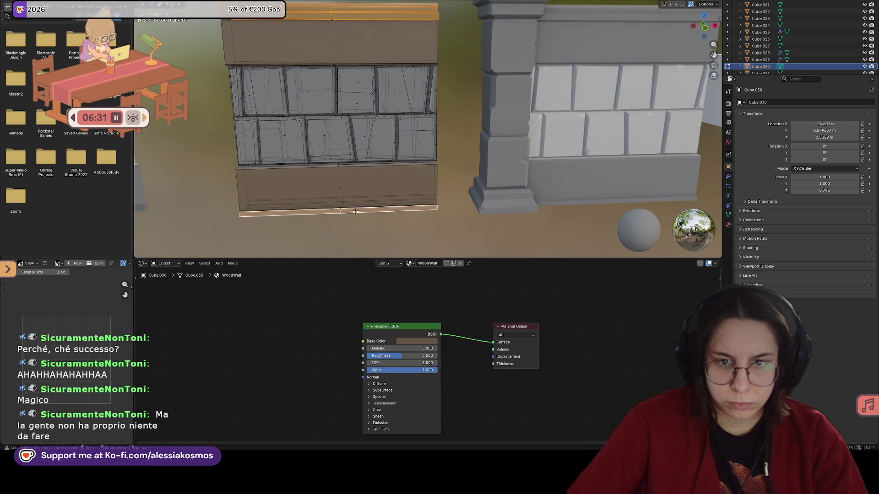
pyautogui.moveTo(352, 211); pyautogui.dragTo(391, 151, button='middle')
pyautogui.scroll(2, 411, 208)
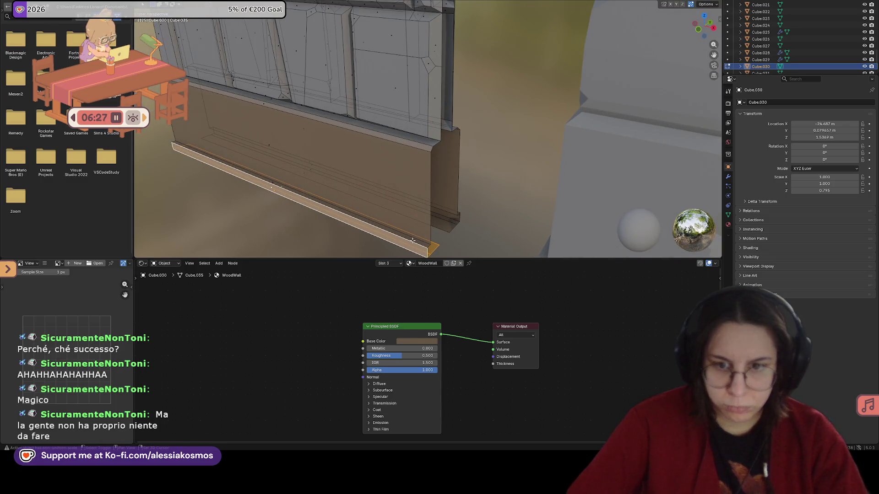
pyautogui.moveTo(285, 185); pyautogui.dragTo(340, 175, button='middle')
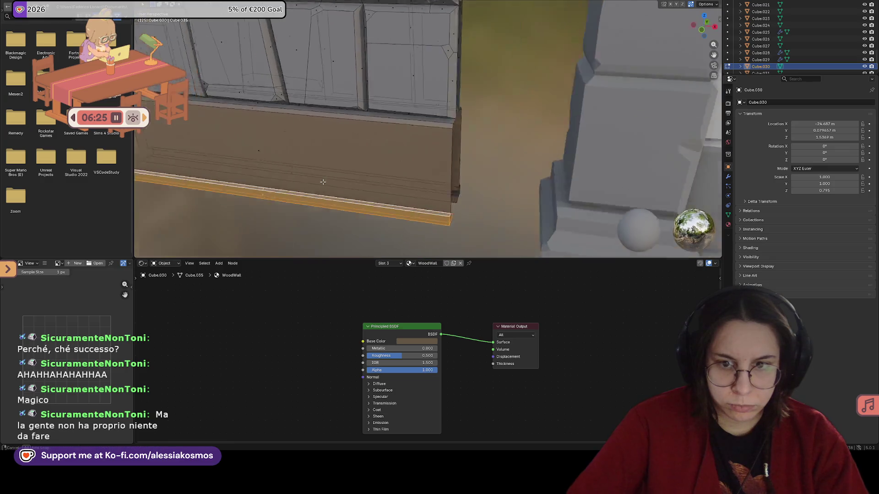
pyautogui.moveTo(397, 158); pyautogui.dragTo(362, 226, button='middle')
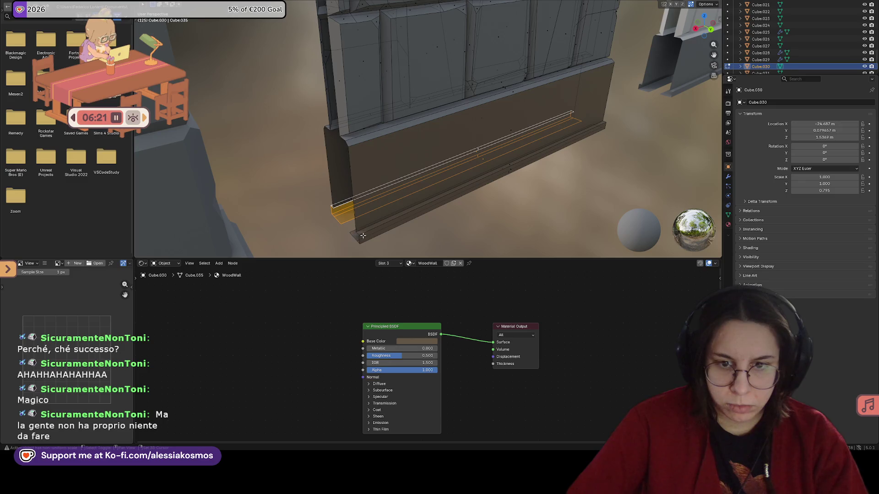
pyautogui.moveTo(408, 202)
pyautogui.mouseDown(button='middle')
pyautogui.moveTo(465, 135)
pyautogui.moveTo(460, 96)
pyautogui.moveTo(487, 118)
pyautogui.moveTo(511, 117)
pyautogui.mouseUp(button='middle')
# Add the thin bottom trim strip faces to the selection, leaving the face between them unselected.
pyautogui.keyDown('alt'); pyautogui.click(479, 123); pyautogui.keyUp('alt')
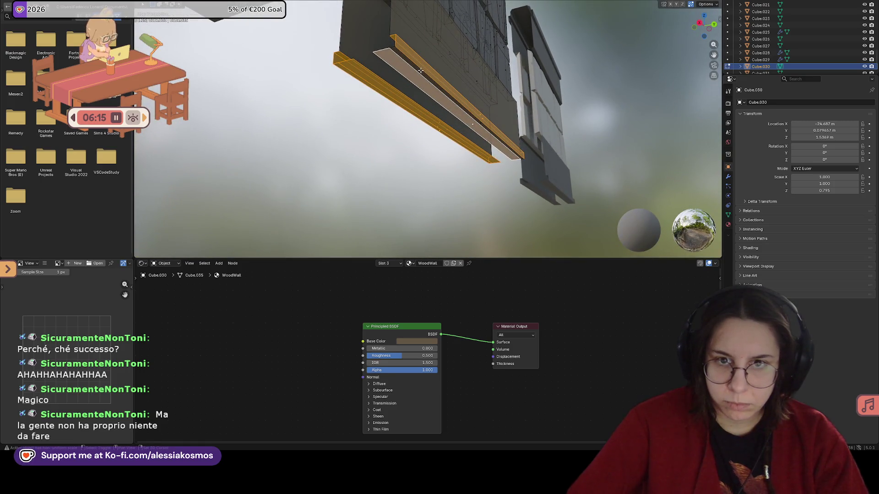
pyautogui.keyDown('shift'); pyautogui.click(474, 114); pyautogui.keyUp('shift')
pyautogui.keyDown('shift'); pyautogui.click(477, 120); pyautogui.keyUp('shift')
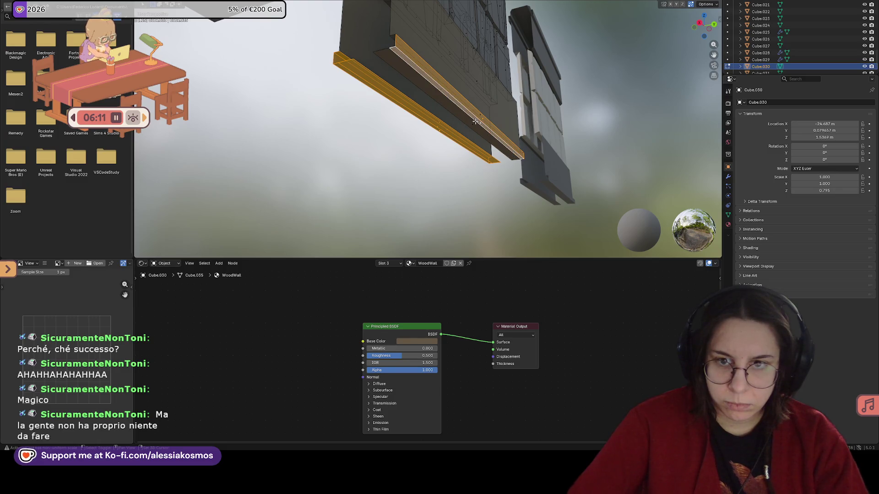
pyautogui.moveTo(476, 120); pyautogui.dragTo(433, 141, button='middle')
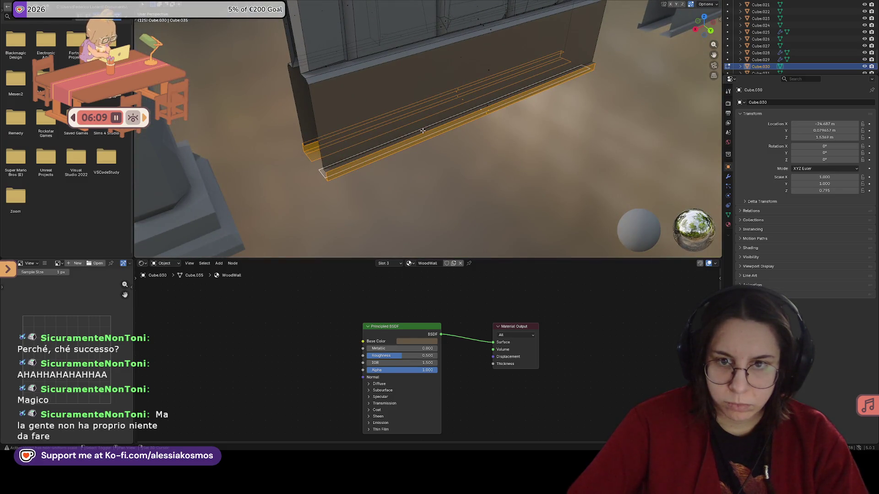
pyautogui.keyDown('shift'); pyautogui.click(482, 106); pyautogui.keyUp('shift')
pyautogui.keyDown('shift'); pyautogui.click(494, 102); pyautogui.keyUp('shift')
pyautogui.moveTo(494, 102)
pyautogui.mouseDown(button='middle')
pyautogui.moveTo(483, 35)
pyautogui.moveTo(454, 93)
pyautogui.moveTo(442, 168)
pyautogui.mouseUp(button='middle')
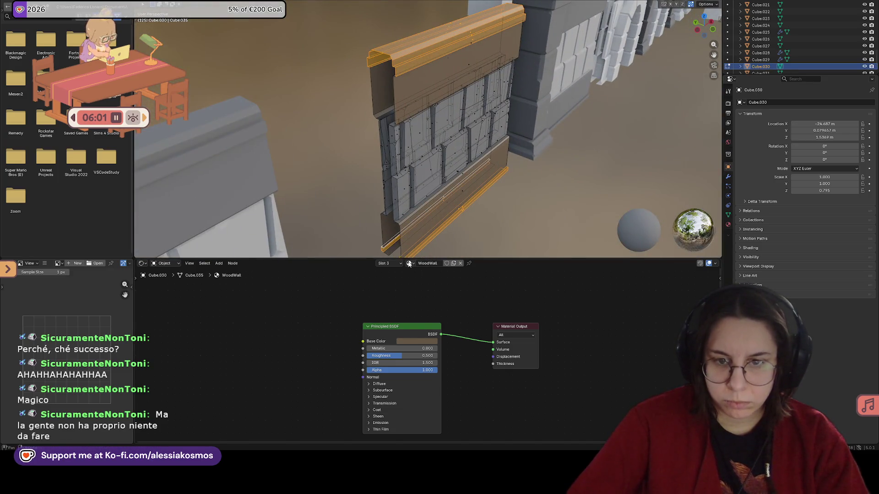
# Add a new material slot holding LegnoBrown and assign it to the selected cap and trim faces.
pyautogui.click(387, 263)
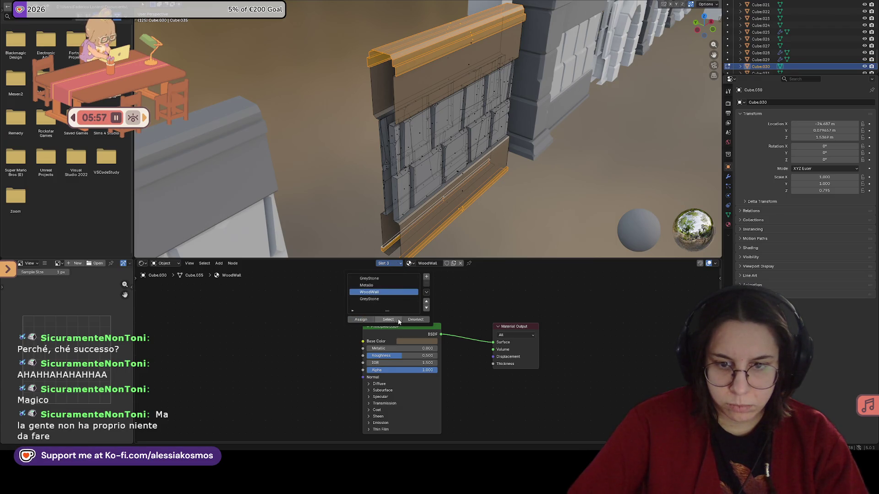
pyautogui.click(427, 279)
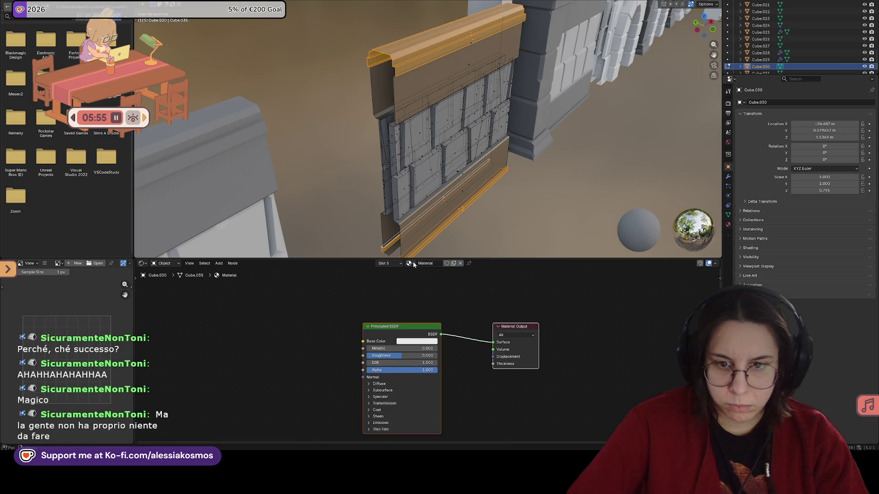
pyautogui.click(408, 264)
pyautogui.click(435, 279)
pyautogui.moveTo(454, 206)
pyautogui.mouseDown(button='middle')
pyautogui.moveTo(475, 152)
pyautogui.moveTo(467, 175)
pyautogui.mouseUp(button='middle')
pyautogui.click(379, 264)
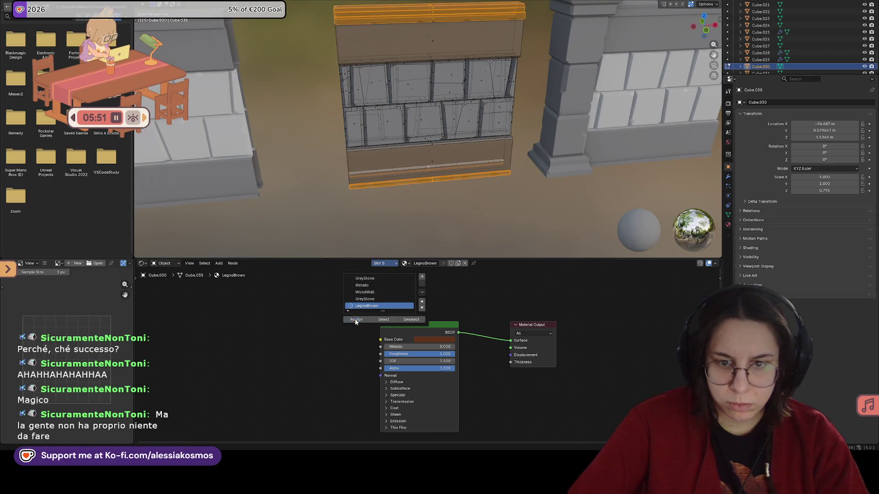
pyautogui.click(504, 206)
# Check which material slots the thin trim pieces use, switching between LegnoBrown and WoodWall.
pyautogui.moveTo(505, 205); pyautogui.dragTo(488, 194, button='middle')
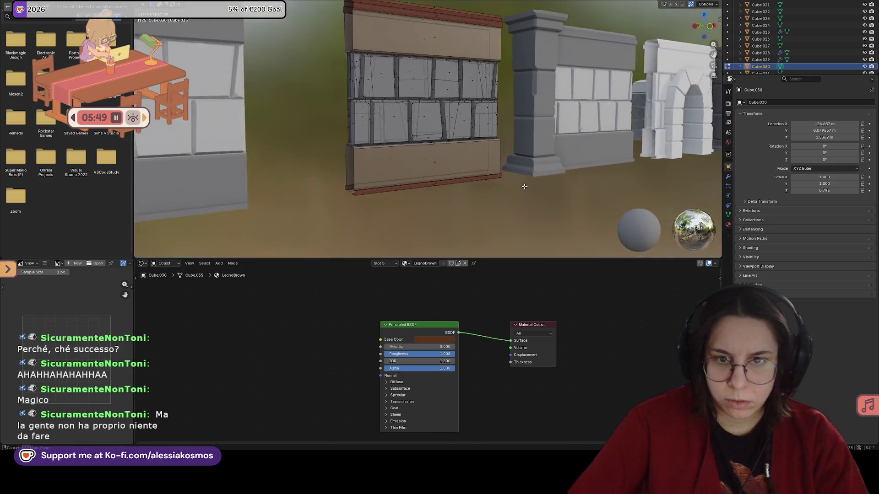
pyautogui.click(439, 157)
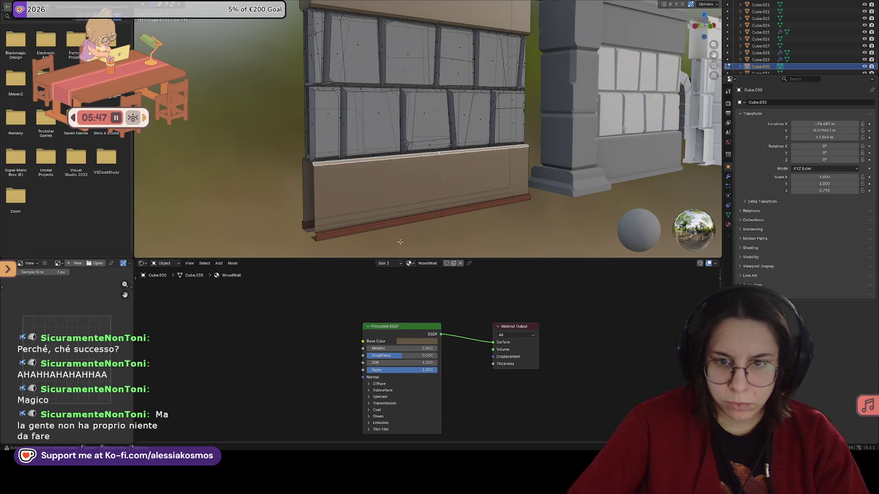
pyautogui.click(385, 263)
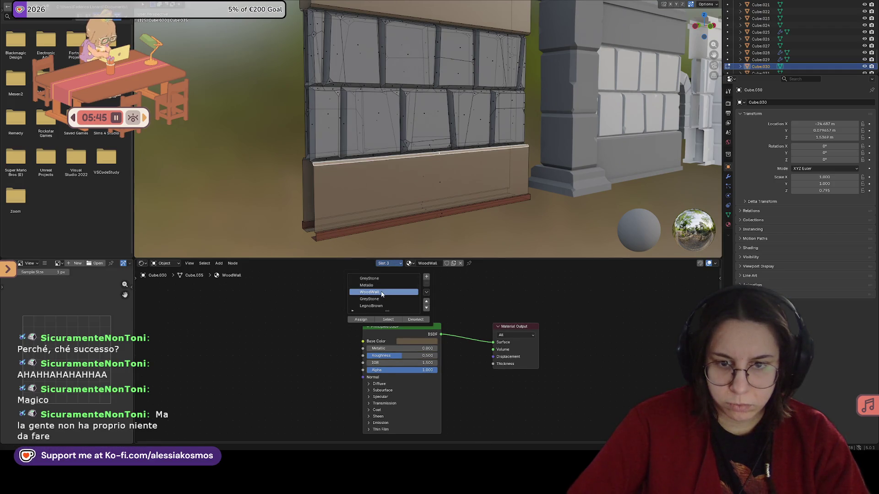
pyautogui.click(450, 214)
pyautogui.moveTo(453, 220)
pyautogui.mouseDown(button='middle')
pyautogui.moveTo(494, 239)
pyautogui.moveTo(450, 222)
pyautogui.mouseUp(button='middle')
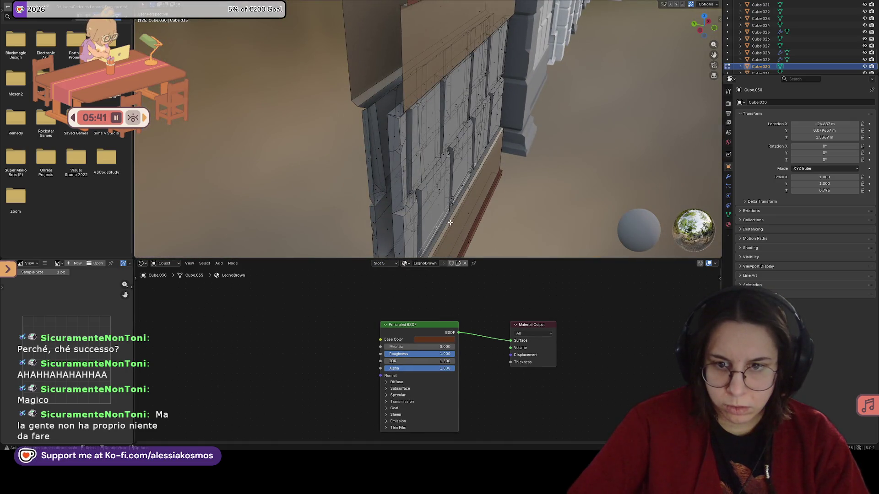
pyautogui.click(450, 219)
pyautogui.click(454, 216)
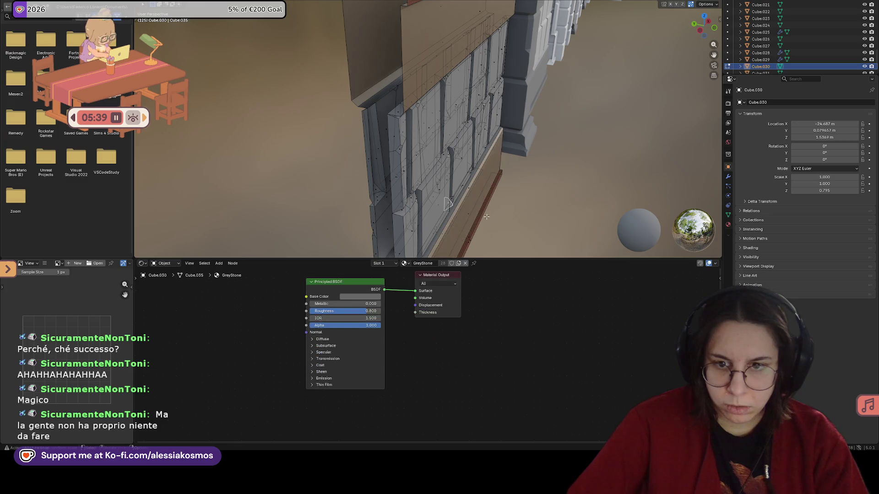
pyautogui.moveTo(481, 216); pyautogui.dragTo(558, 213, button='middle')
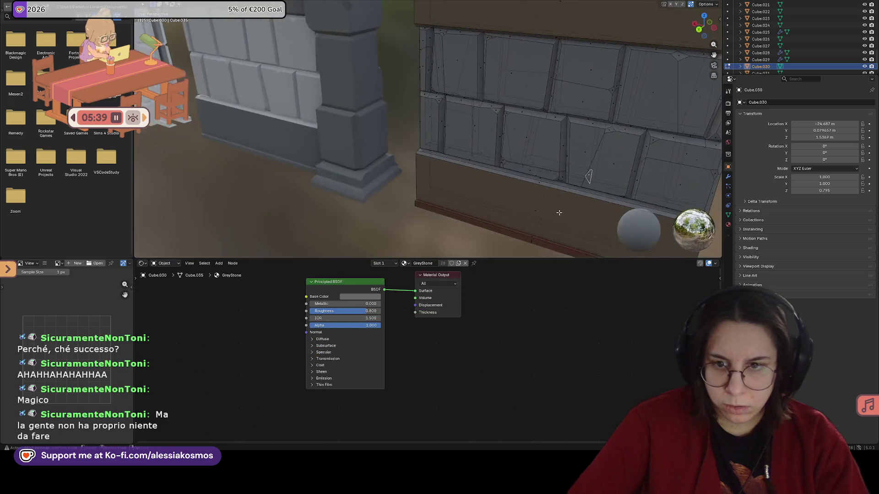
pyautogui.click(528, 187)
pyautogui.click(385, 263)
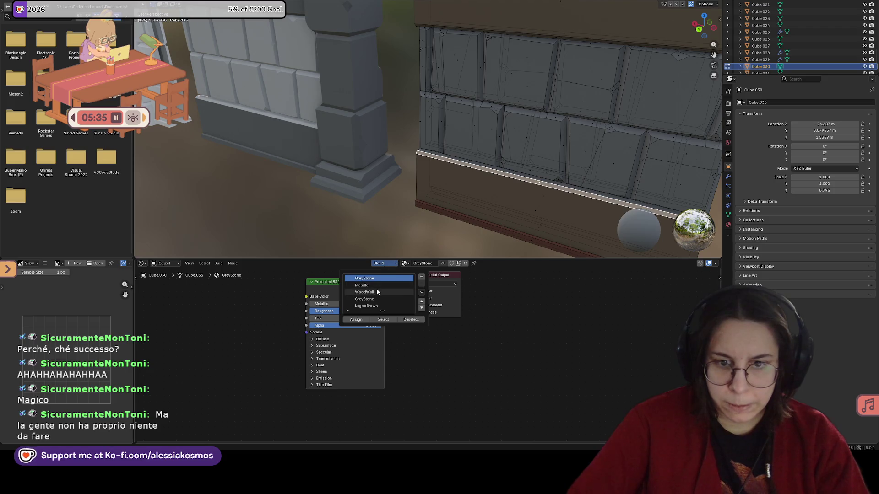
pyautogui.click(377, 287)
pyautogui.click(385, 264)
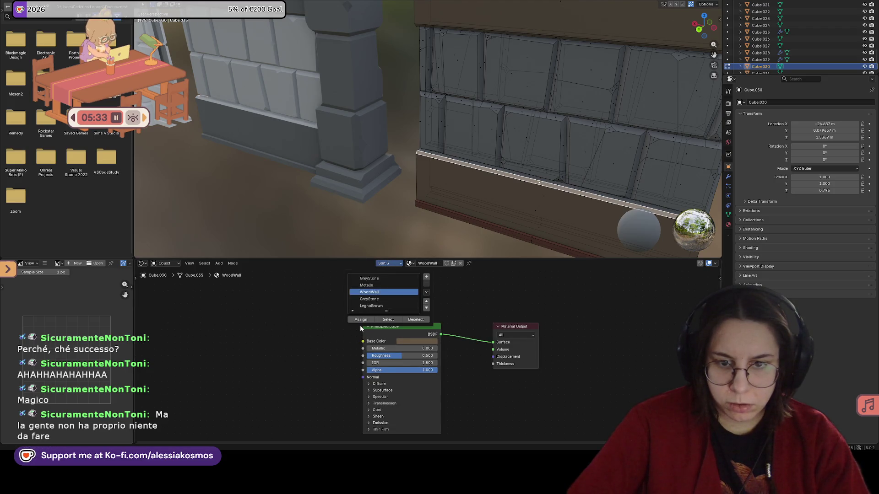
pyautogui.press('Tab')
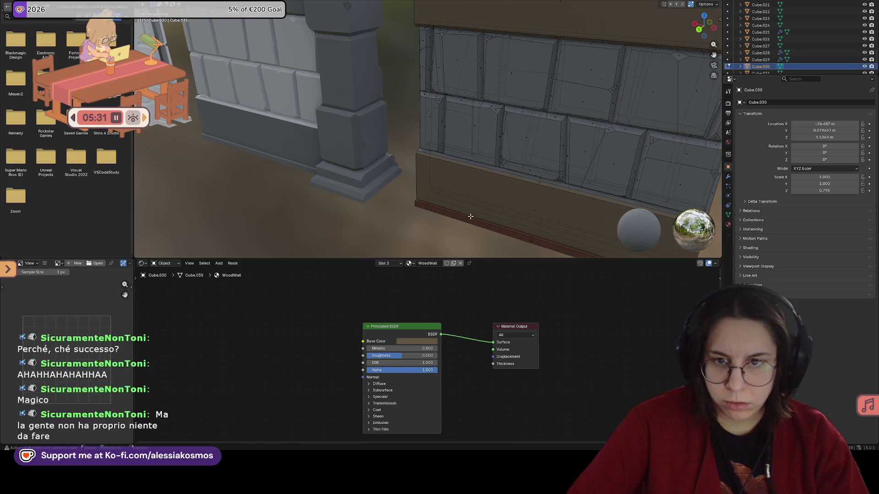
# Leave Edit Mode on the wood wall and select the grey stone wall piece.
pyautogui.moveTo(452, 199)
pyautogui.mouseDown(button='middle')
pyautogui.moveTo(348, 181)
pyautogui.moveTo(438, 157)
pyautogui.moveTo(319, 152)
pyautogui.mouseUp(button='middle')
pyautogui.press('Tab')
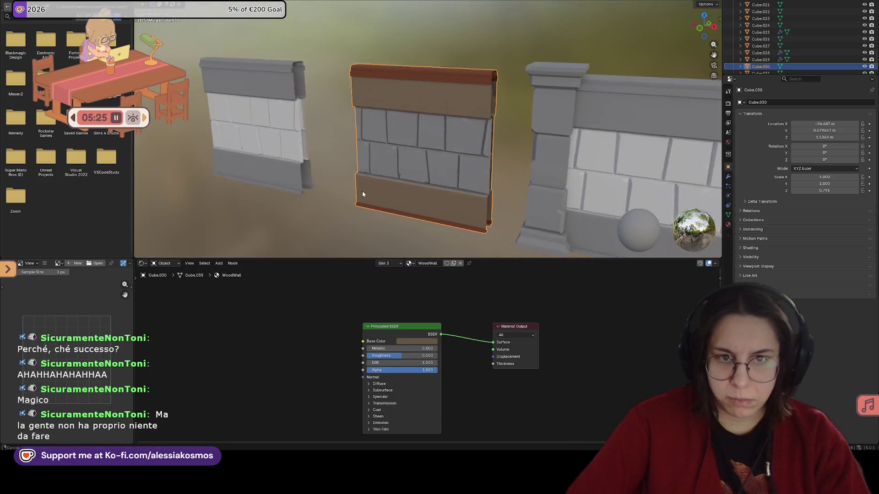
pyautogui.click(319, 152)
pyautogui.moveTo(405, 150)
pyautogui.mouseDown(button='middle')
pyautogui.moveTo(377, 151)
pyautogui.moveTo(406, 154)
pyautogui.mouseUp(button='middle')
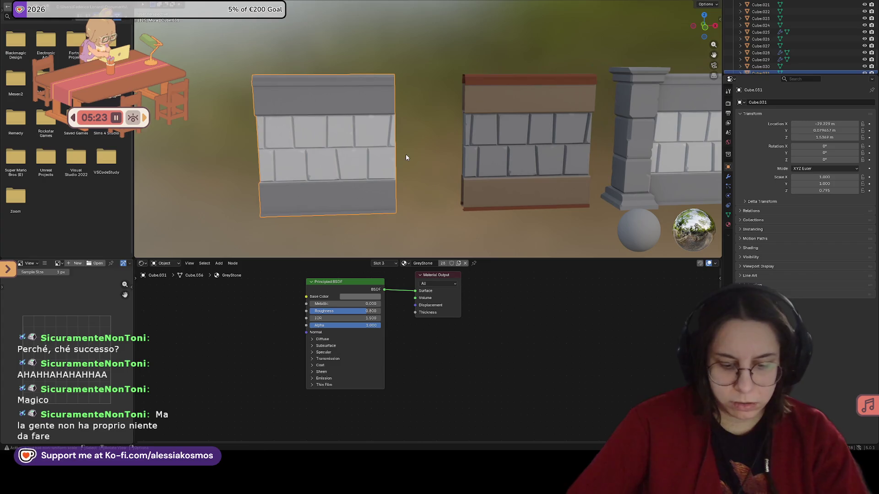
# Move the stone wall along the Y axis into line with the other walls.
pyautogui.press('g')
pyautogui.press('y')
pyautogui.click(480, 157)
pyautogui.moveTo(481, 158)
pyautogui.mouseDown(button='middle')
pyautogui.moveTo(463, 153)
pyautogui.moveTo(474, 126)
pyautogui.moveTo(479, 181)
pyautogui.moveTo(440, 177)
pyautogui.mouseUp(button='middle')
pyautogui.scroll(2, 475, 163)
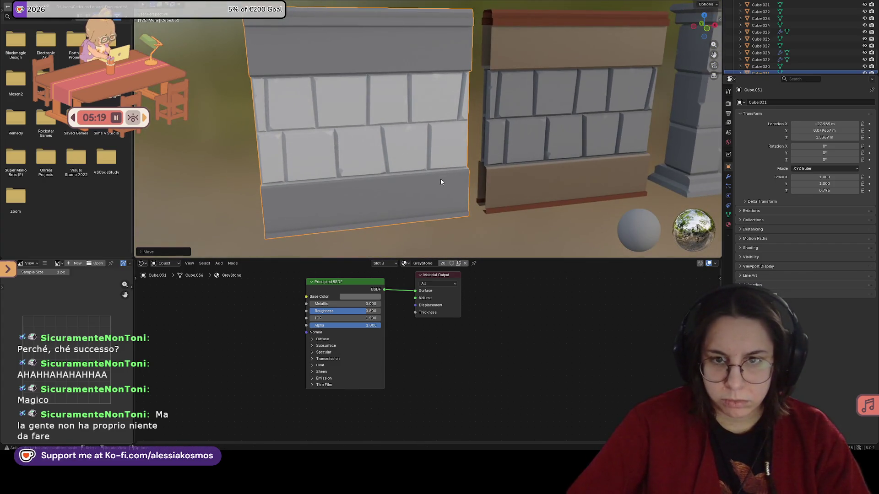
pyautogui.moveTo(459, 129)
pyautogui.mouseDown(button='middle')
pyautogui.moveTo(452, 122)
pyautogui.moveTo(494, 138)
pyautogui.mouseUp(button='middle')
# Select the stone wall's top and bottom faces and add a new material slot holding LegnoBrown.
pyautogui.press('Tab')
pyautogui.moveTo(258, 30); pyautogui.dragTo(463, 57)
pyautogui.moveTo(463, 57)
pyautogui.mouseDown(button='middle')
pyautogui.moveTo(413, 76)
pyautogui.moveTo(405, 113)
pyautogui.mouseUp(button='middle')
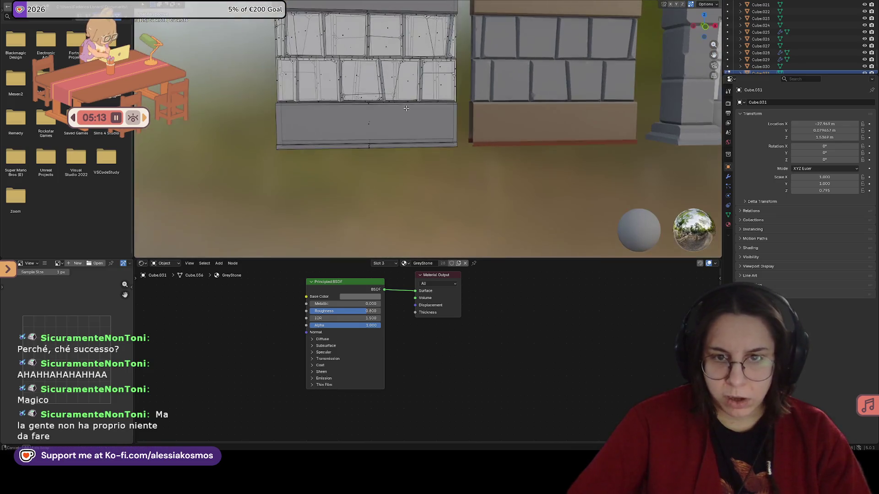
pyautogui.press('KP_1')
pyautogui.moveTo(275, 163); pyautogui.dragTo(458, 145)
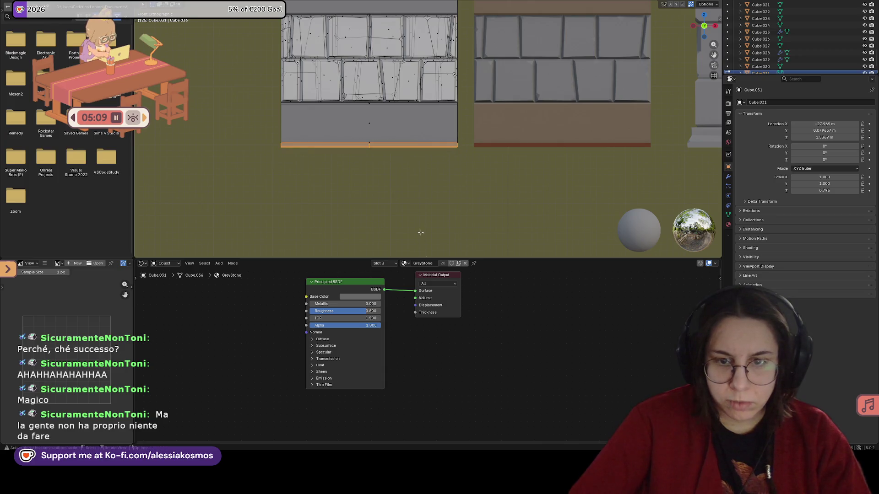
pyautogui.click(385, 264)
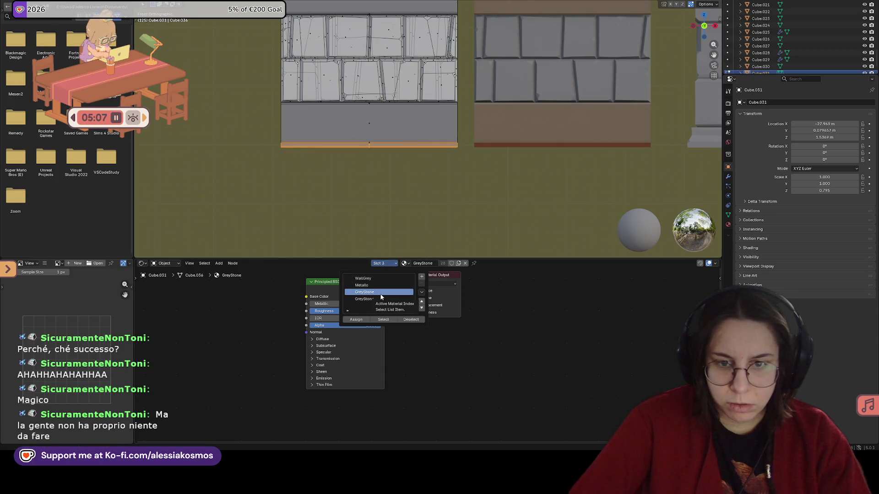
pyautogui.click(422, 276)
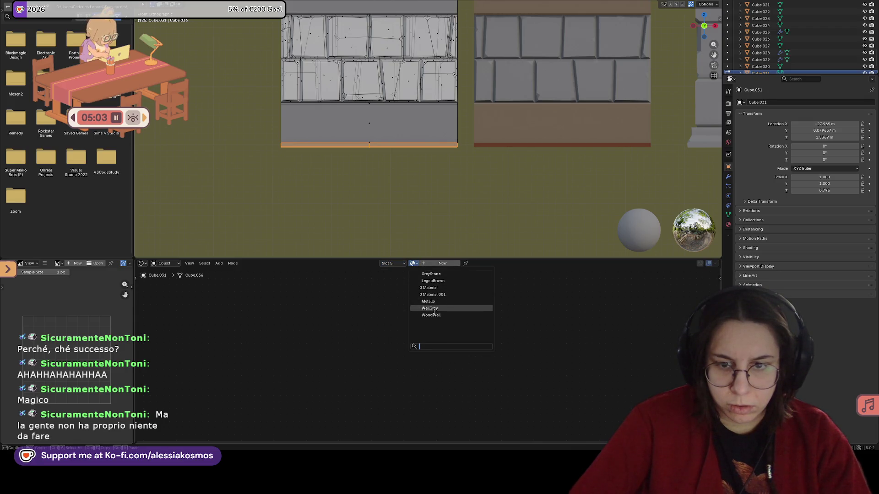
pyautogui.click(433, 281)
pyautogui.moveTo(418, 170); pyautogui.dragTo(425, 253, button='middle')
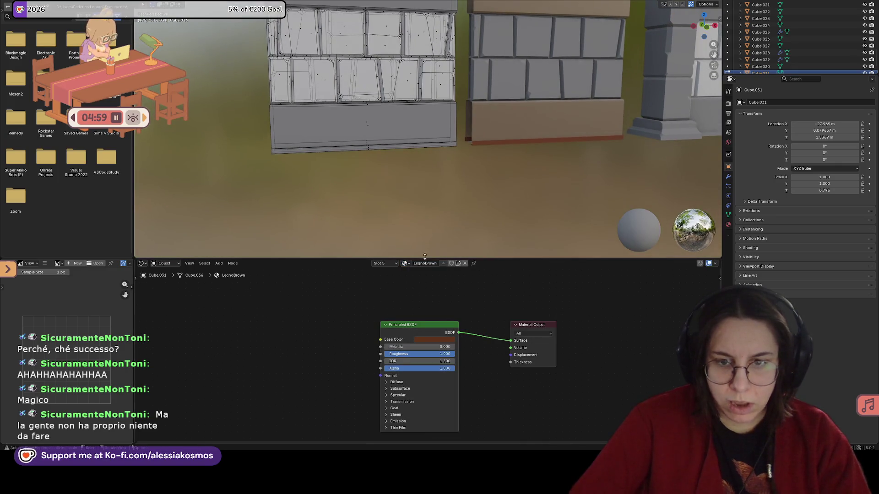
pyautogui.moveTo(419, 185); pyautogui.dragTo(398, 247, button='middle')
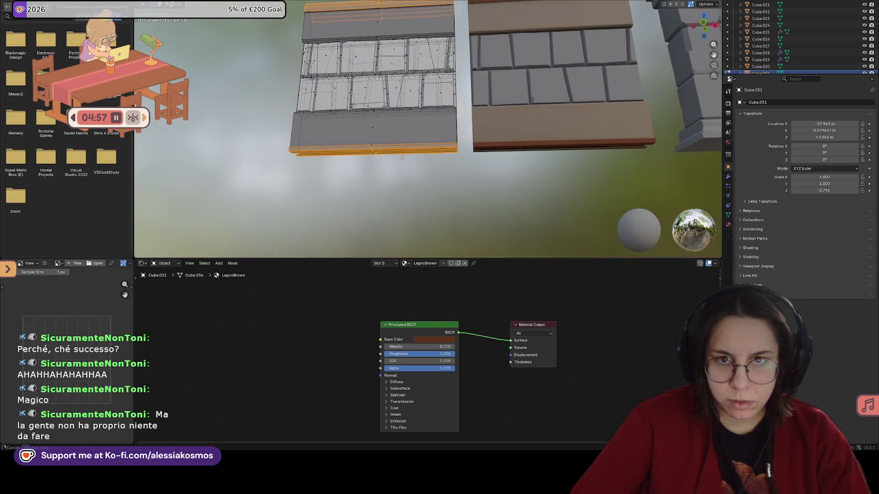
pyautogui.click(396, 263)
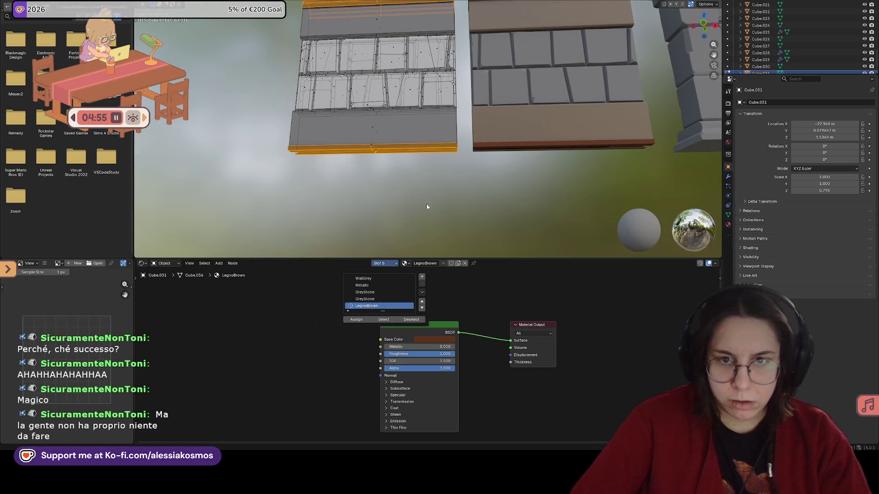
pyautogui.press('Tab')
# Swap the WallGrey material in the wall's first slot for GreyStone.
pyautogui.moveTo(432, 209)
pyautogui.mouseDown(button='middle')
pyautogui.moveTo(457, 208)
pyautogui.moveTo(425, 175)
pyautogui.moveTo(428, 160)
pyautogui.mouseUp(button='middle')
pyautogui.scroll(-3, 457, 208)
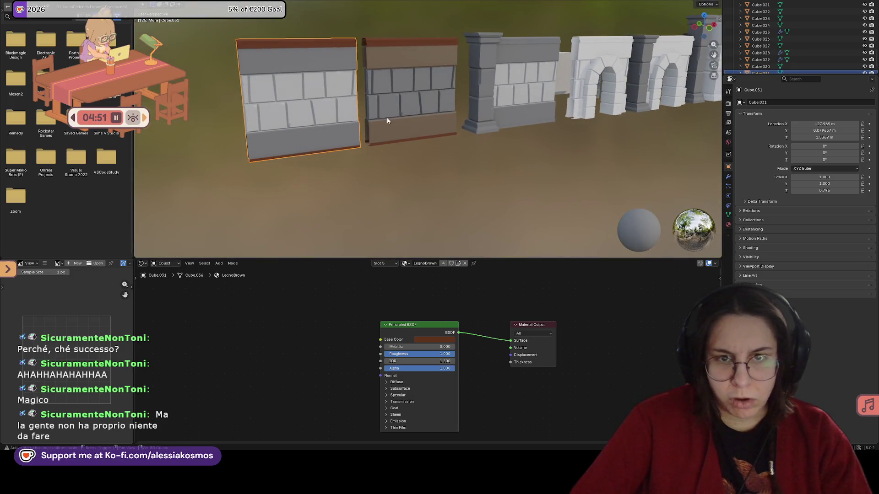
pyautogui.scroll(2, 408, 158)
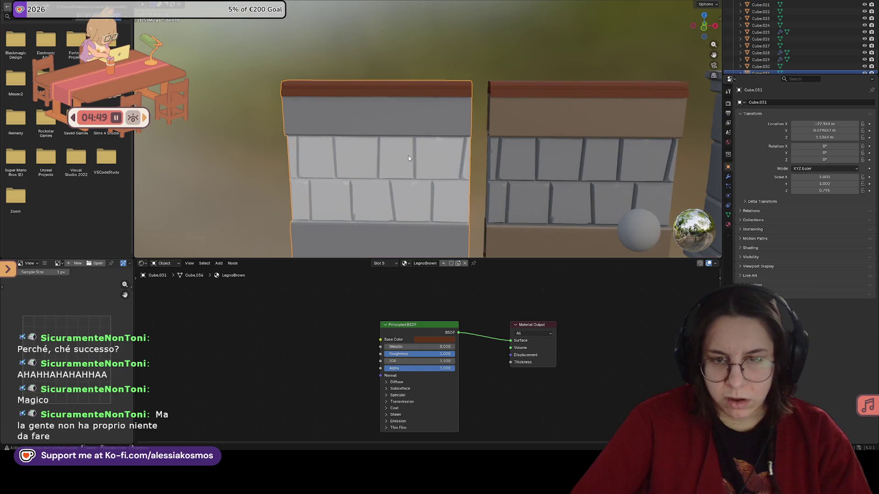
pyautogui.scroll(2, 399, 166)
pyautogui.press('Tab')
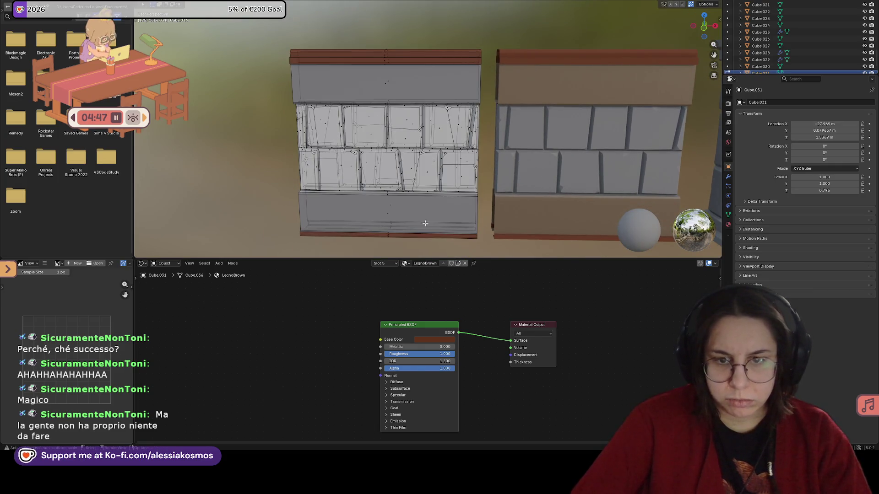
pyautogui.click(383, 262)
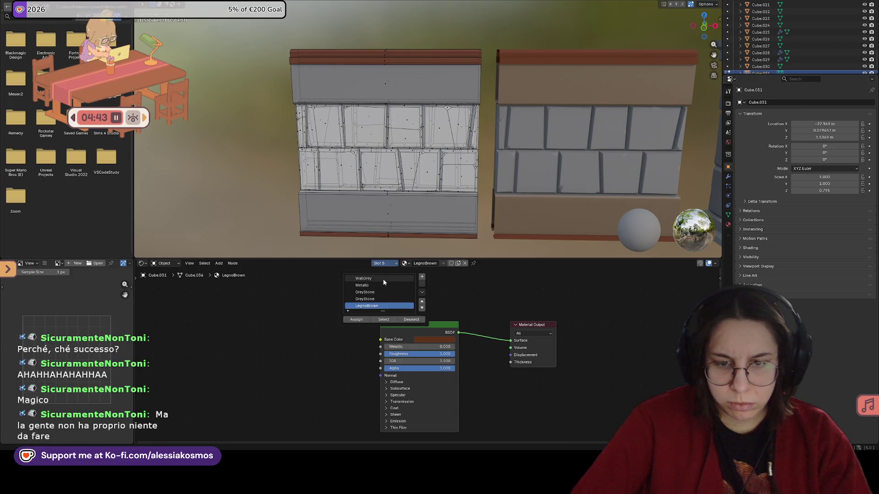
pyautogui.click(383, 279)
pyautogui.click(406, 263)
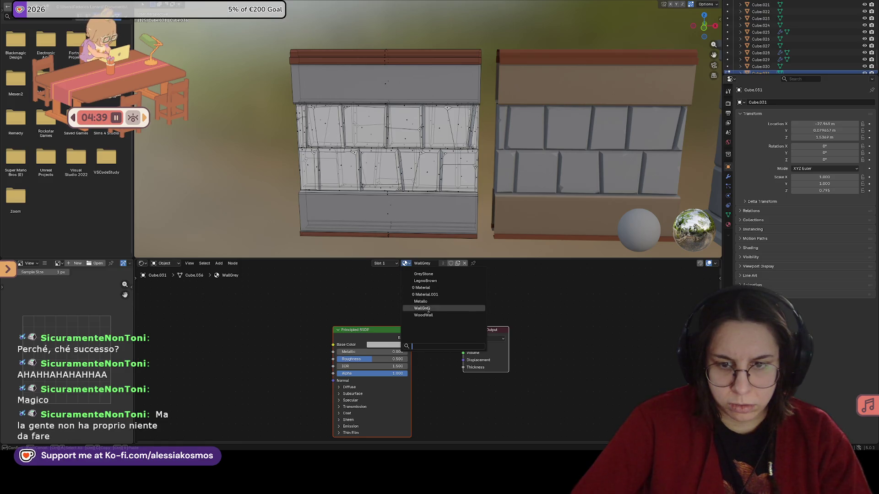
pyautogui.click(420, 273)
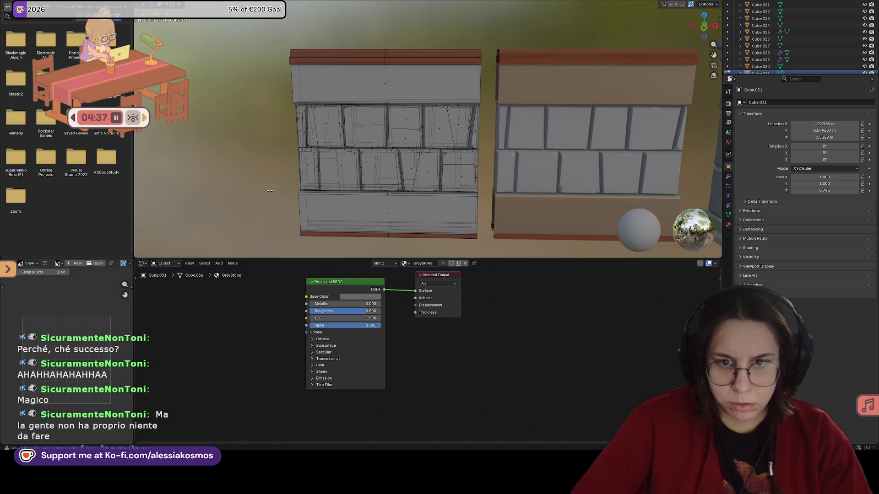
pyautogui.moveTo(266, 187)
pyautogui.mouseDown(button='middle')
pyautogui.moveTo(312, 179)
pyautogui.moveTo(426, 207)
pyautogui.moveTo(429, 219)
pyautogui.mouseUp(button='middle')
# Undo the GreyStone swap so the first slot shows WallGrey again.
pyautogui.press('Tab')
pyautogui.scroll(2, 438, 223)
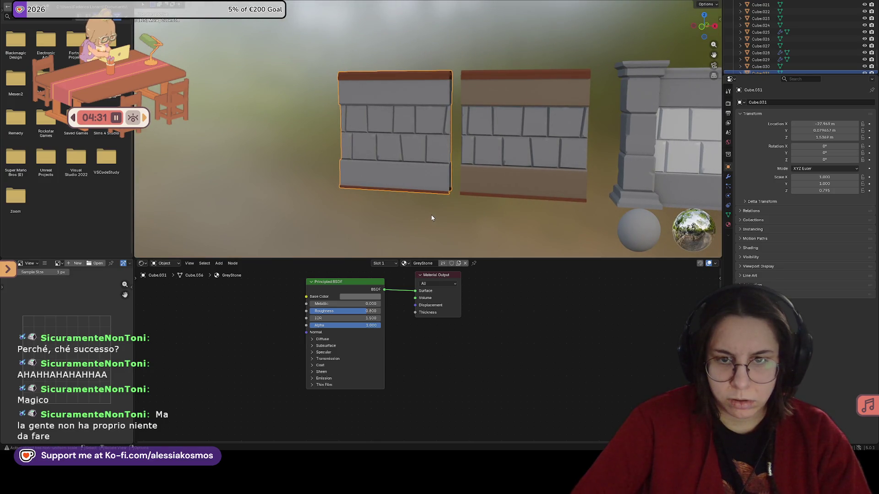
pyautogui.press('Tab')
pyautogui.moveTo(431, 217); pyautogui.dragTo(415, 193, button='middle')
pyautogui.scroll(2, 415, 193)
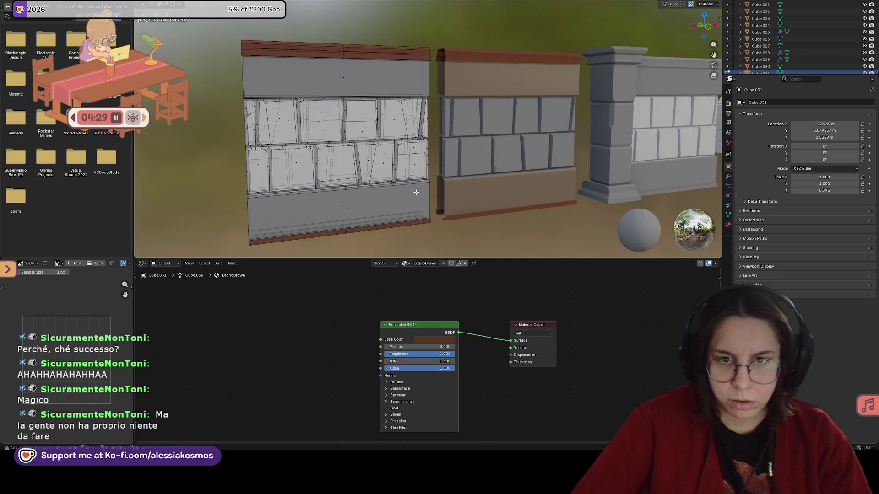
pyautogui.click(385, 264)
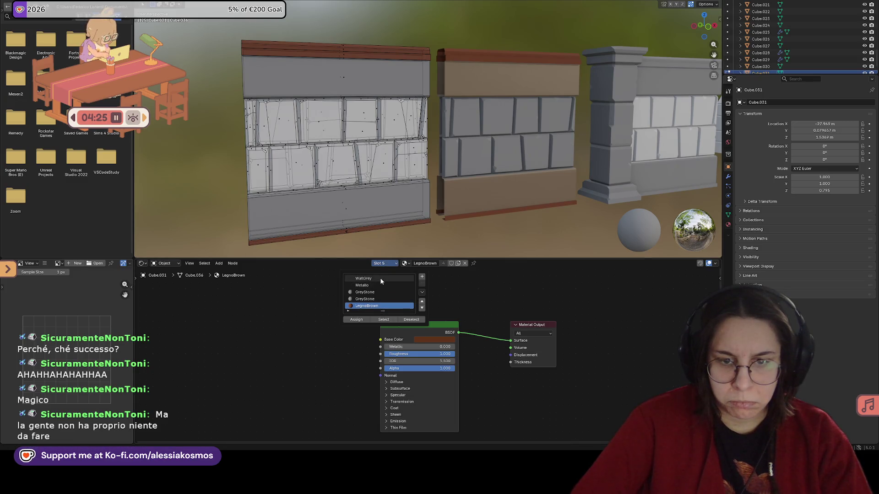
pyautogui.click(381, 279)
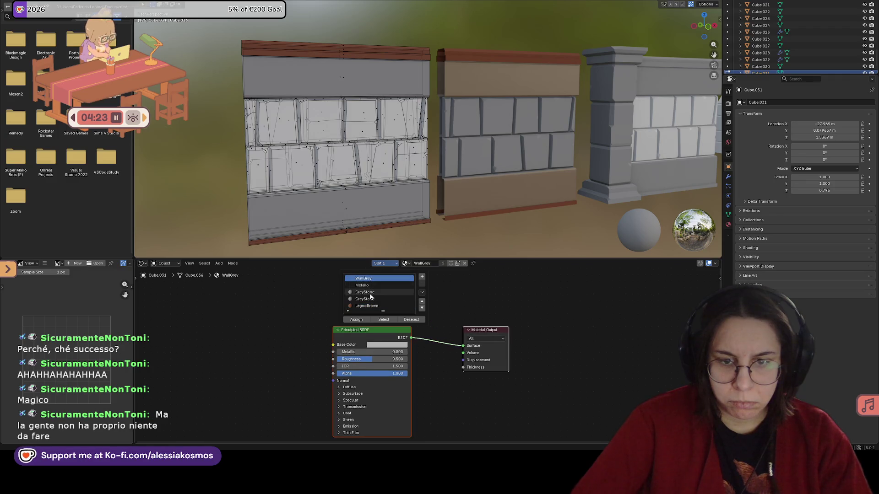
# Review the wall's GreyStone slots 3 and 4 and switch to a front orthographic view.
pyautogui.click(371, 293)
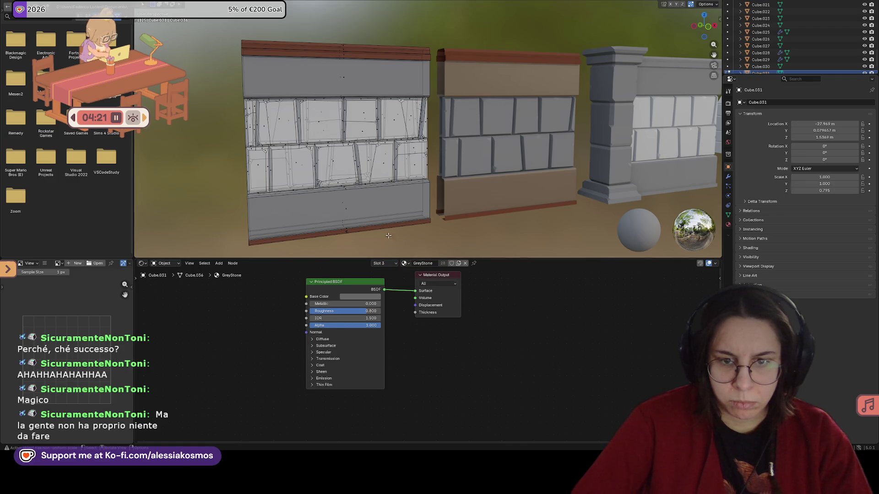
pyautogui.click(386, 263)
pyautogui.click(373, 298)
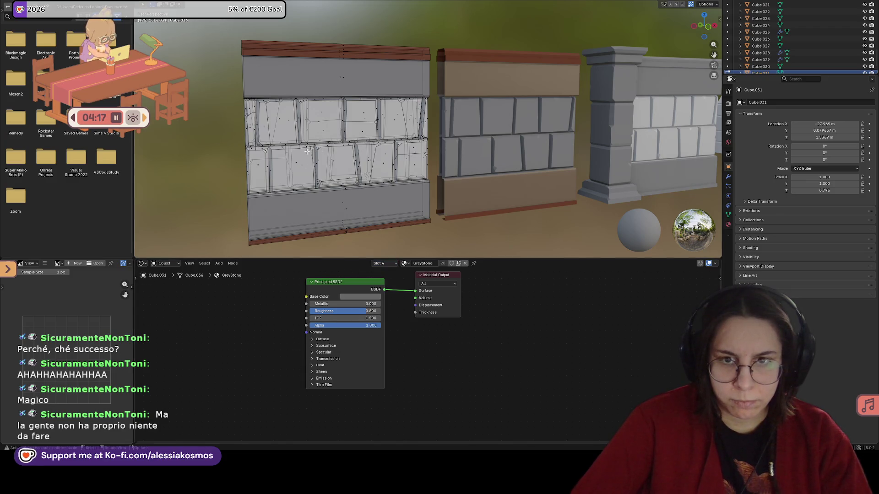
pyautogui.moveTo(440, 138); pyautogui.dragTo(480, 137, button='middle')
pyautogui.press('KP_1')
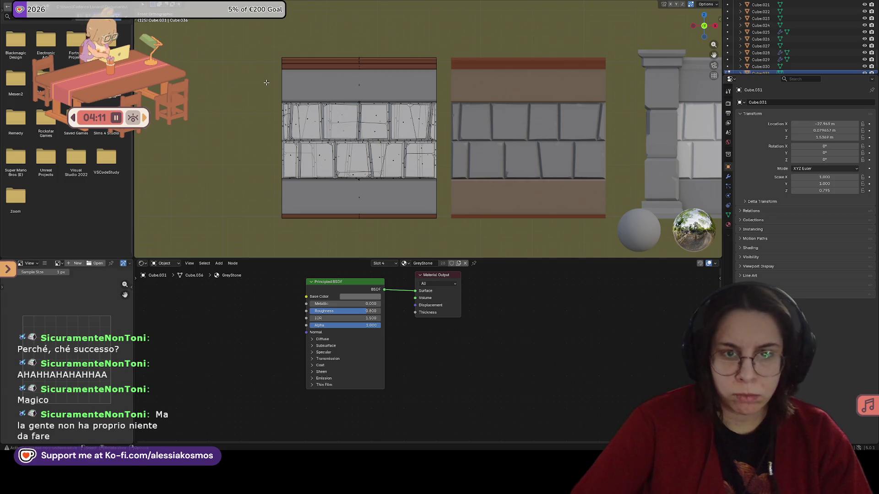
# Select the wall's top and bottom band faces and assign them the WallGrey material.
pyautogui.click(426, 108)
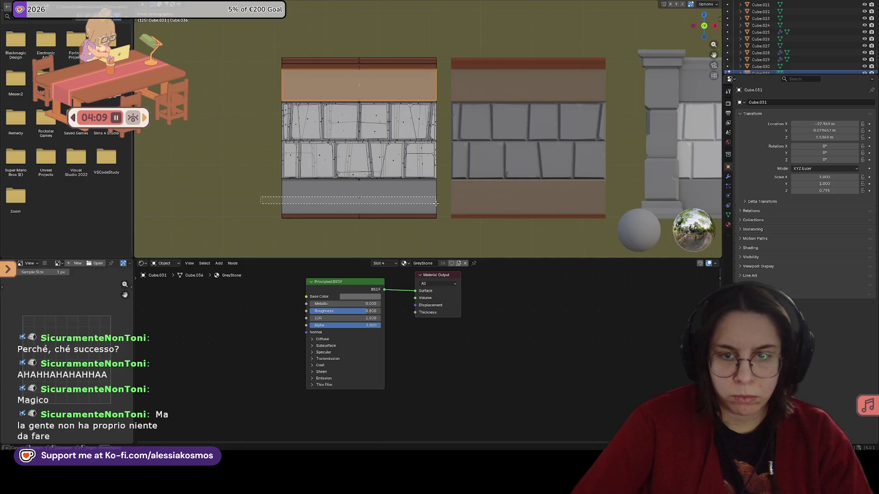
pyautogui.keyDown('shift'); pyautogui.click(431, 181); pyautogui.keyUp('shift')
pyautogui.moveTo(430, 182); pyautogui.dragTo(377, 215, button='middle')
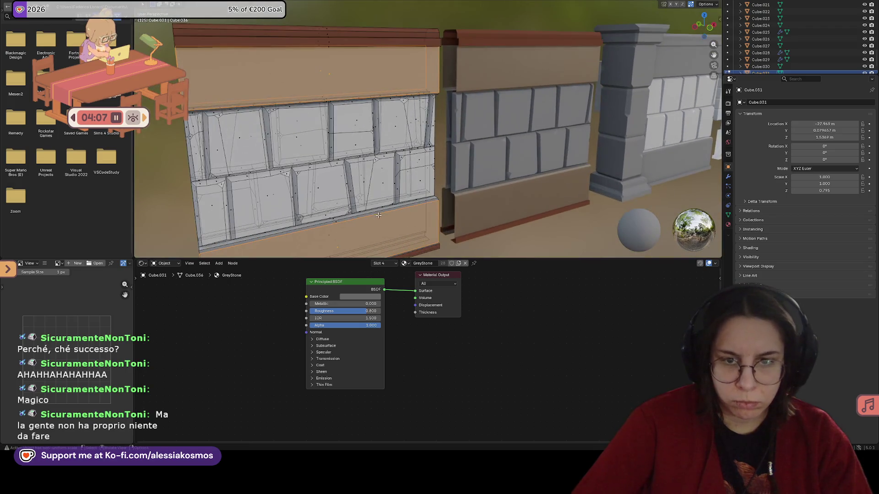
pyautogui.click(374, 214)
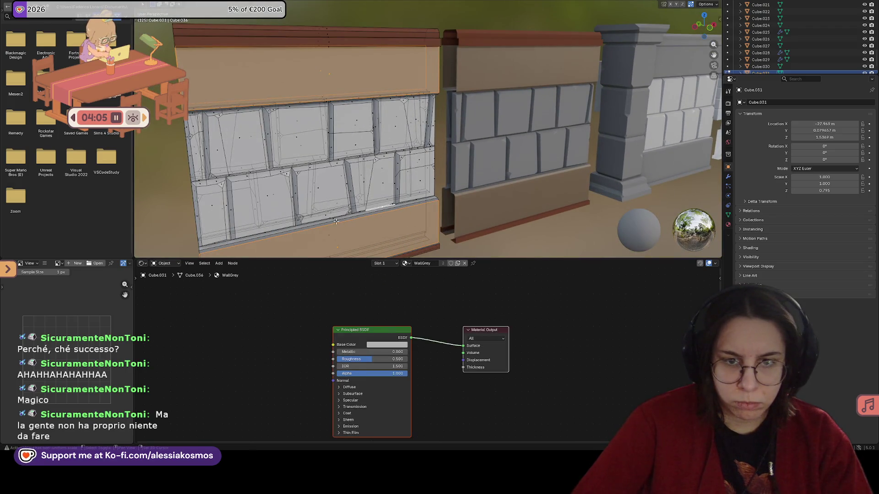
pyautogui.click(370, 208)
pyautogui.click(373, 207)
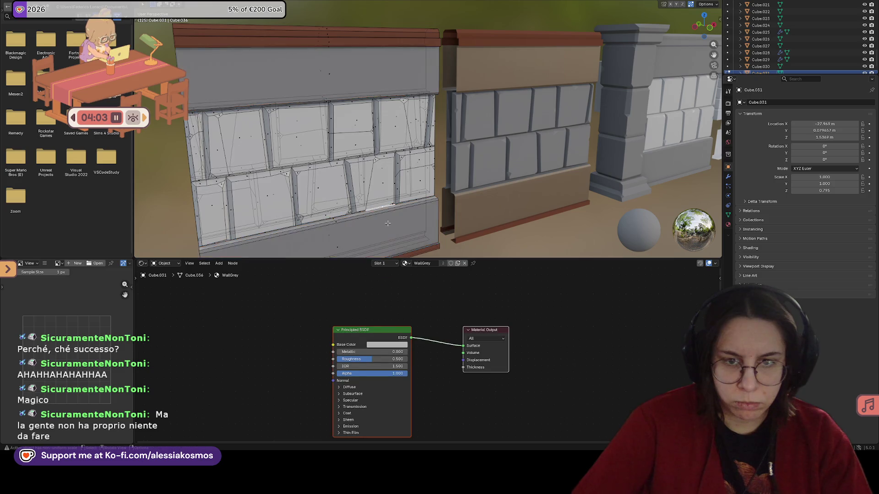
pyautogui.press('KP_1')
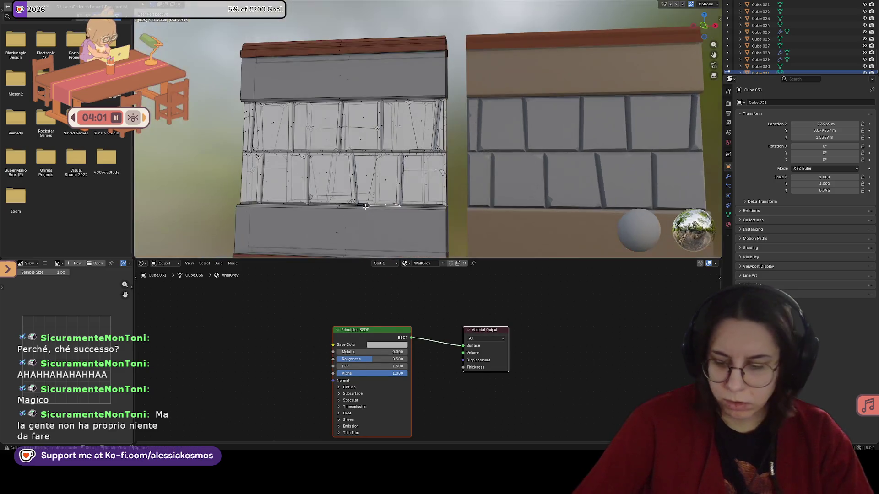
pyautogui.keyDown('shift'); pyautogui.moveTo(266, 238); pyautogui.dragTo(319, 169, button='middle'); pyautogui.keyUp('shift')
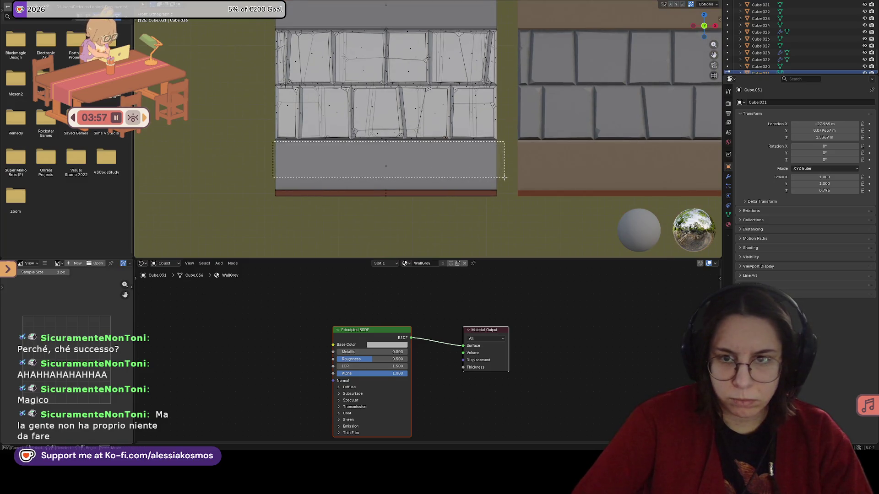
pyautogui.keyDown('shift'); pyautogui.scroll(3, 477, 209); pyautogui.keyUp('shift')
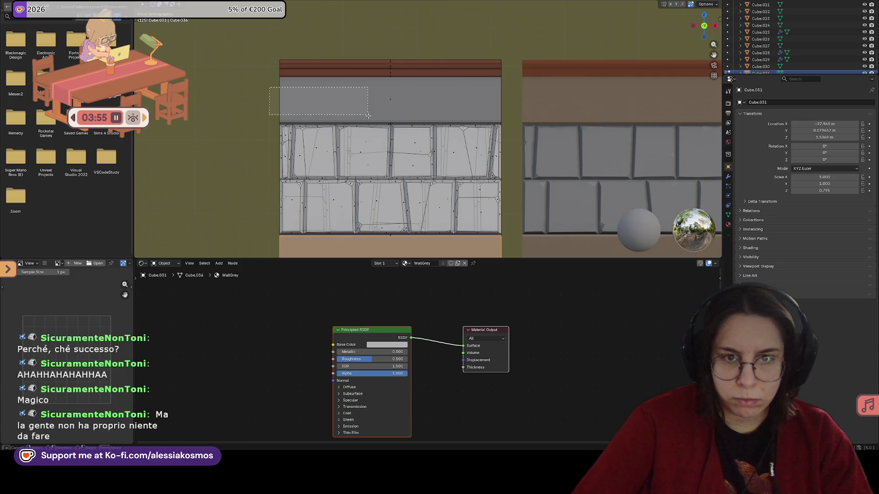
pyautogui.moveTo(272, 88); pyautogui.dragTo(372, 122)
pyautogui.moveTo(267, 95); pyautogui.dragTo(510, 122)
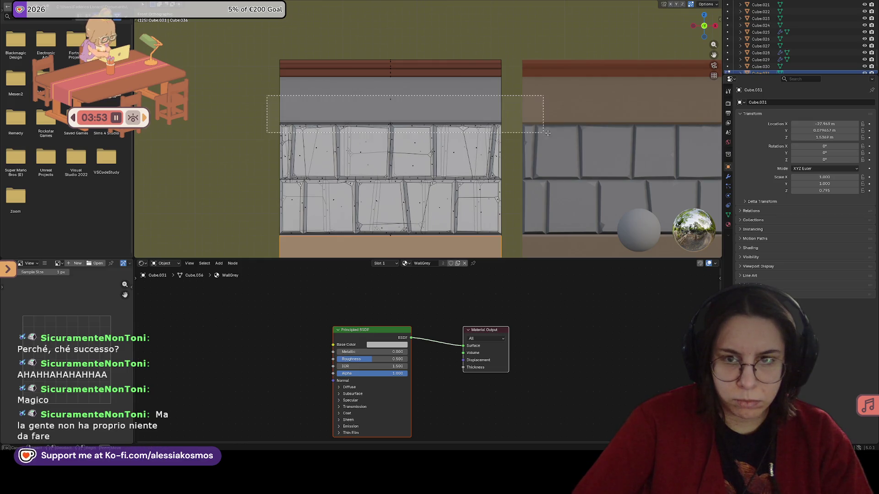
pyautogui.moveTo(463, 100)
pyautogui.mouseDown(button='middle')
pyautogui.moveTo(488, 143)
pyautogui.moveTo(415, 123)
pyautogui.mouseUp(button='middle')
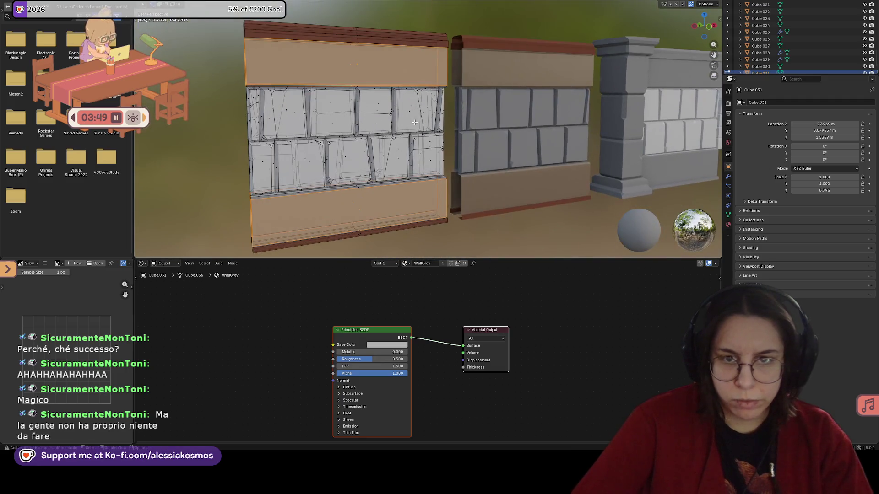
pyautogui.click(387, 265)
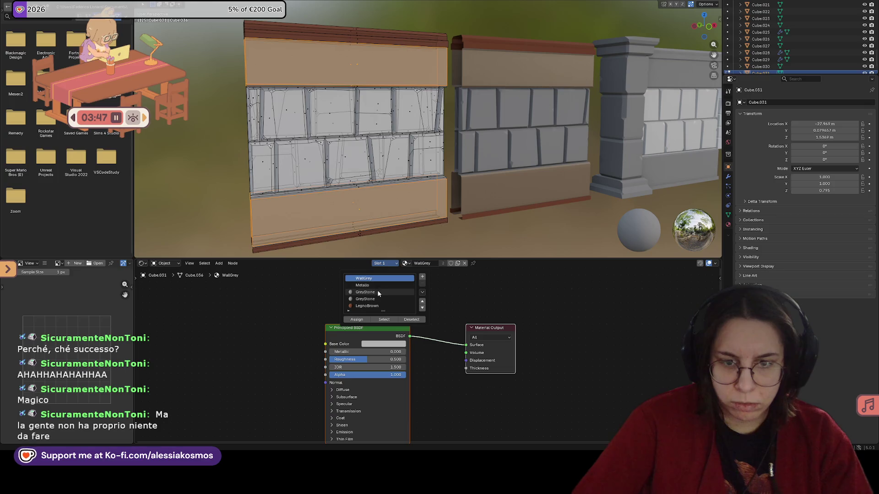
pyautogui.click(357, 320)
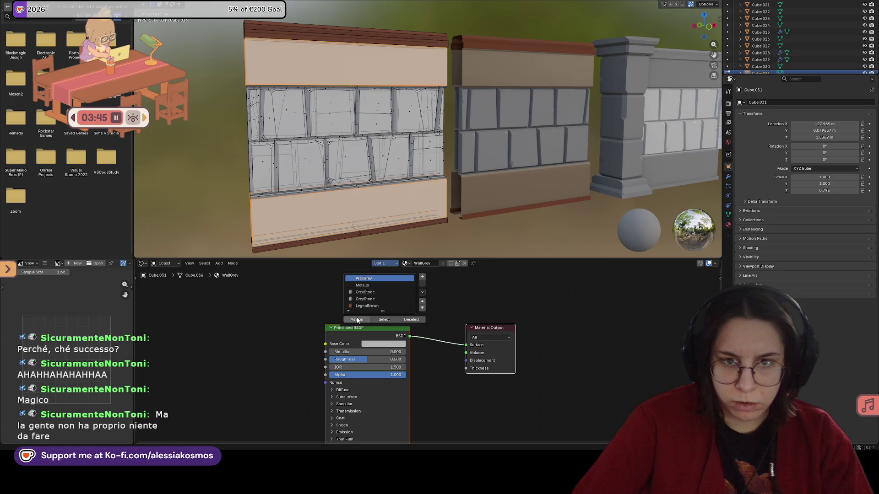
# Select the middle stone blocks, assign them GreyStone, and leave Edit Mode.
pyautogui.moveTo(362, 217); pyautogui.dragTo(385, 217, button='middle')
pyautogui.press('KP_1')
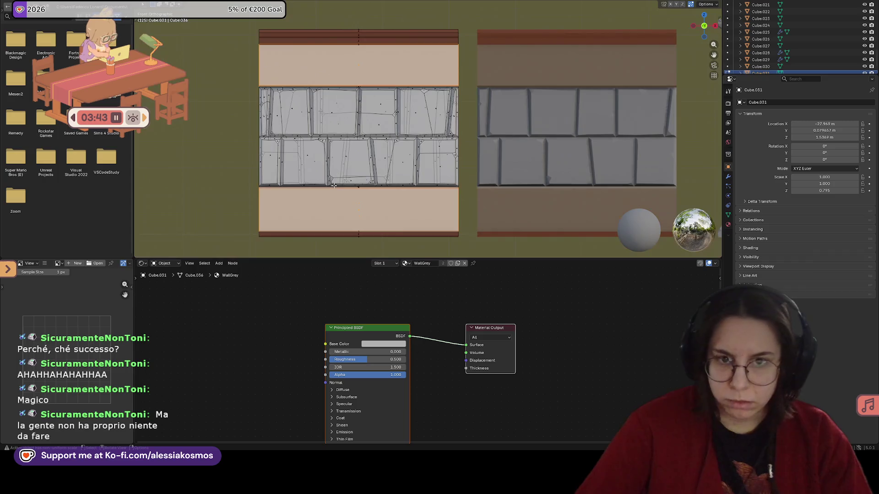
pyautogui.click(248, 84)
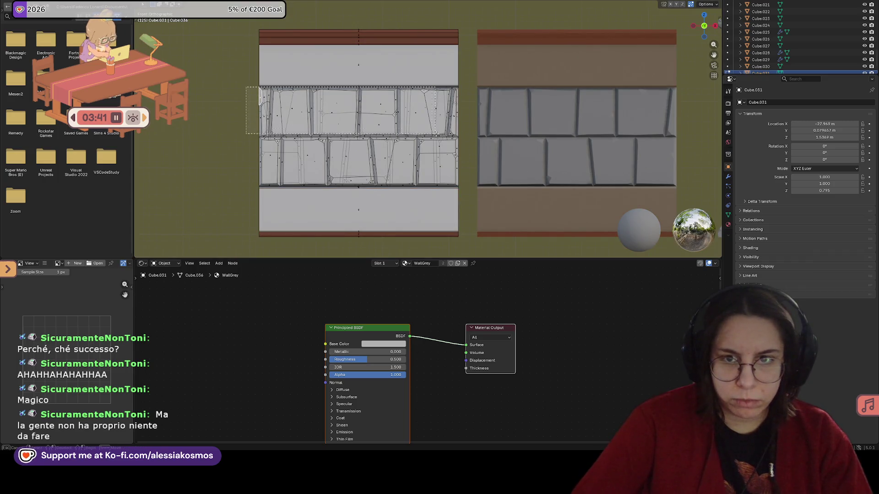
pyautogui.moveTo(246, 87); pyautogui.dragTo(462, 186)
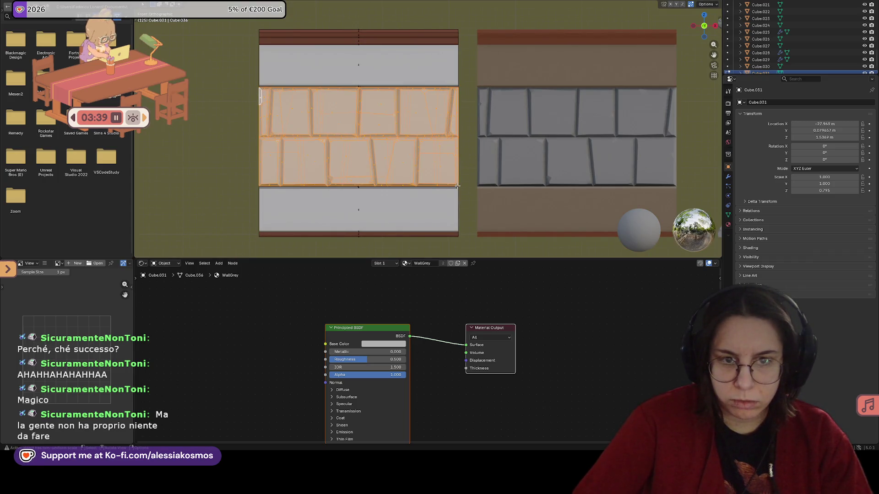
pyautogui.click(380, 263)
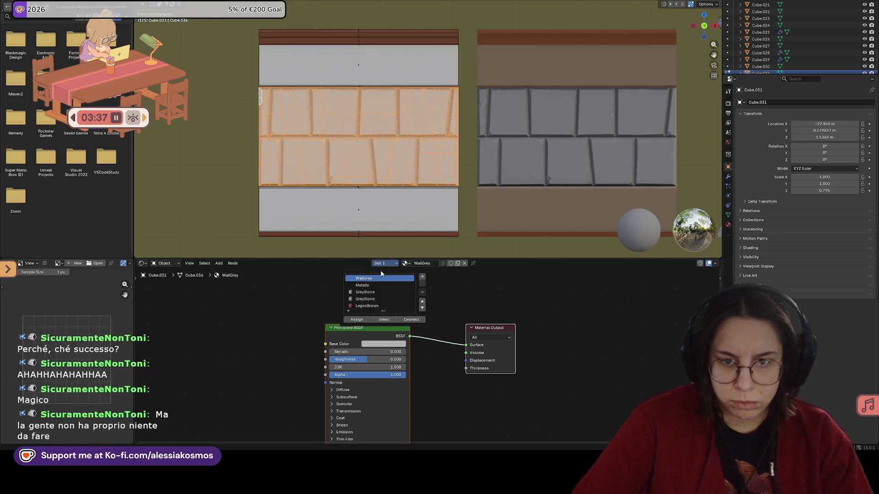
pyautogui.click(365, 292)
pyautogui.click(363, 321)
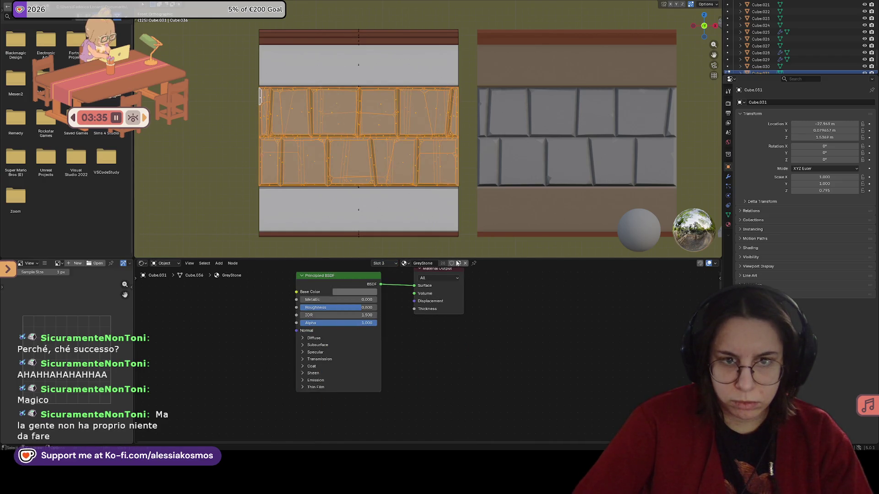
pyautogui.press('Tab')
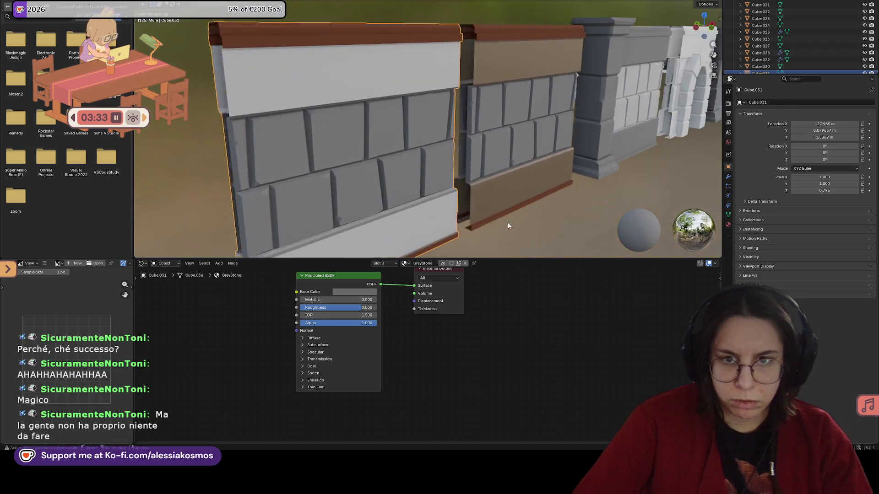